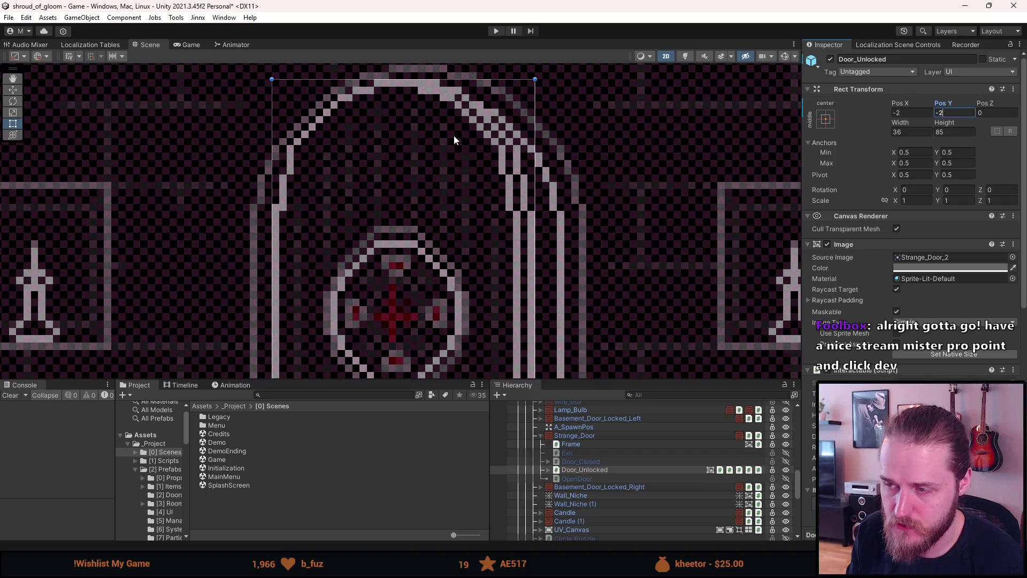
# Set Door_Unlocked's Pos Y to -3, toggling it on and off to check alignment with the frame.
pyautogui.scroll(3, 270, 217)
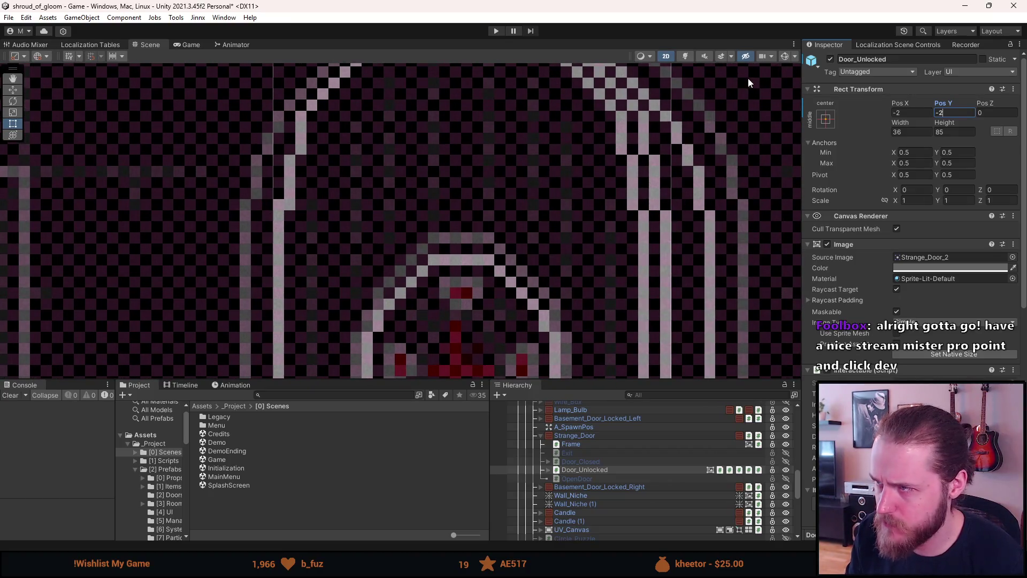
pyautogui.click(831, 58)
pyautogui.click(830, 59)
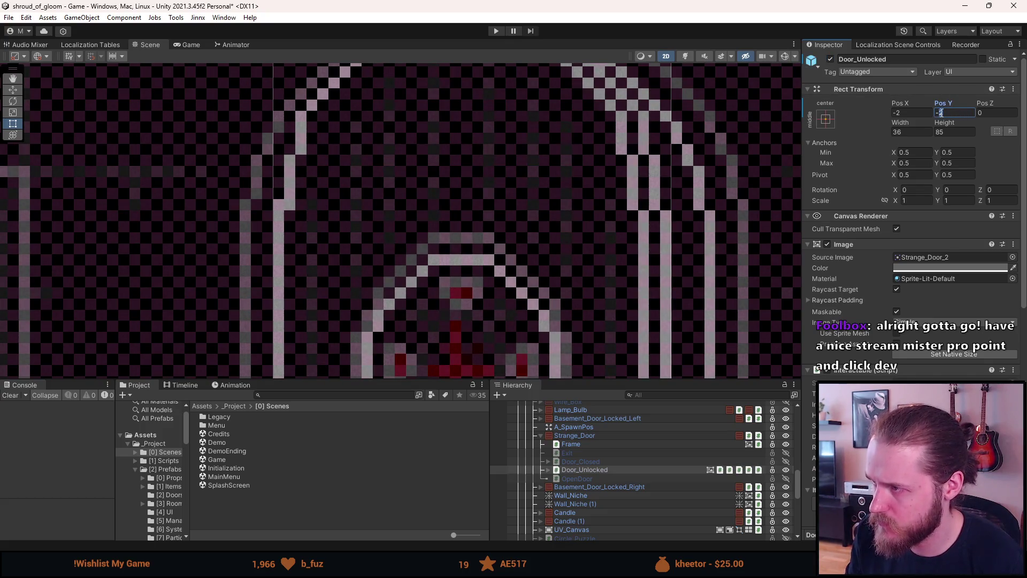
pyautogui.write('3')
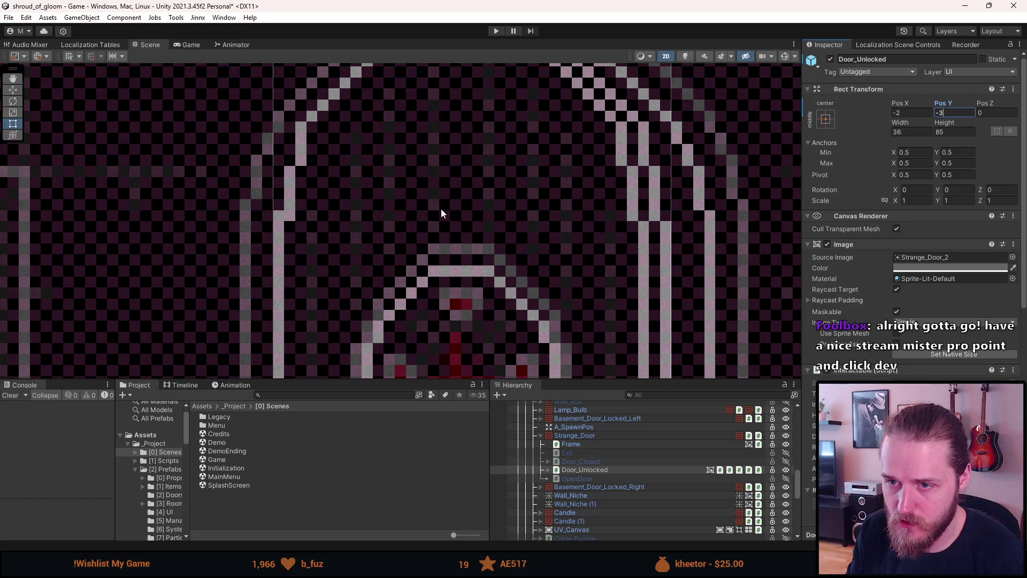
pyautogui.click(831, 59)
pyautogui.click(831, 59)
pyautogui.click(831, 59)
pyautogui.click(831, 59)
pyautogui.click(831, 59)
pyautogui.click(831, 58)
pyautogui.click(830, 59)
pyautogui.click(831, 59)
pyautogui.click(831, 59)
pyautogui.click(831, 60)
# Pan to the door's bottom edge and select the Frame object.
pyautogui.scroll(-6, 453, 281)
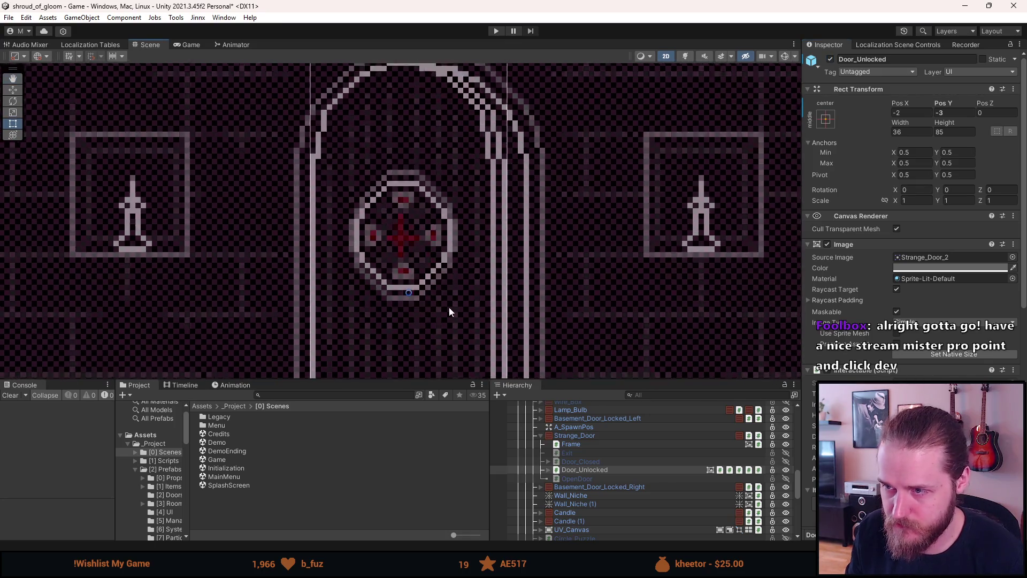
pyautogui.moveTo(448, 307)
pyautogui.mouseDown()
pyautogui.moveTo(499, 99)
pyautogui.moveTo(447, 291)
pyautogui.moveTo(455, 431)
pyautogui.mouseUp()
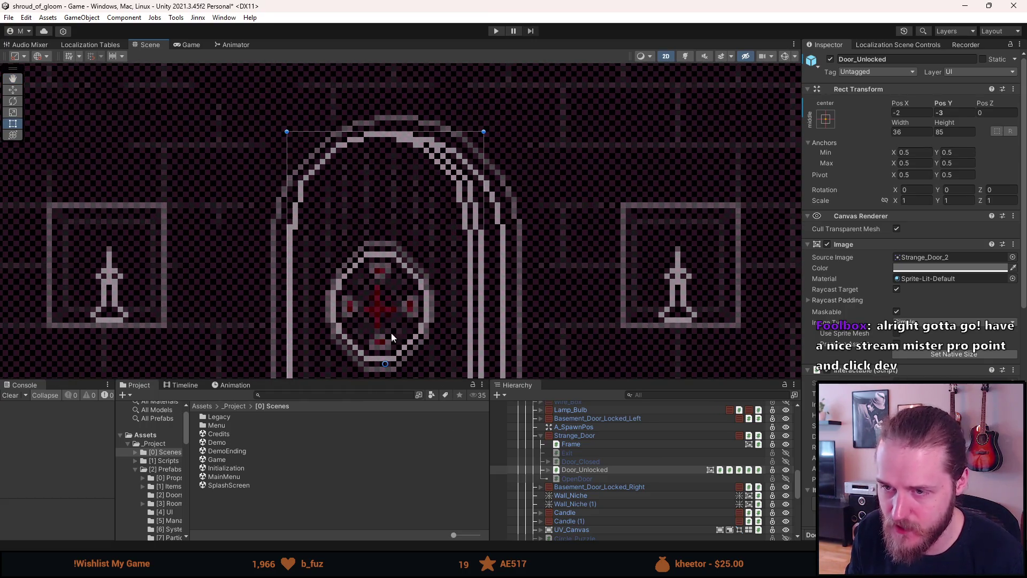
pyautogui.click(598, 445)
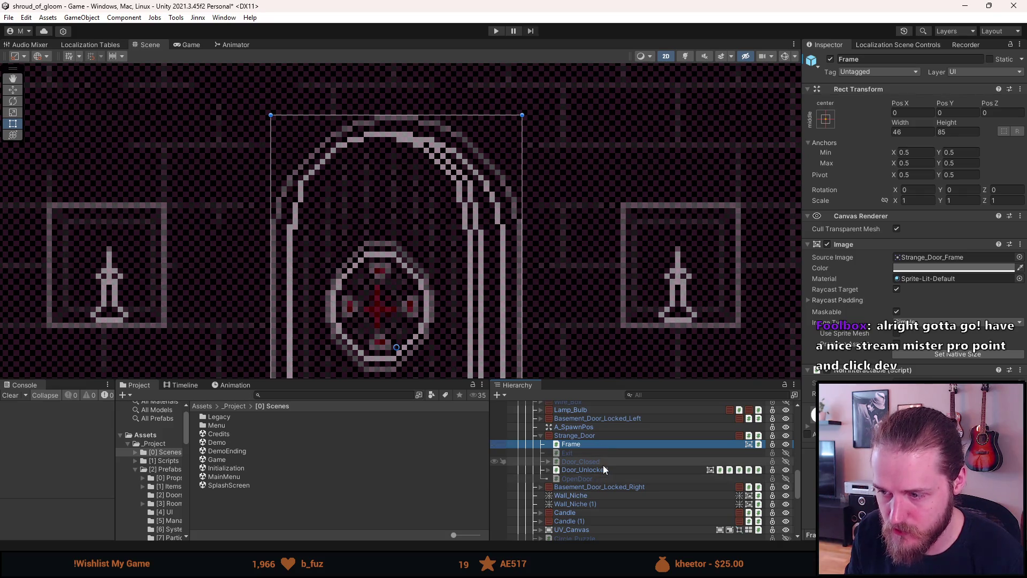
pyautogui.click(603, 467)
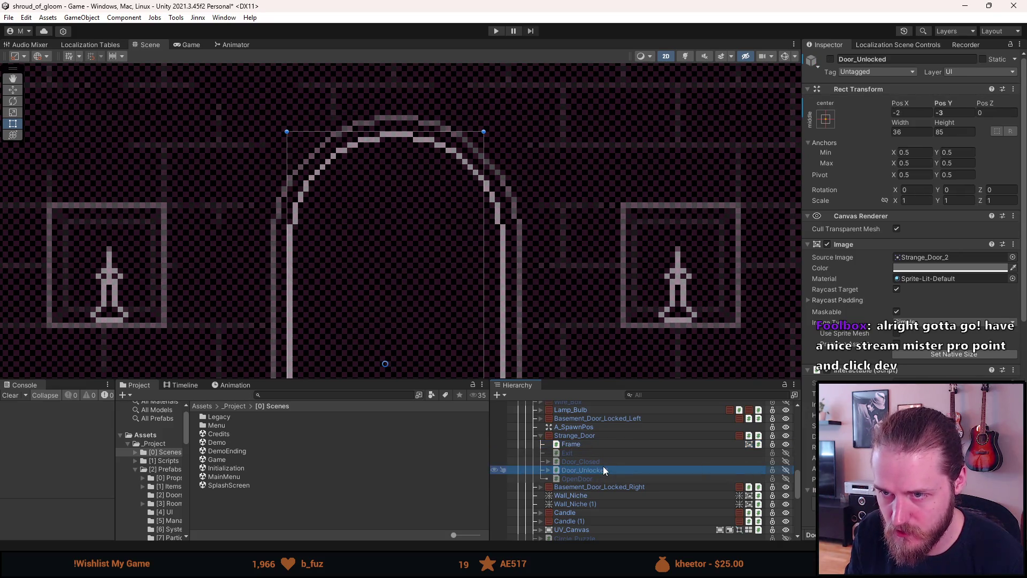
pyautogui.press('h')
pyautogui.press('h')
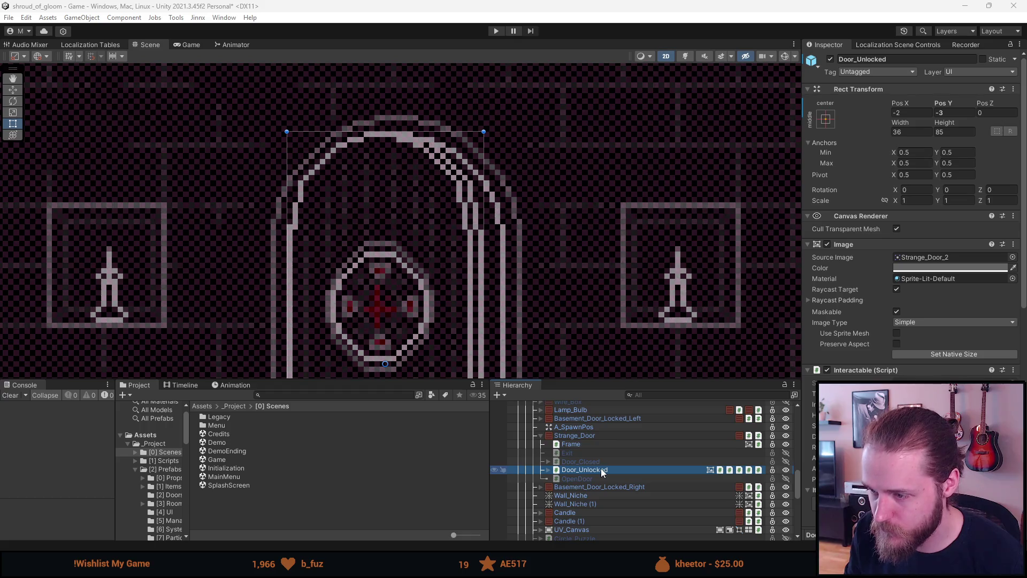
pyautogui.click(830, 59)
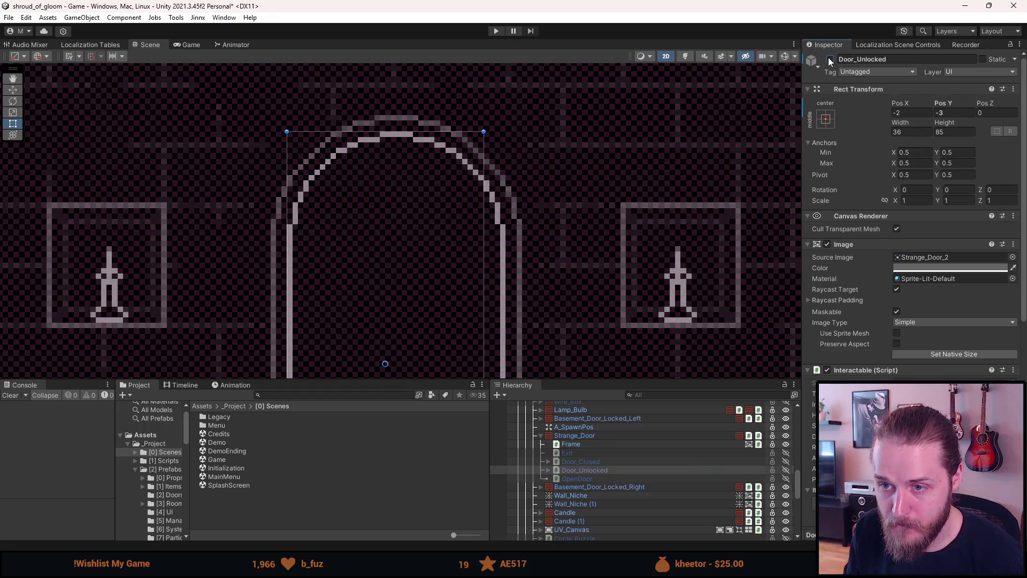
pyautogui.click(830, 60)
pyautogui.click(831, 59)
pyautogui.click(830, 59)
pyautogui.click(830, 59)
pyautogui.click(830, 59)
pyautogui.click(830, 59)
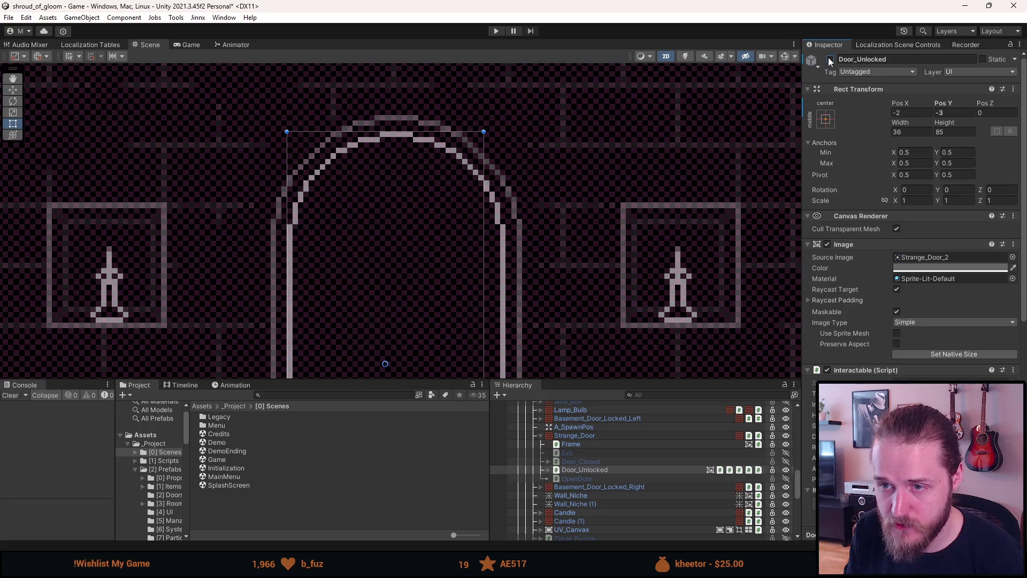
pyautogui.click(830, 59)
pyautogui.click(831, 59)
pyautogui.click(830, 60)
pyautogui.click(830, 60)
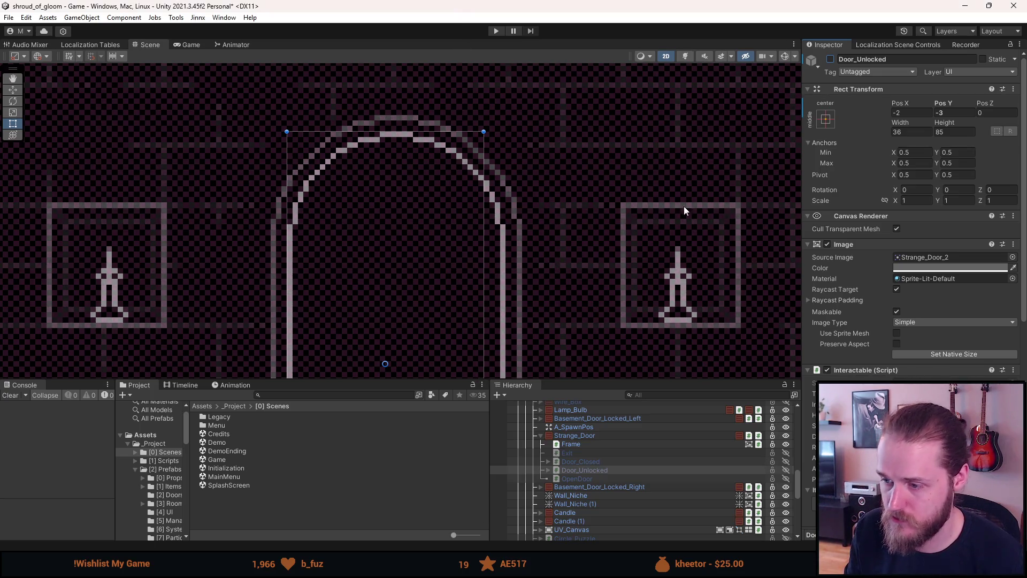
pyautogui.click(831, 59)
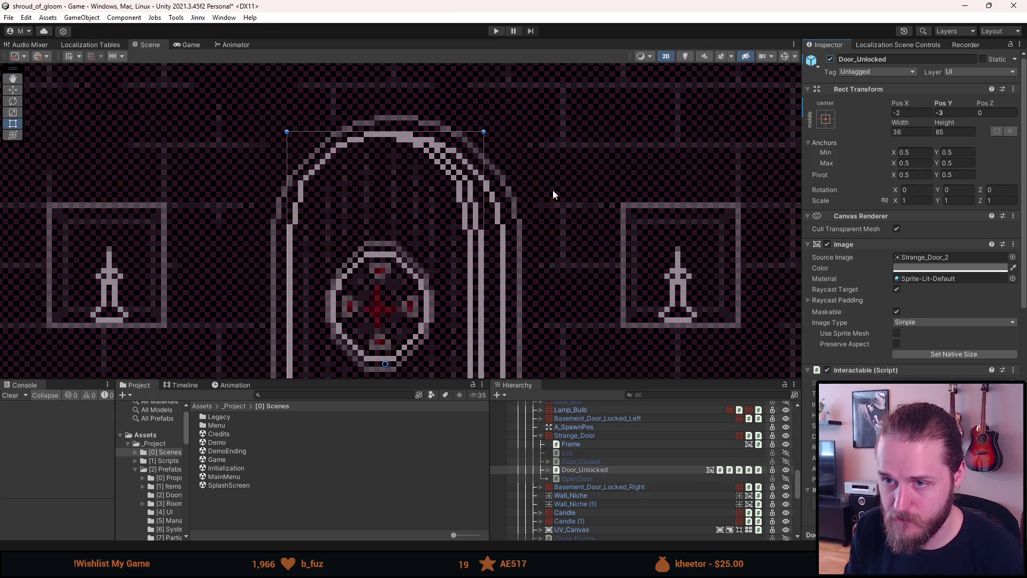
pyautogui.scroll(-5, 554, 190)
pyautogui.scroll(-2, 554, 190)
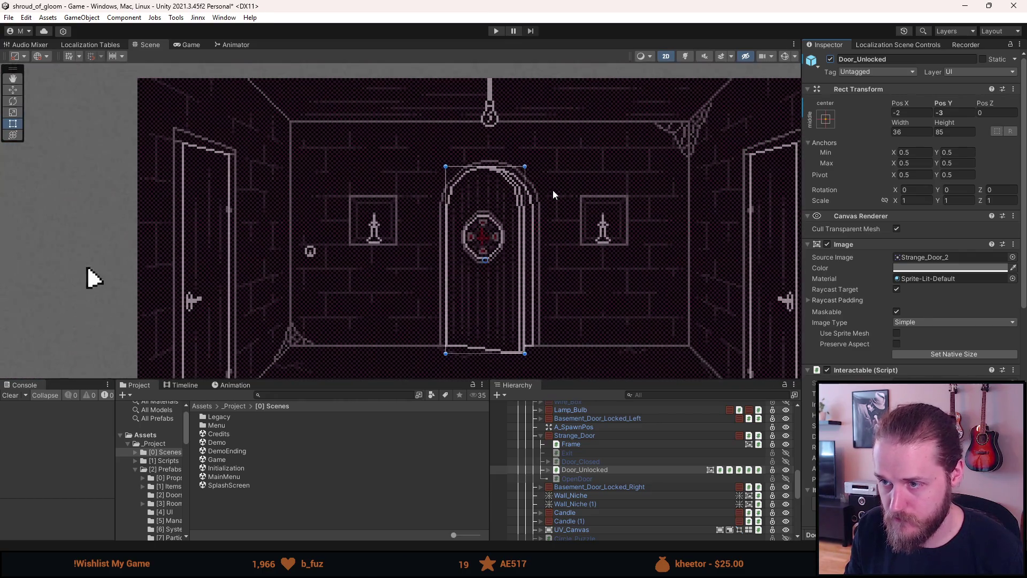
pyautogui.click(830, 60)
pyautogui.click(831, 60)
pyautogui.click(831, 60)
pyautogui.click(831, 60)
pyautogui.click(831, 60)
pyautogui.click(830, 60)
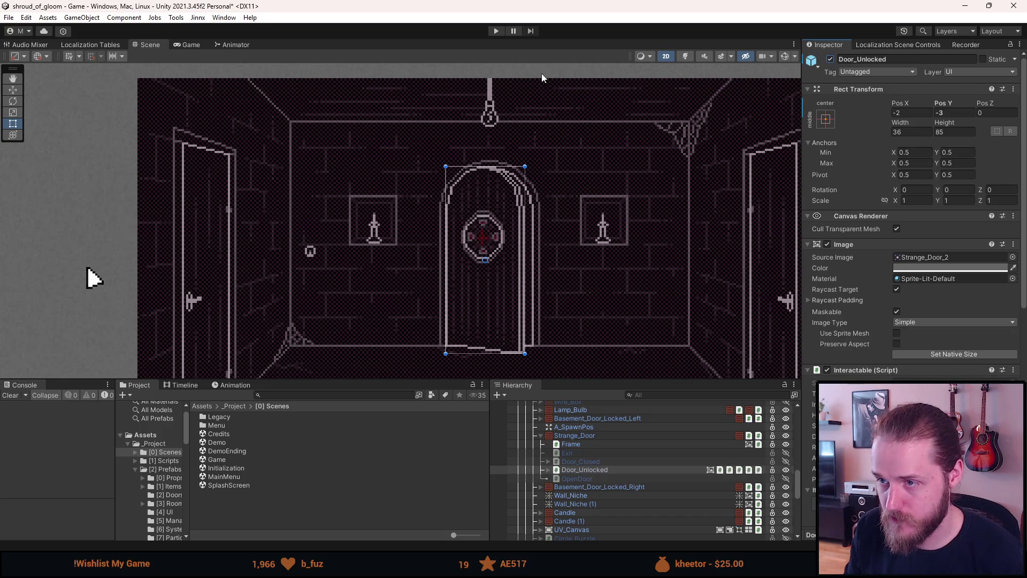
pyautogui.scroll(3, 494, 184)
pyautogui.scroll(3, 495, 180)
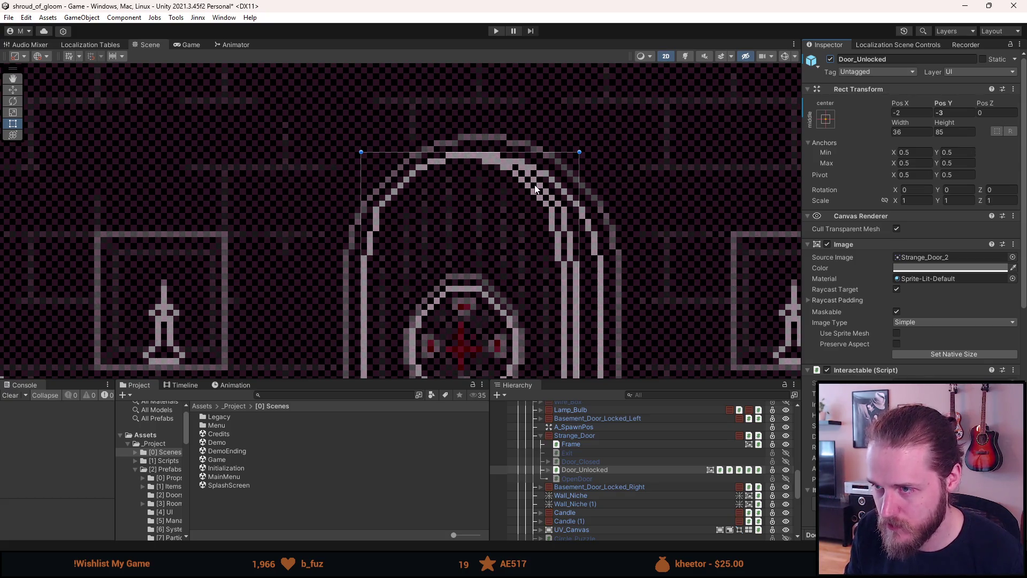
pyautogui.scroll(-3, 536, 189)
pyautogui.scroll(3, 536, 186)
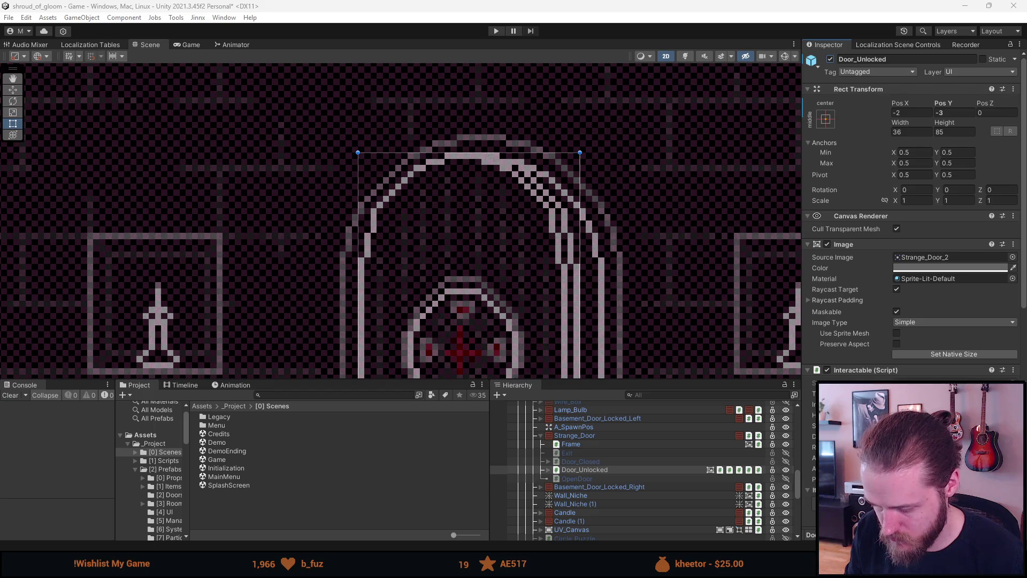
# Inspect the Particle_Effects and Windshield_Mask objects in the Hierarchy.
pyautogui.click(495, 208)
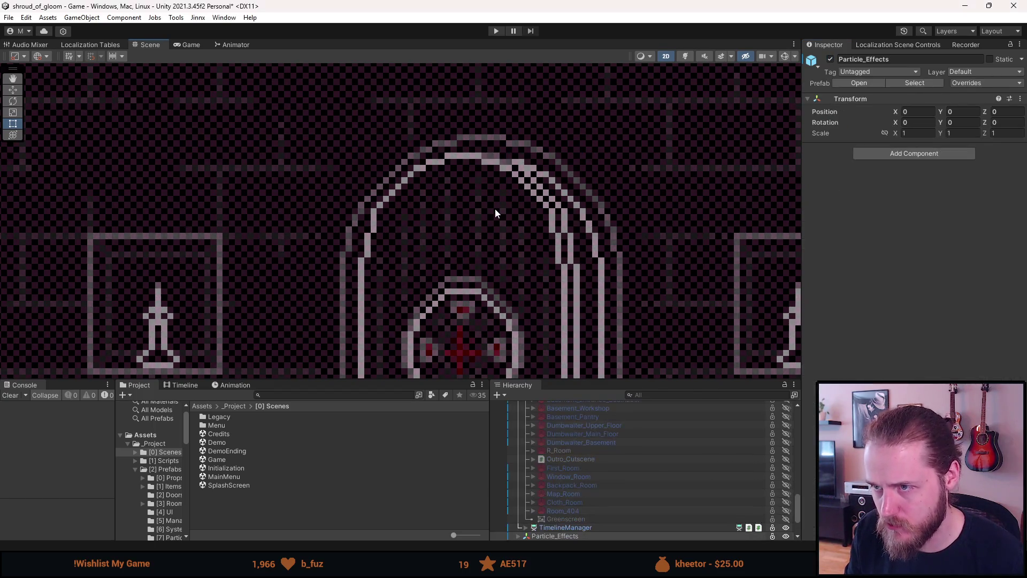
pyautogui.scroll(-10, 496, 208)
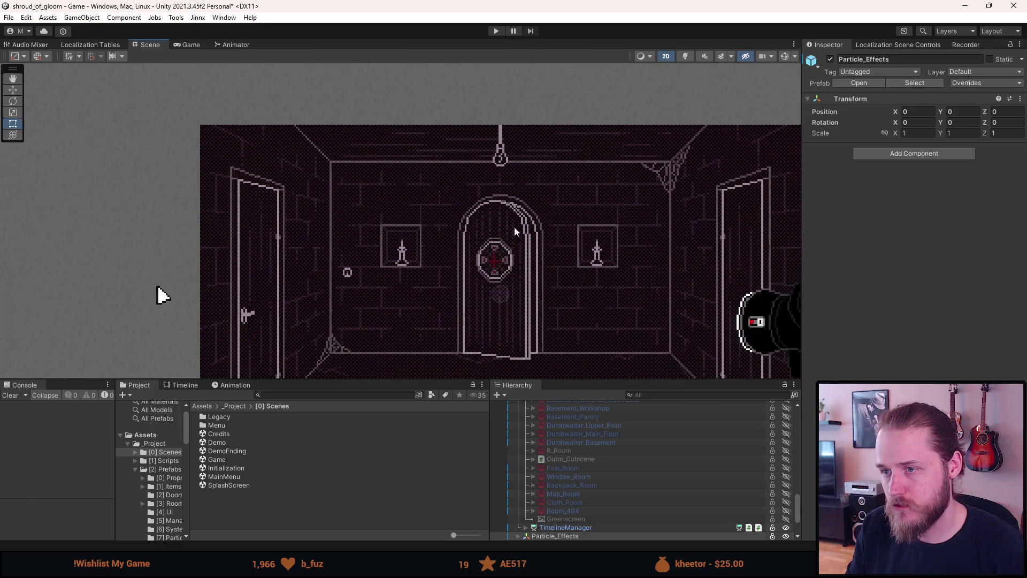
pyautogui.scroll(8, 515, 227)
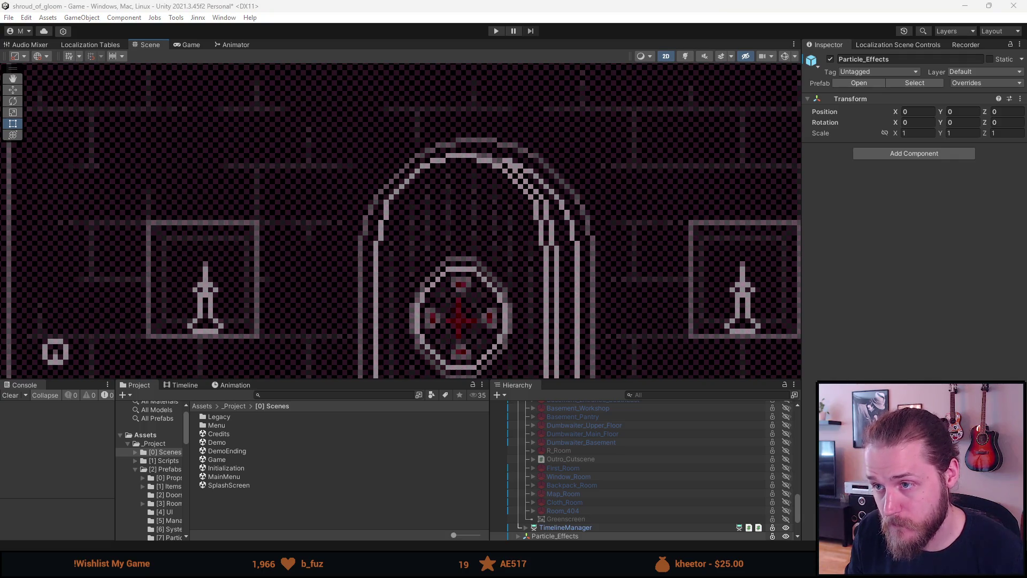
pyautogui.click(546, 148)
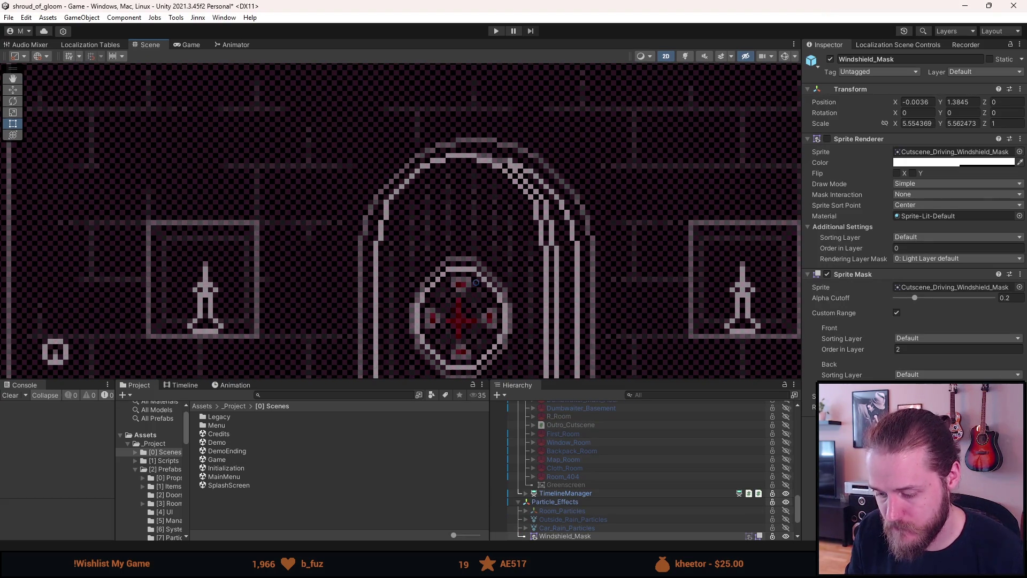
pyautogui.click(437, 284)
pyautogui.scroll(-3, 438, 284)
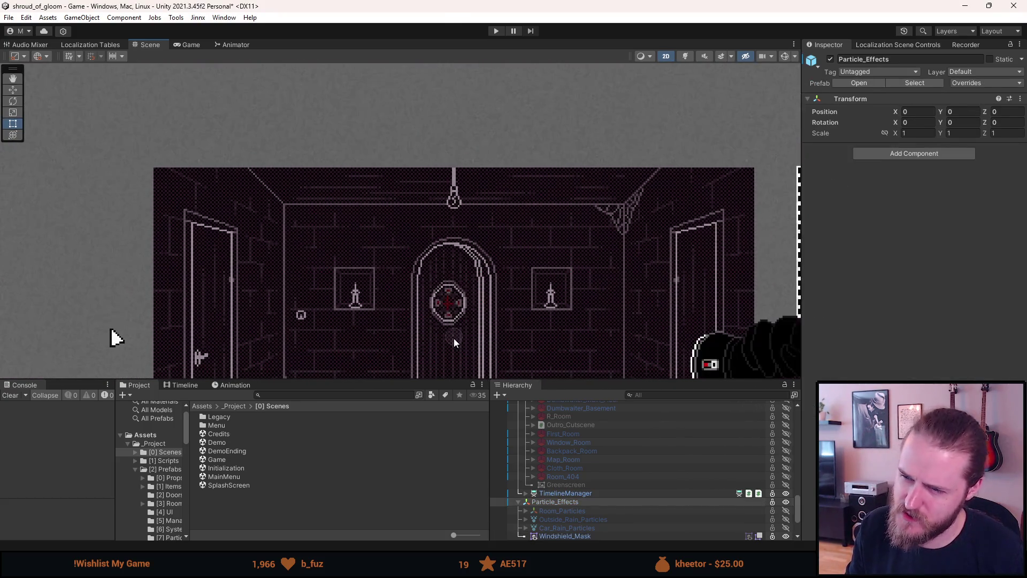
pyautogui.scroll(-4, 590, 497)
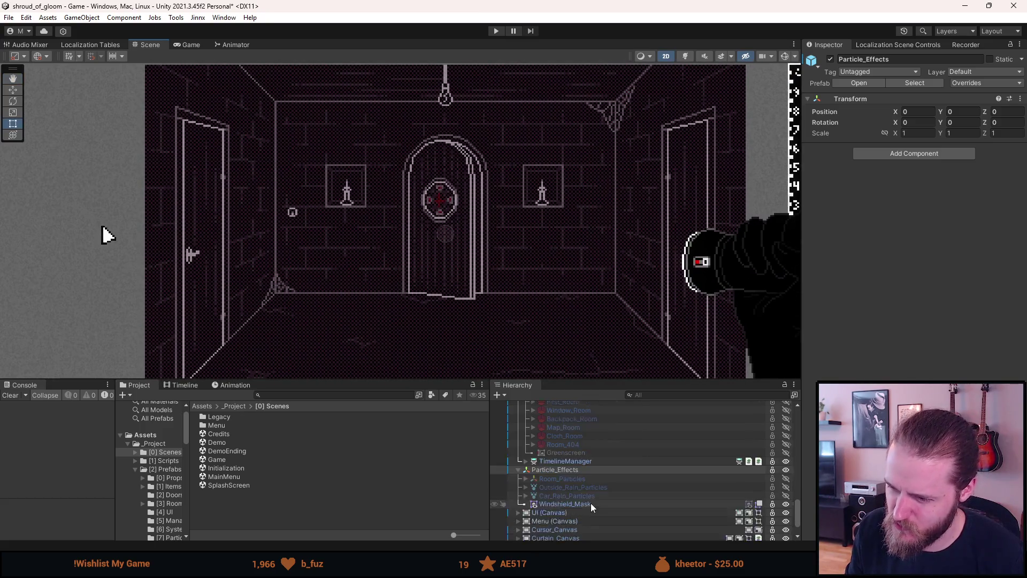
# Deactivate the Meowdge pixel-grid overlay and save the scene with Ctrl+S.
pyautogui.click(562, 519)
pyautogui.hotkey('alt', 'shift', 'a')
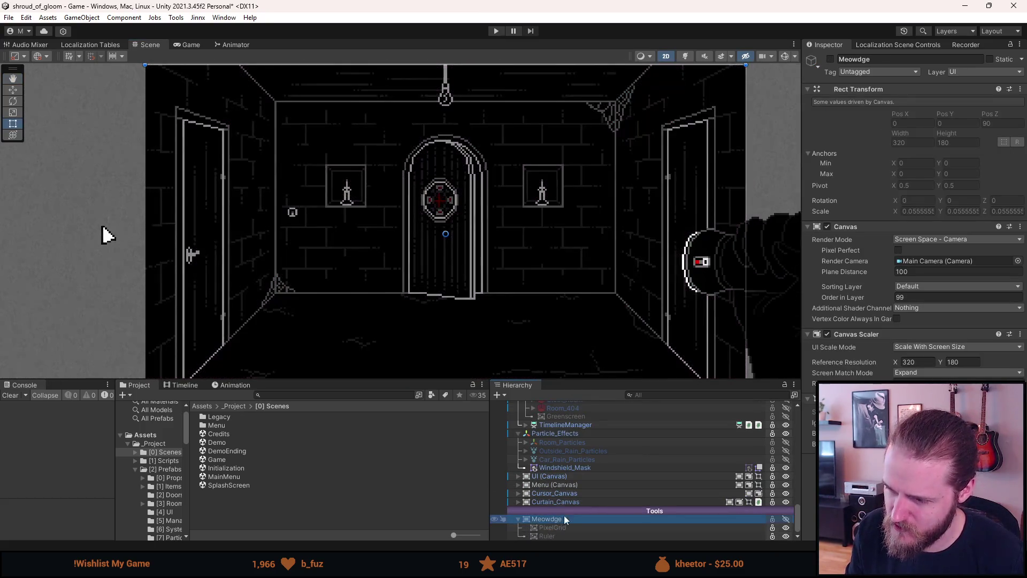
pyautogui.hotkey('ctrl', 's')
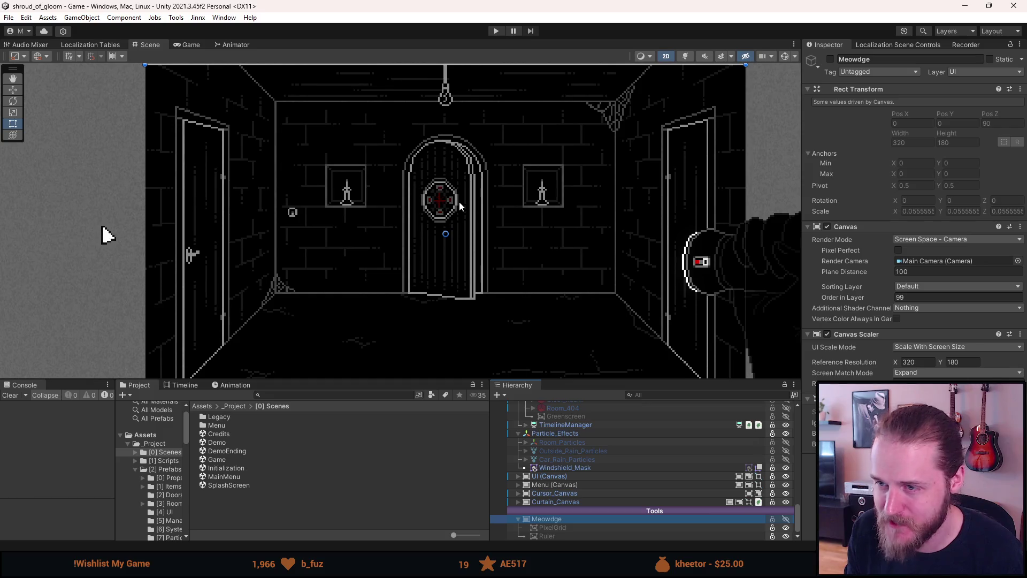
# Select the Basement_Hall_North room in the Hierarchy.
pyautogui.scroll(10, 607, 477)
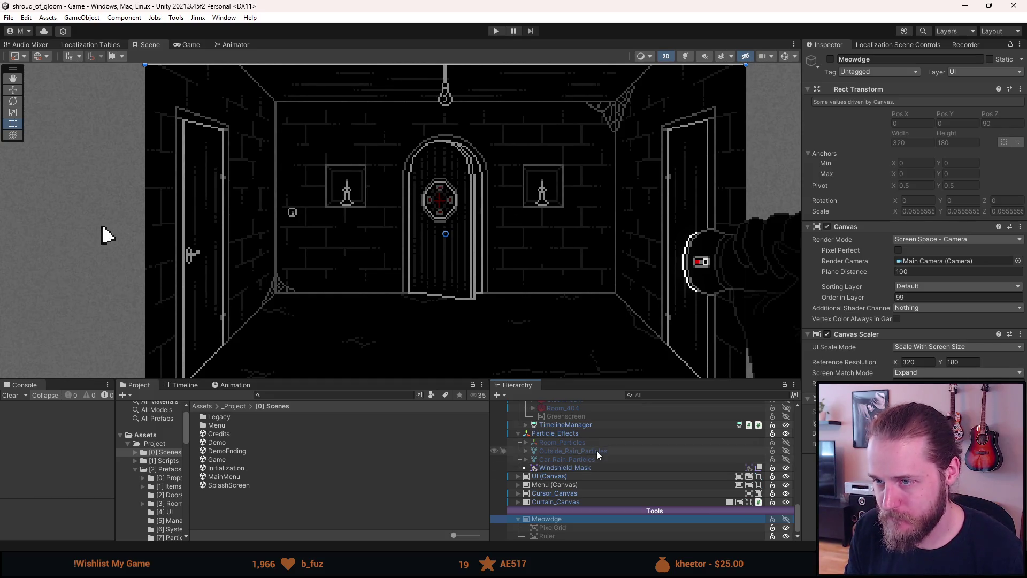
pyautogui.scroll(5, 597, 460)
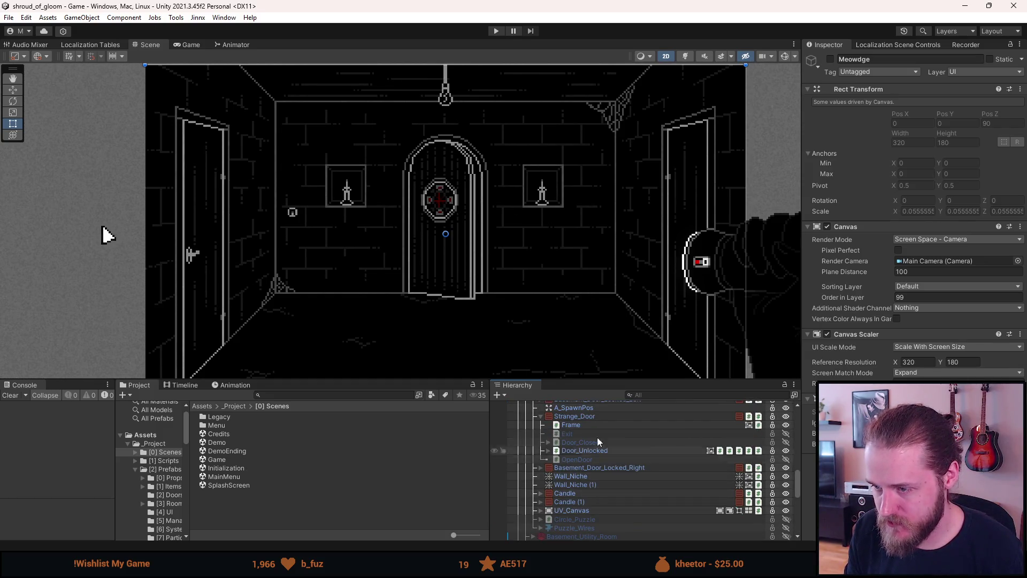
pyautogui.click(582, 452)
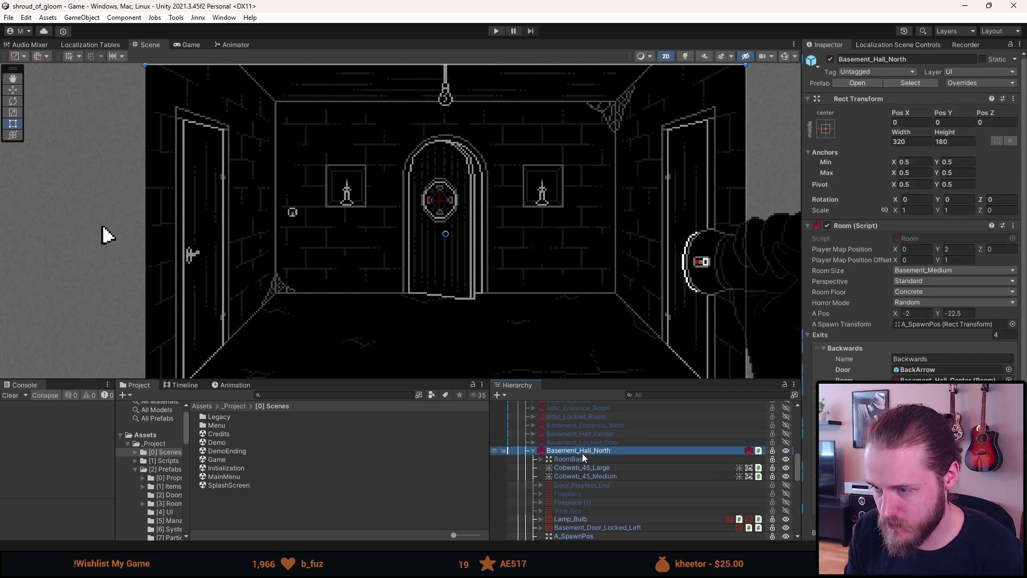
pyautogui.click(496, 31)
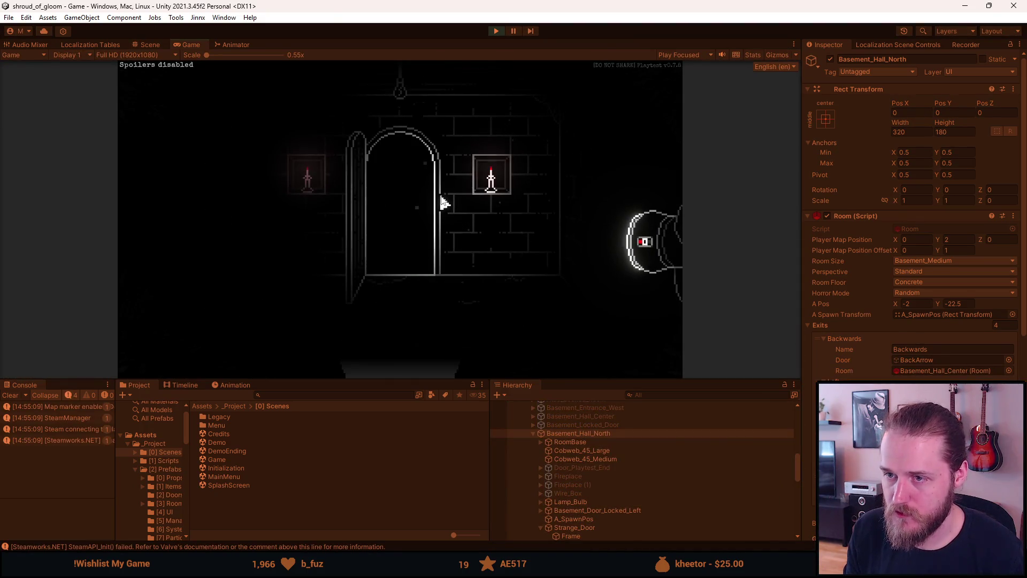
pyautogui.press('F1')
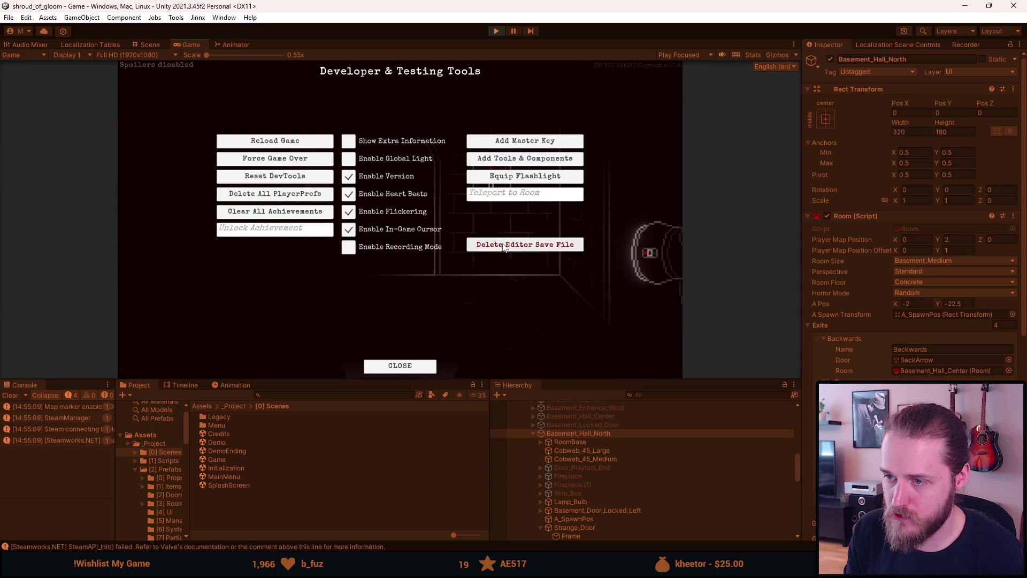
pyautogui.press('F1')
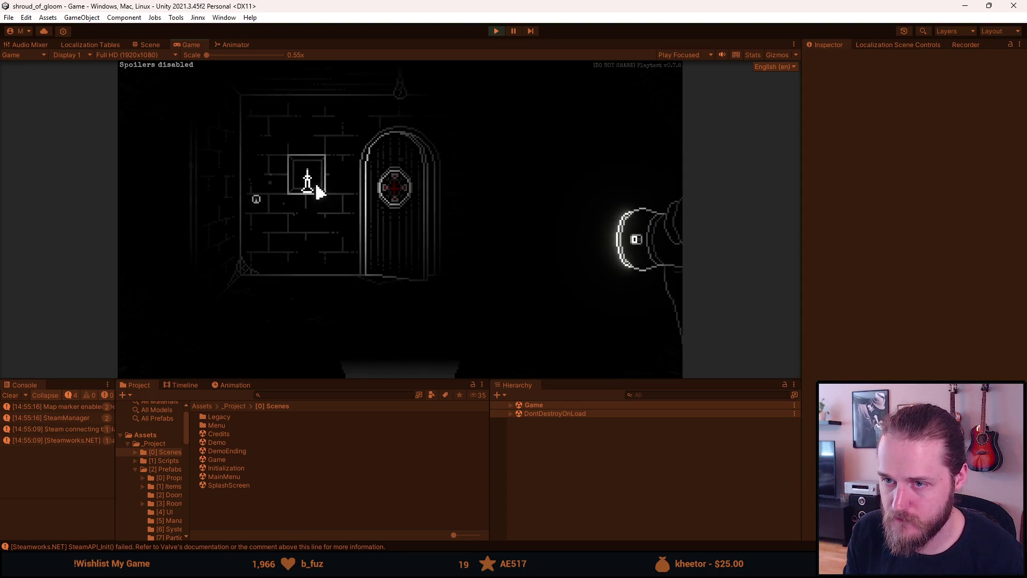
pyautogui.click(314, 187)
pyautogui.click(492, 195)
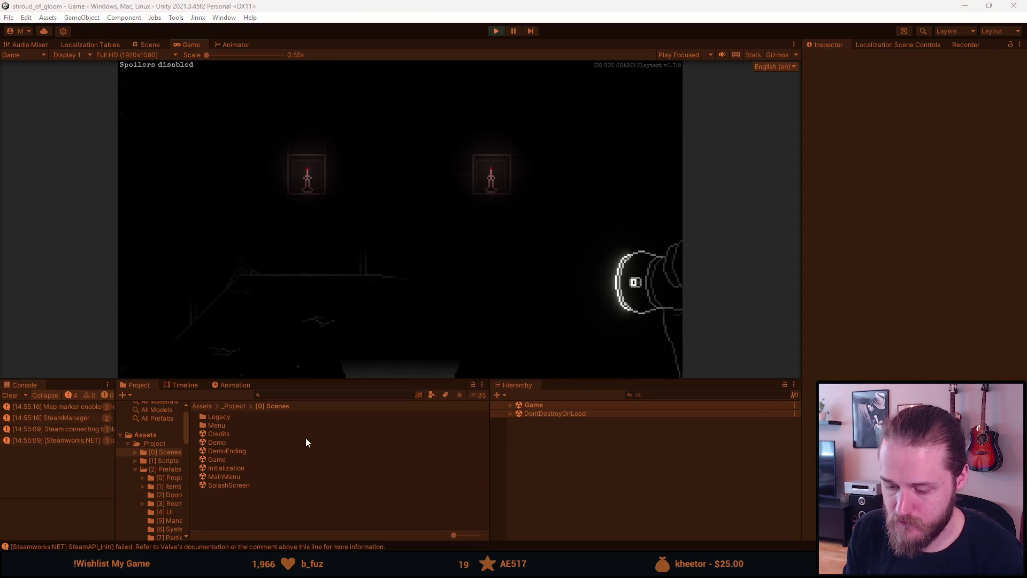
pyautogui.moveTo(361, 567)
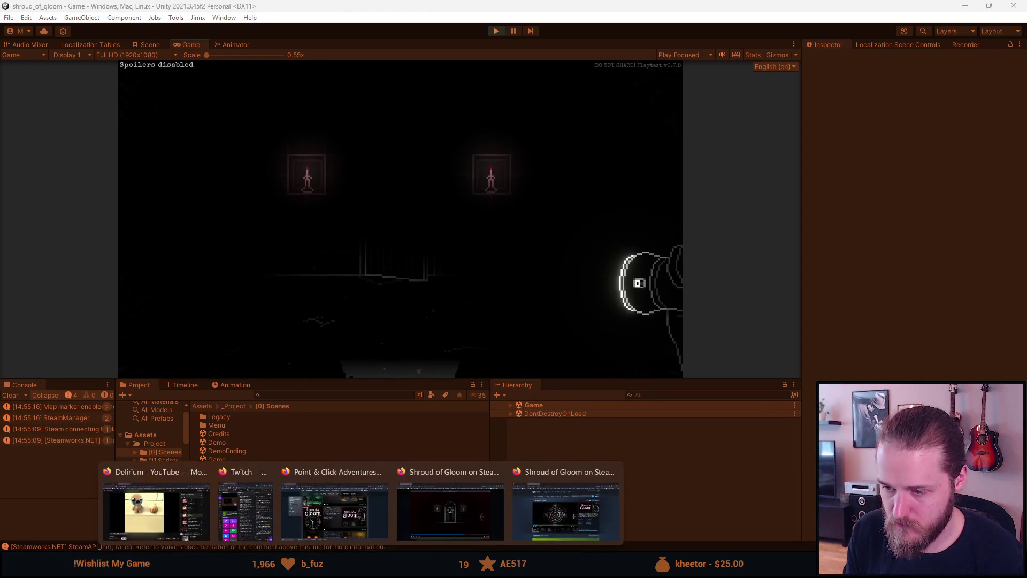
pyautogui.moveTo(463, 521)
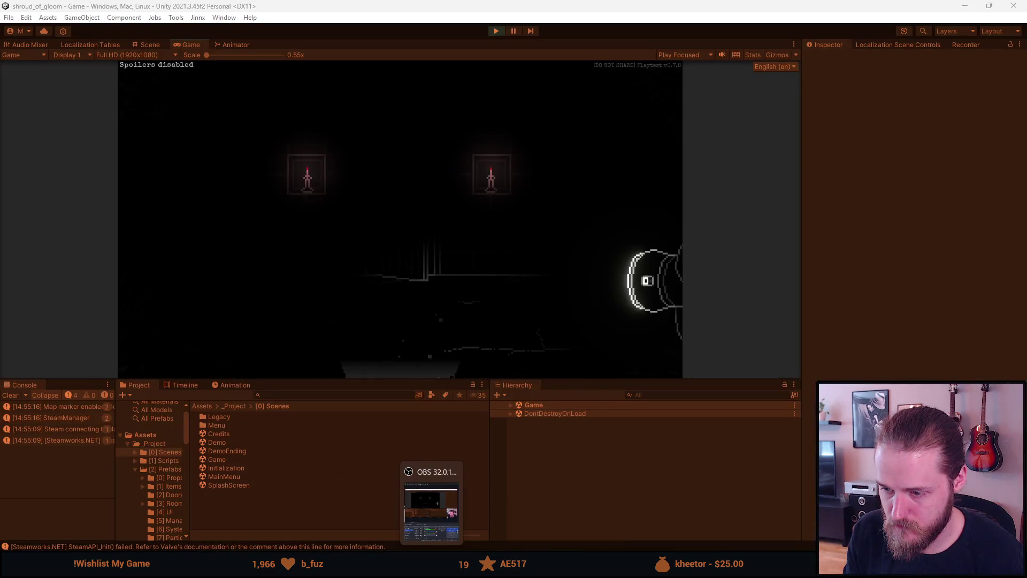
pyautogui.click(450, 567)
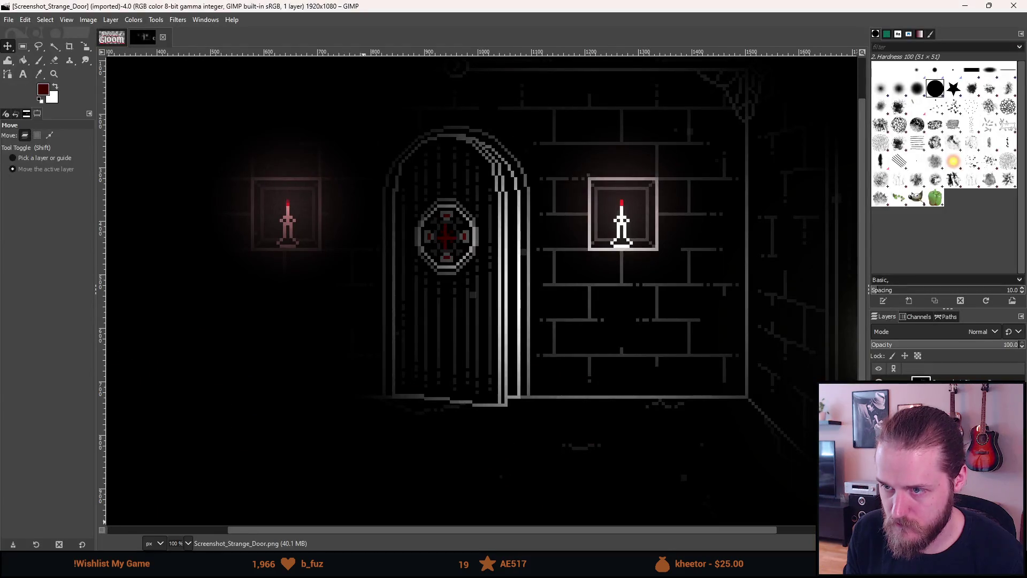
pyautogui.hotkey('alt', 'Tab')
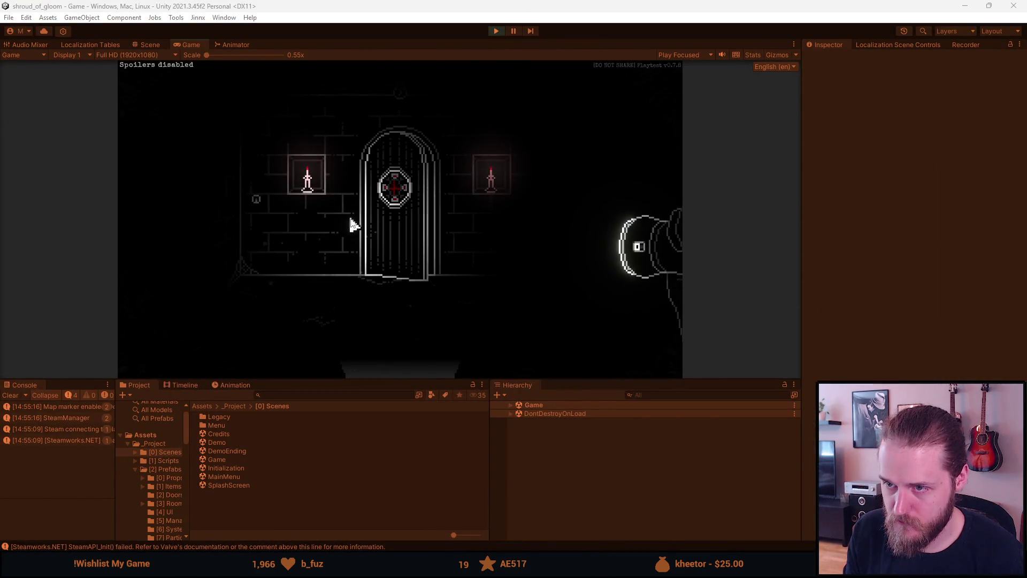
# Toggle the room lights, then open the door and enter the generator room.
pyautogui.click(257, 203)
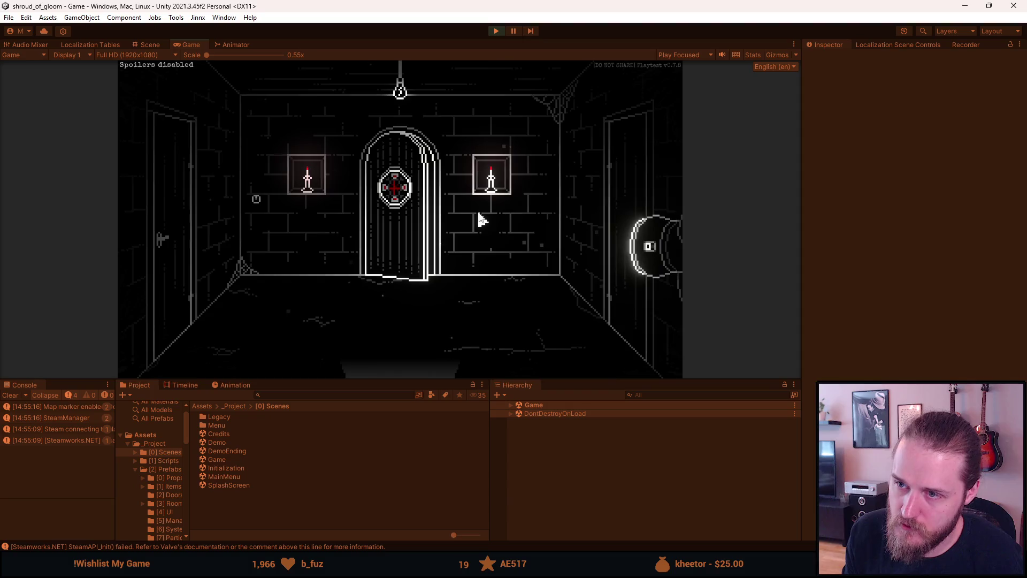
pyautogui.click(261, 198)
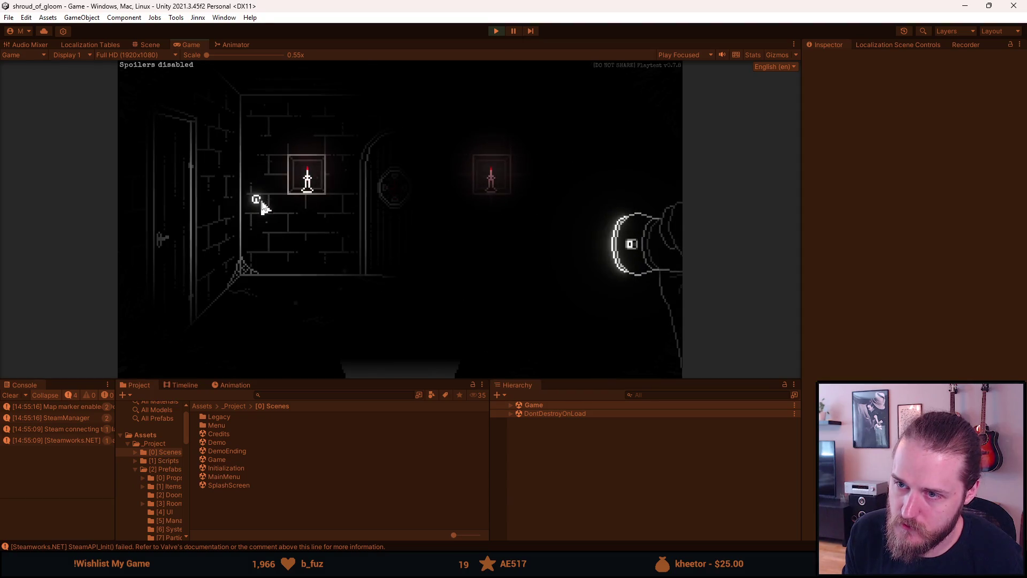
pyautogui.press('F1')
pyautogui.click(441, 203)
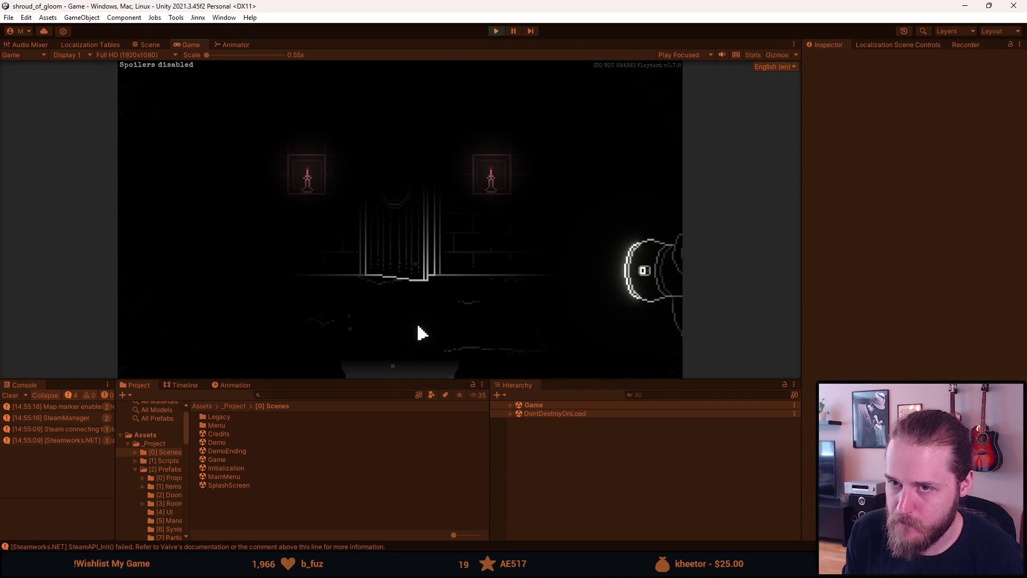
pyautogui.click(188, 235)
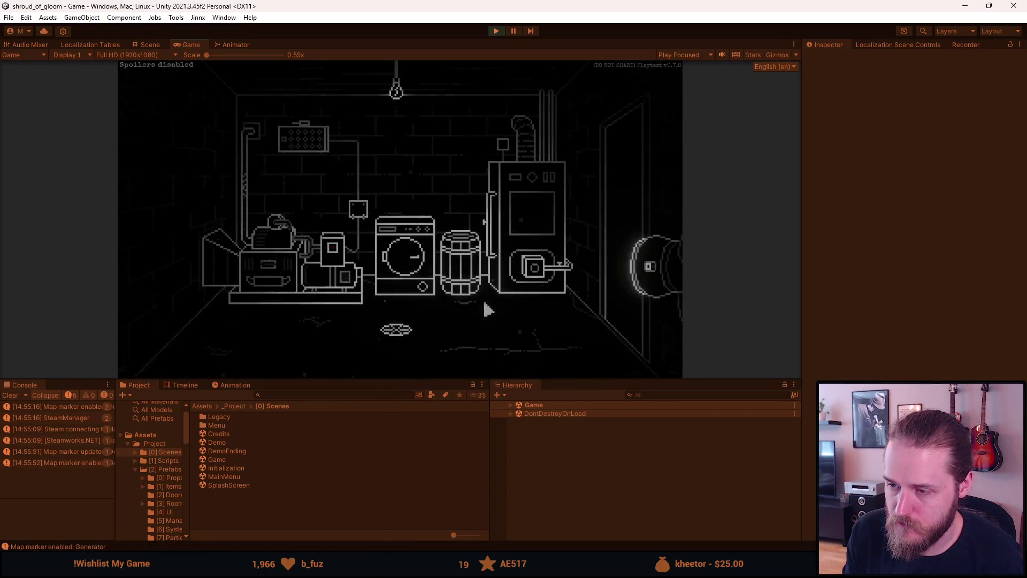
# Enable Recording Mode in the developer tools to hide the debug text.
pyautogui.press('F1')
pyautogui.click(350, 247)
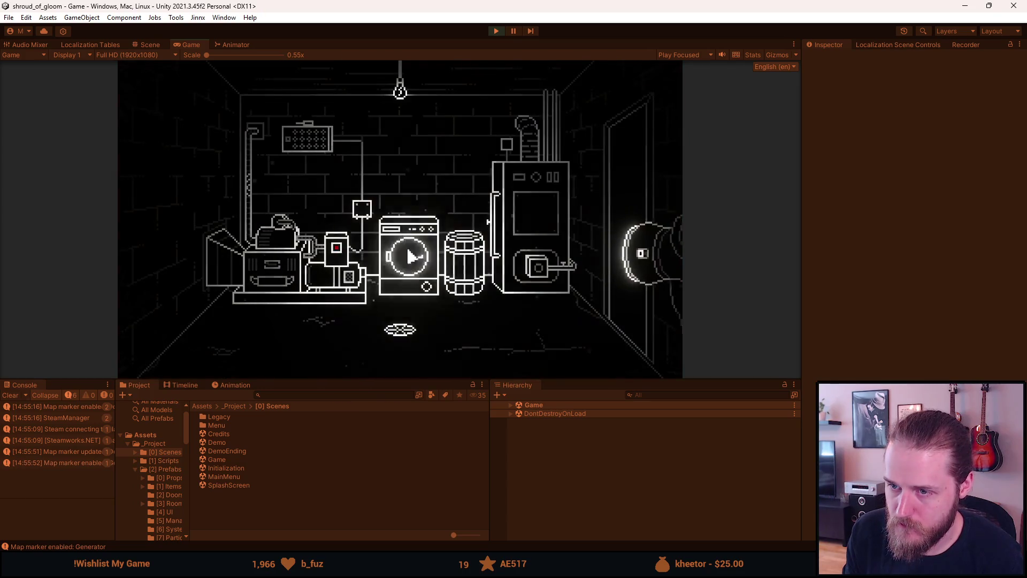
pyautogui.click(600, 220)
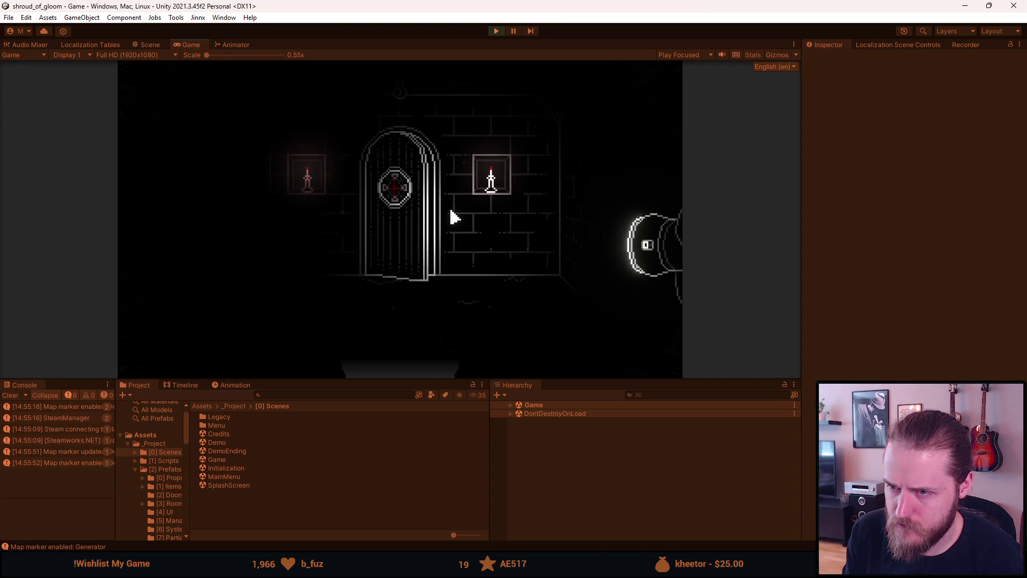
pyautogui.hotkey('alt', 'Tab')
# Bring the Steam store page forward and view screenshots three through seven.
pyautogui.moveTo(375, 568)
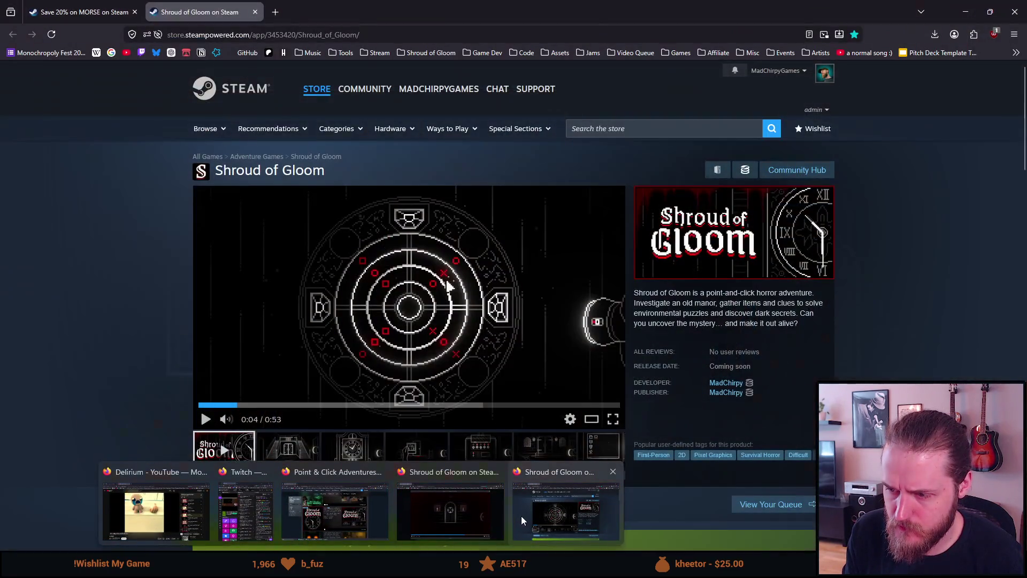
pyautogui.click(521, 516)
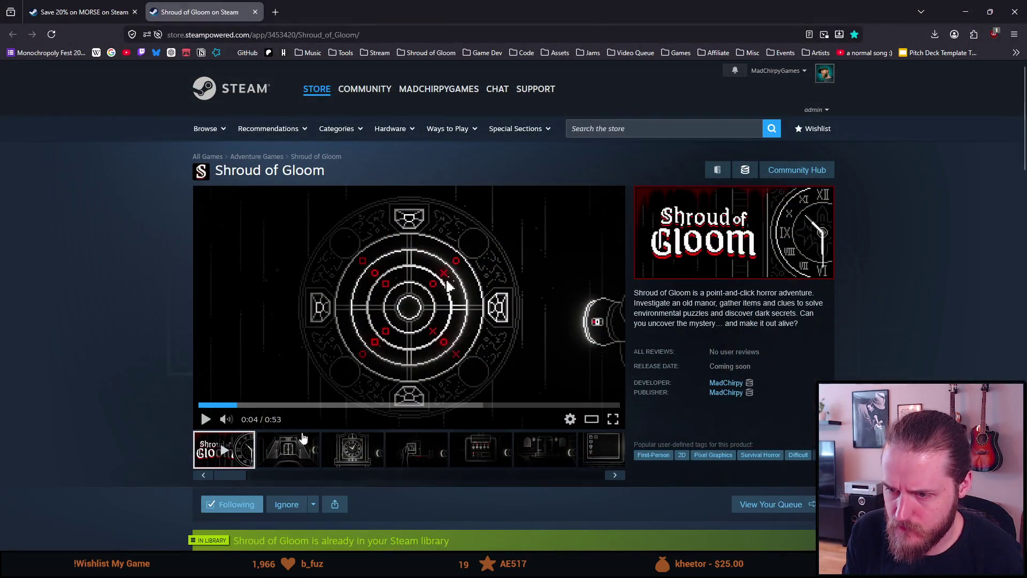
pyautogui.click(348, 462)
pyautogui.click(417, 461)
pyautogui.click(480, 461)
pyautogui.click(545, 461)
pyautogui.click(599, 461)
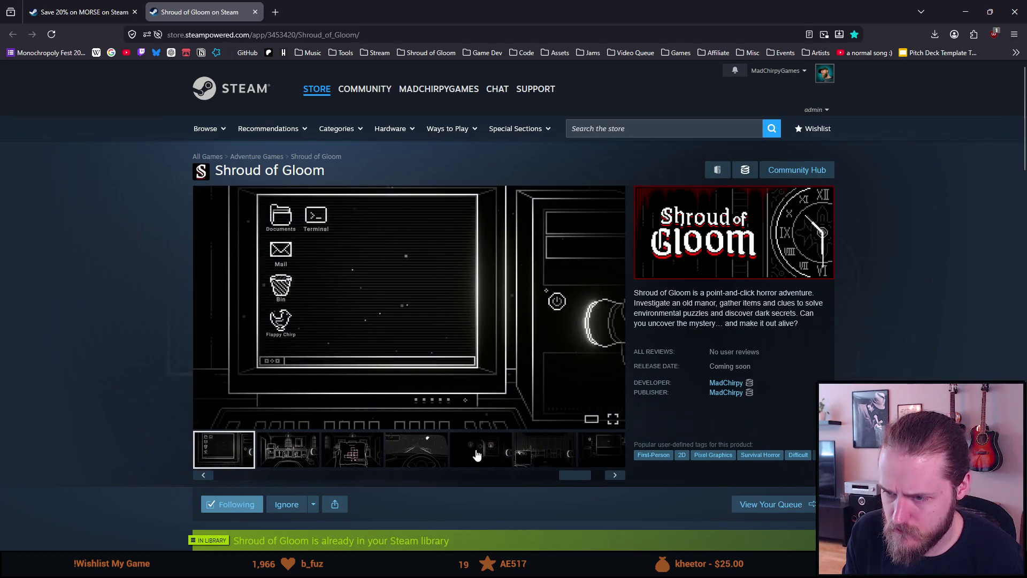
# Browse the candle-door, garage and dark-room screenshots, then wrap around to the trailer.
pyautogui.click(476, 452)
pyautogui.click(537, 456)
pyautogui.click(589, 456)
pyautogui.click(544, 456)
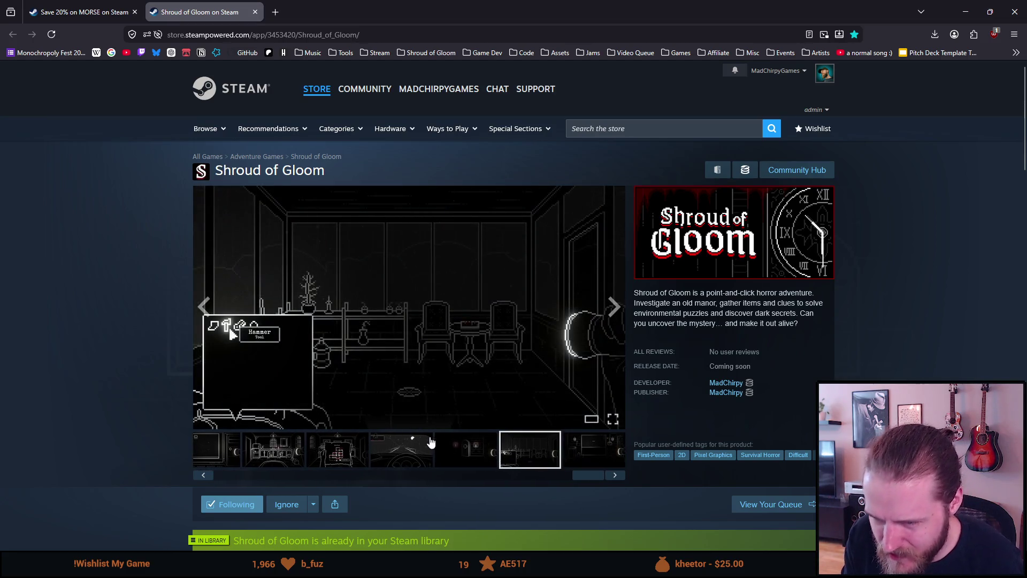
pyautogui.click(611, 478)
pyautogui.click(611, 478)
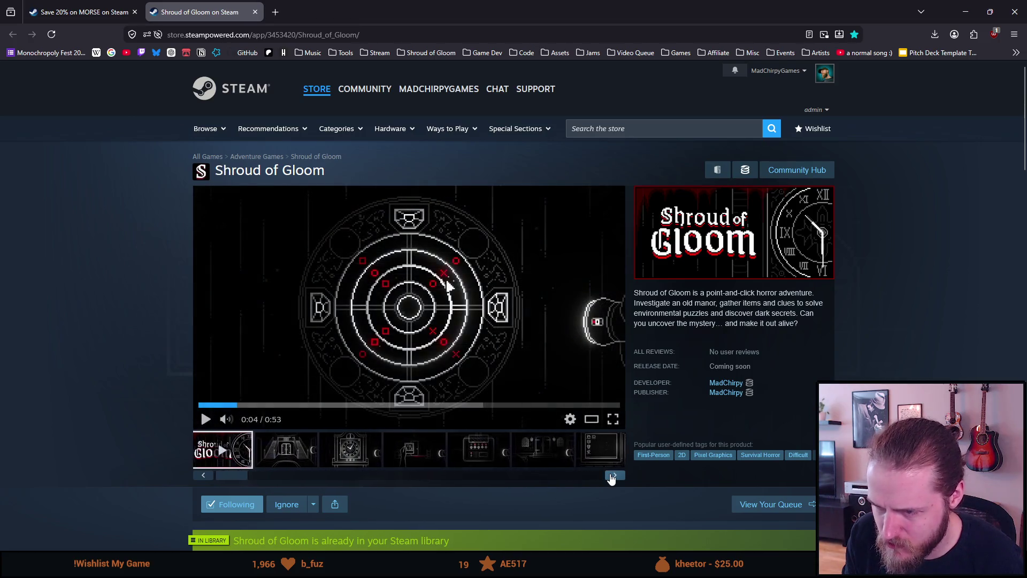
# Glance at the Steam page and return to the Unity editor.
pyautogui.click(966, 12)
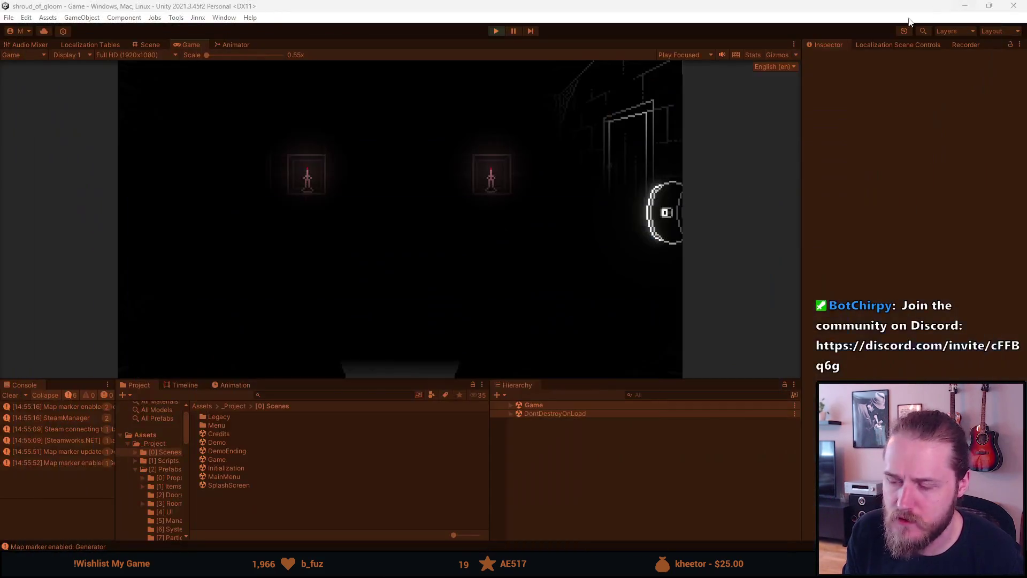
pyautogui.hotkey('alt', 'Tab')
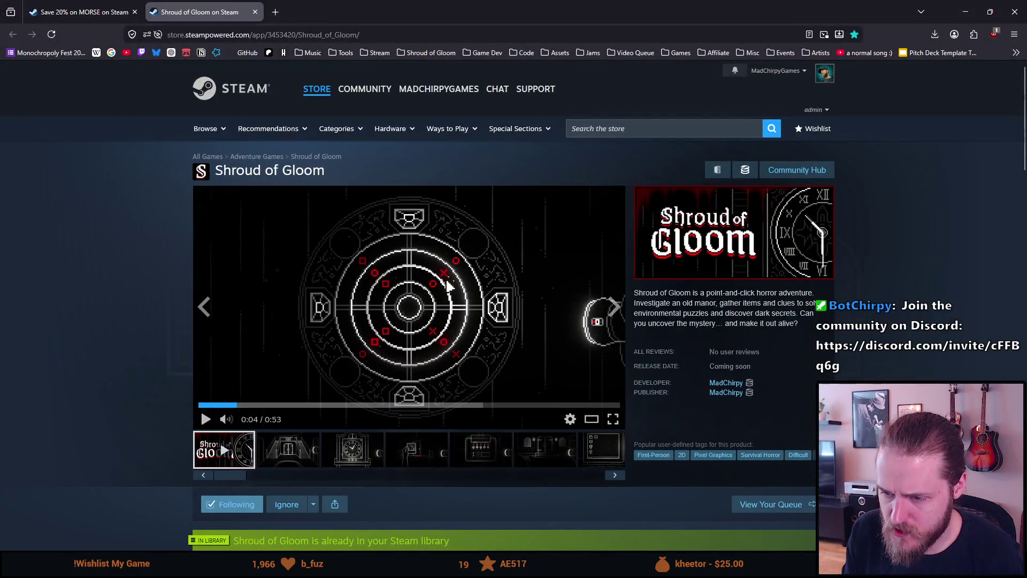
pyautogui.hotkey('alt', 'Tab')
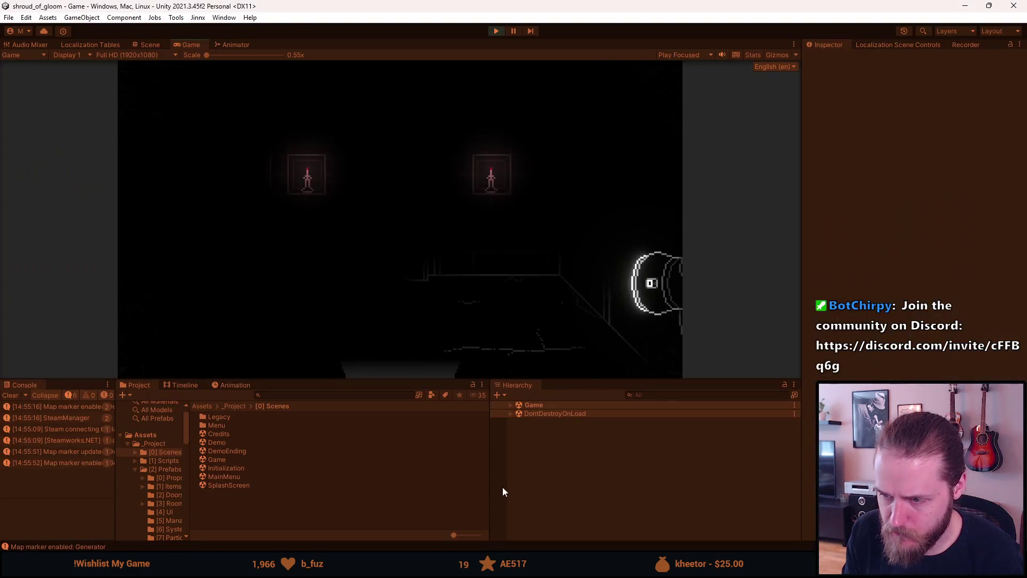
# Expand Game > Game (Canvas) > Rooms > Basement_Hall_North > RoomBase, then select and disable Backlight.
pyautogui.click(509, 405)
pyautogui.click(515, 464)
pyautogui.scroll(-1, 522, 471)
pyautogui.click(527, 458)
pyautogui.scroll(-10, 541, 484)
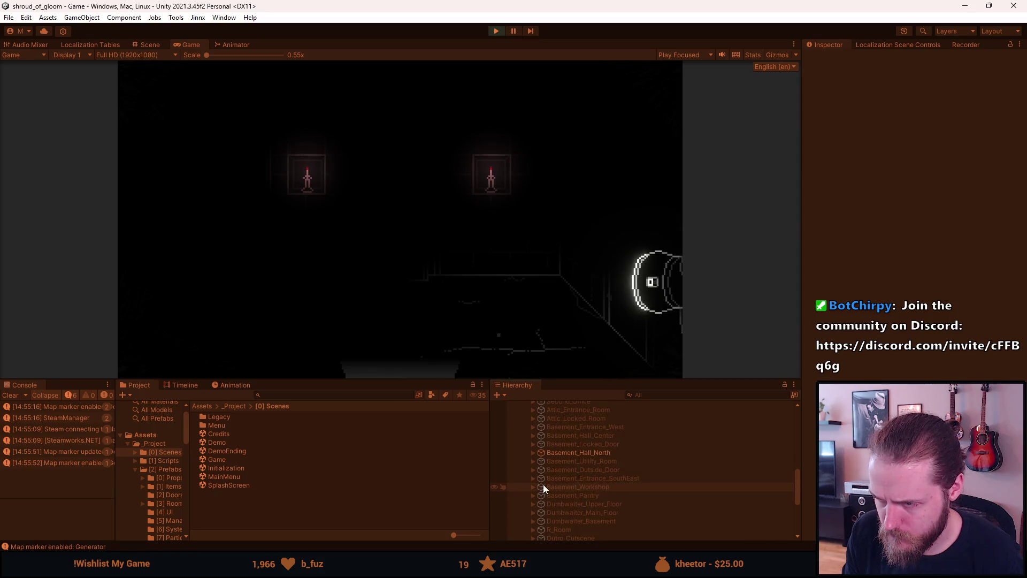
pyautogui.click(533, 453)
pyautogui.scroll(-2, 579, 512)
pyautogui.scroll(-6, 579, 512)
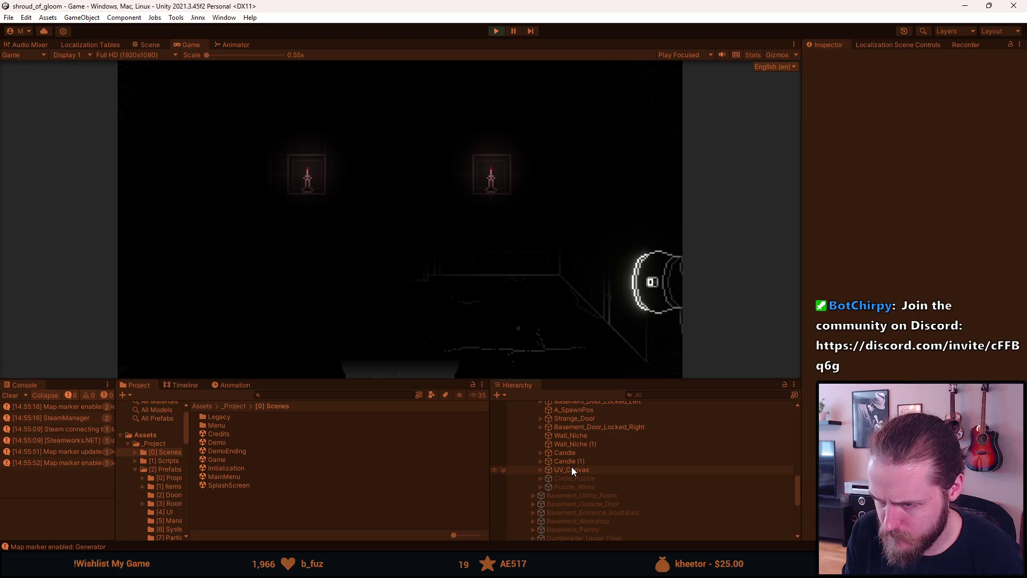
pyautogui.scroll(8, 571, 470)
pyautogui.click(539, 460)
pyautogui.click(575, 512)
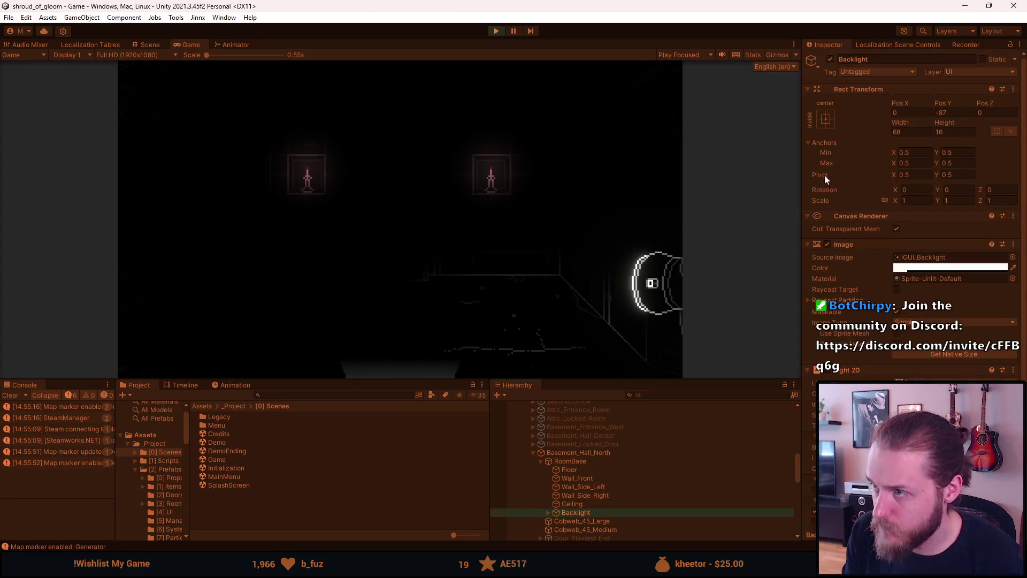
pyautogui.click(831, 58)
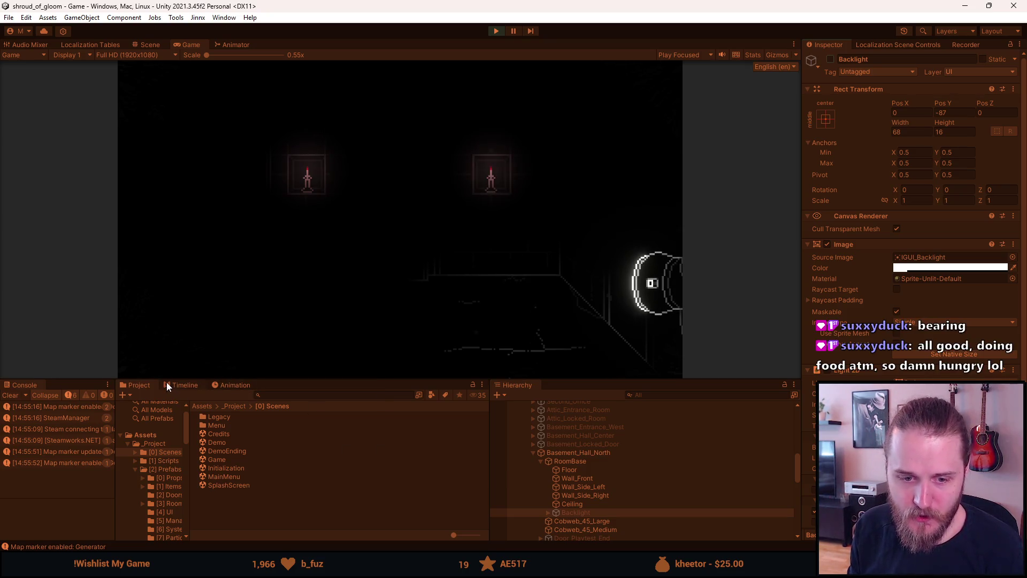
# Clear the console, pause the game, and select Door_Unlocked under Strange_Door.
pyautogui.click(14, 395)
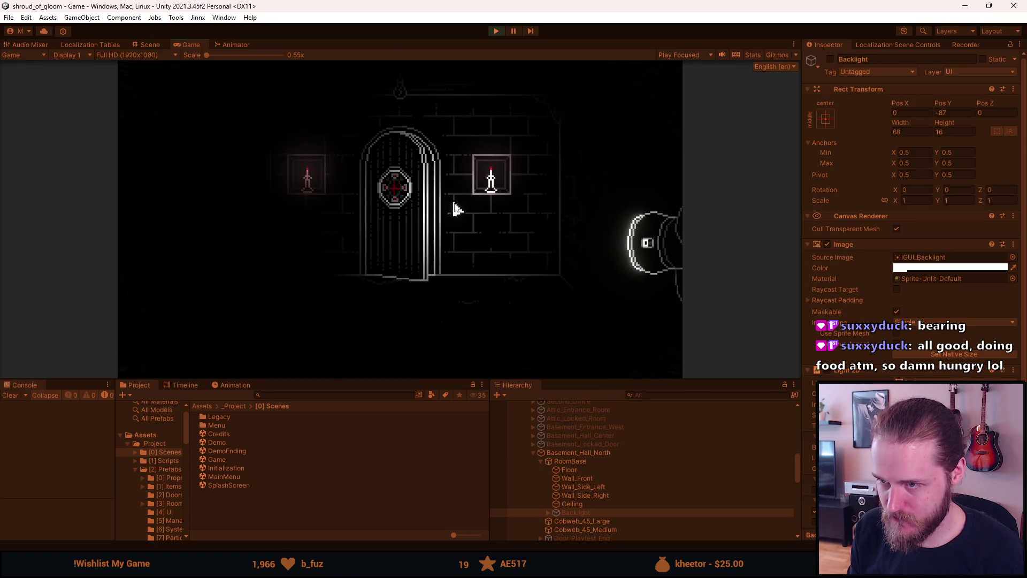
pyautogui.press('F1')
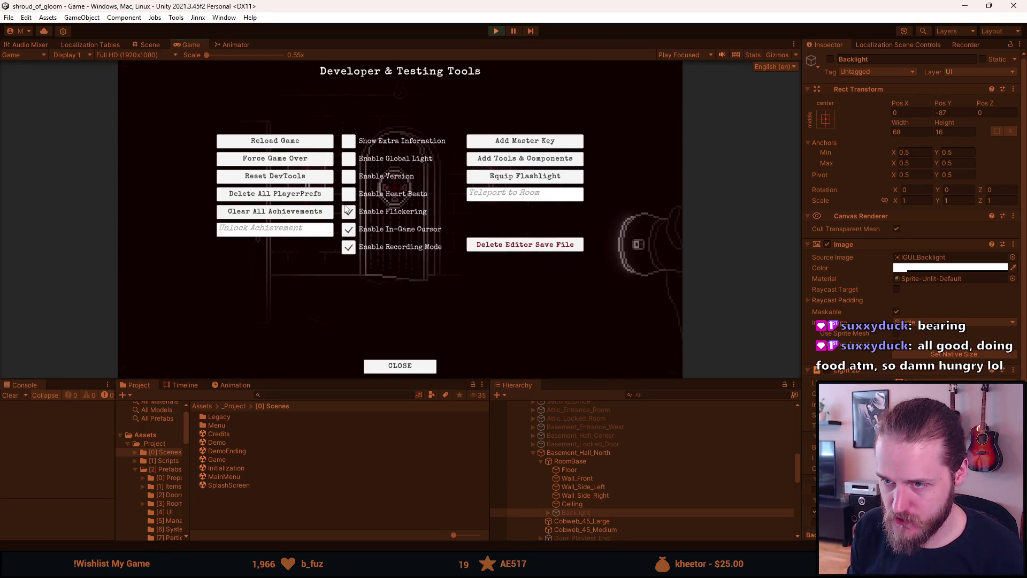
pyautogui.press('F1')
pyautogui.hotkey('alt', 'Tab')
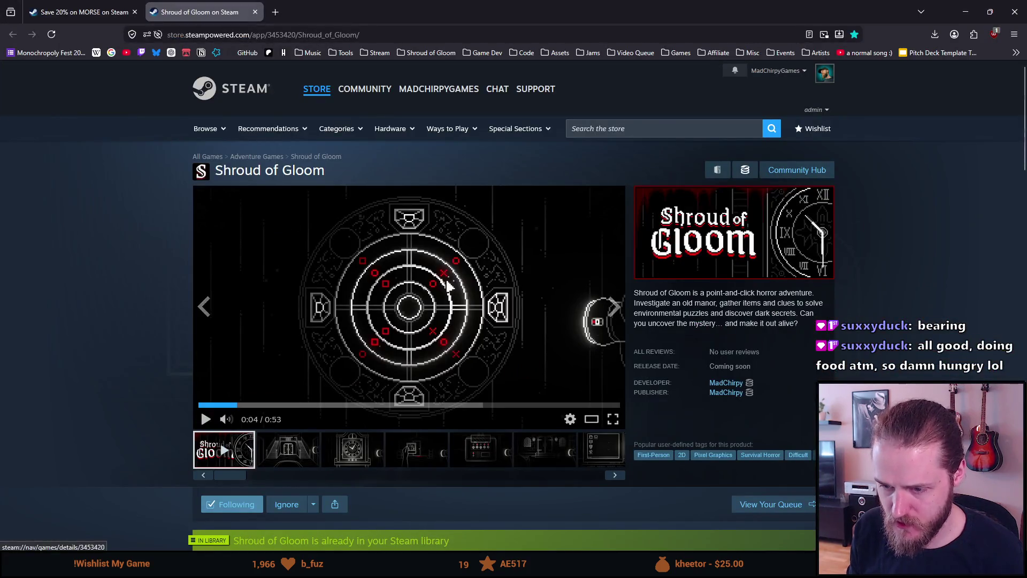
pyautogui.hotkey('alt', 'Tab')
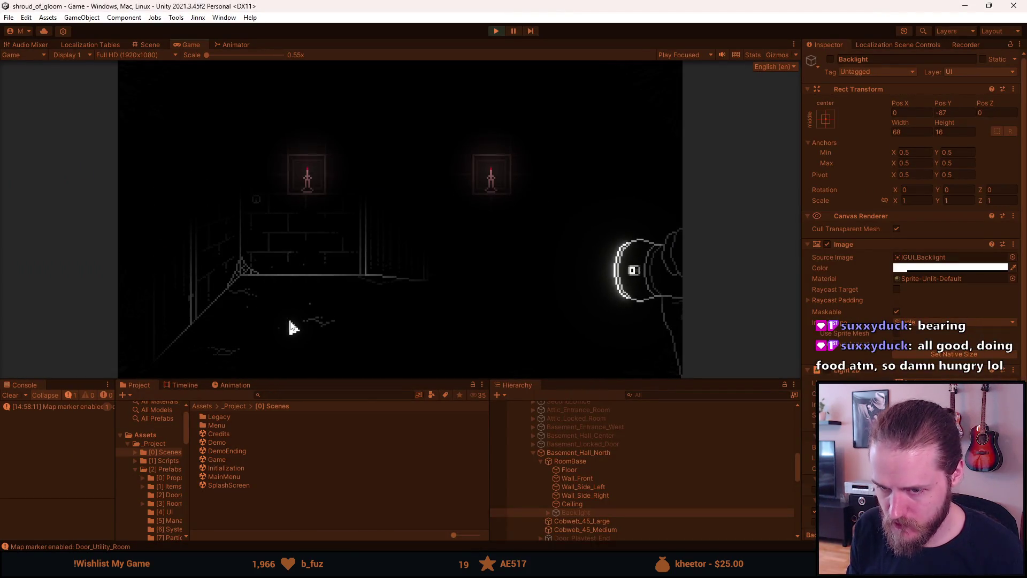
pyautogui.press('Escape')
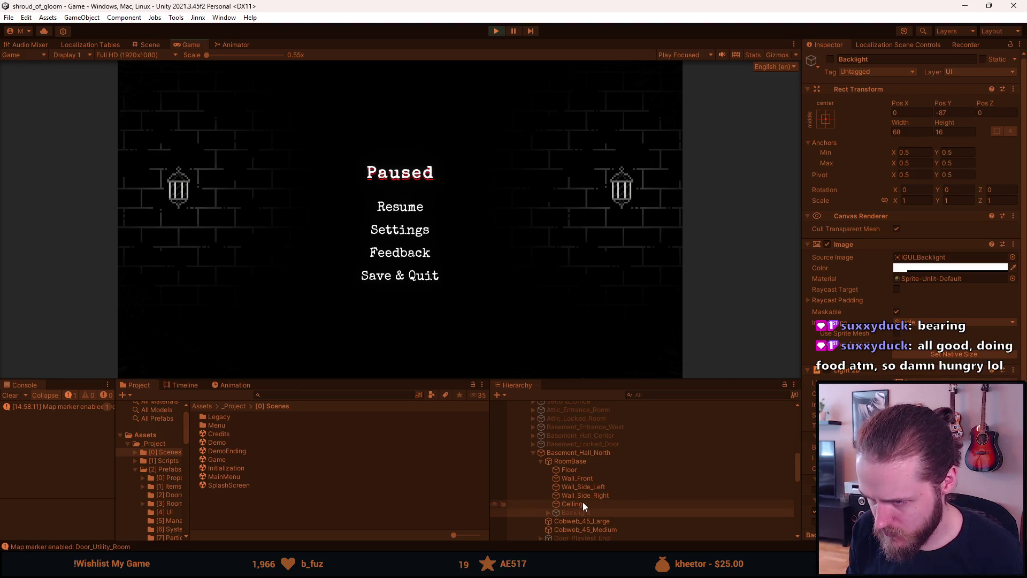
pyautogui.scroll(-5, 582, 502)
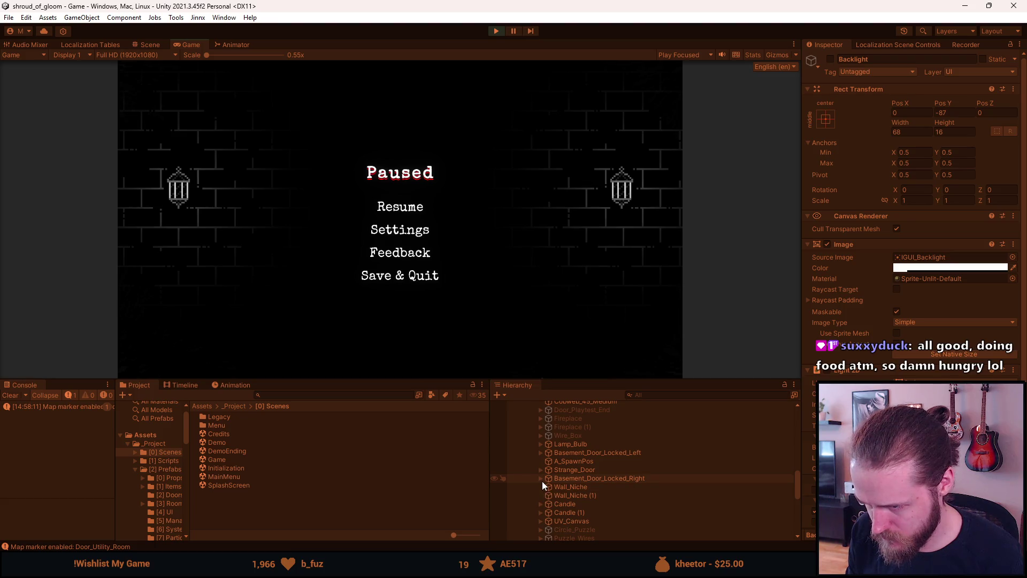
pyautogui.click(407, 207)
pyautogui.press('Escape')
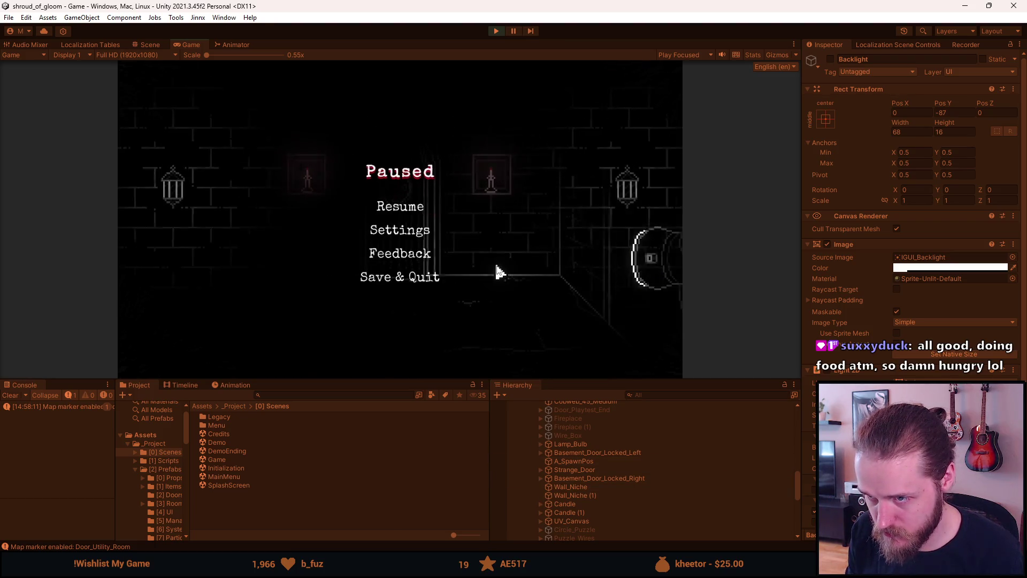
pyautogui.click(541, 470)
pyautogui.click(571, 503)
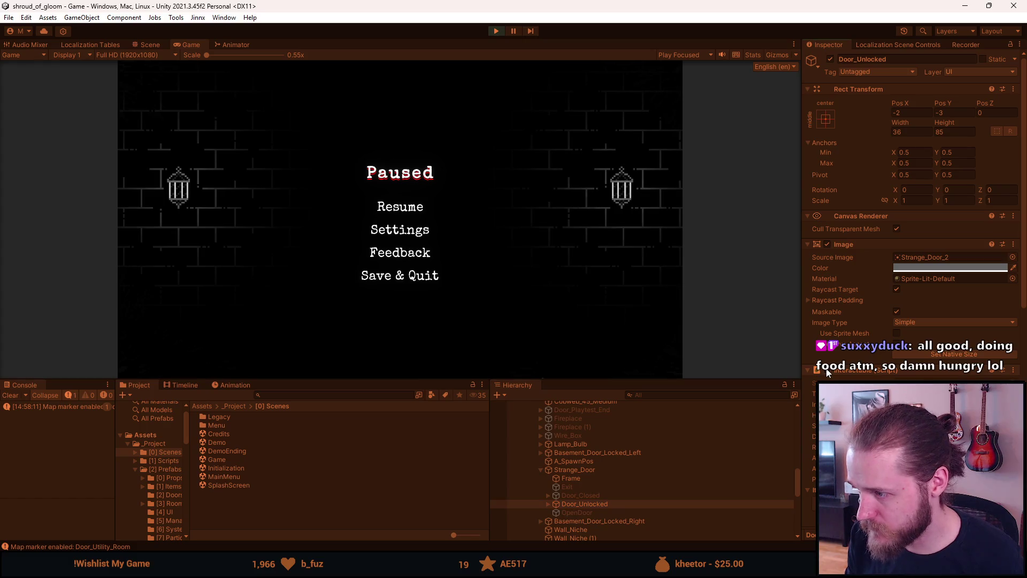
# Disable the in-game cursor in the dev tools, pause, and open the Recorder settings.
pyautogui.click(410, 210)
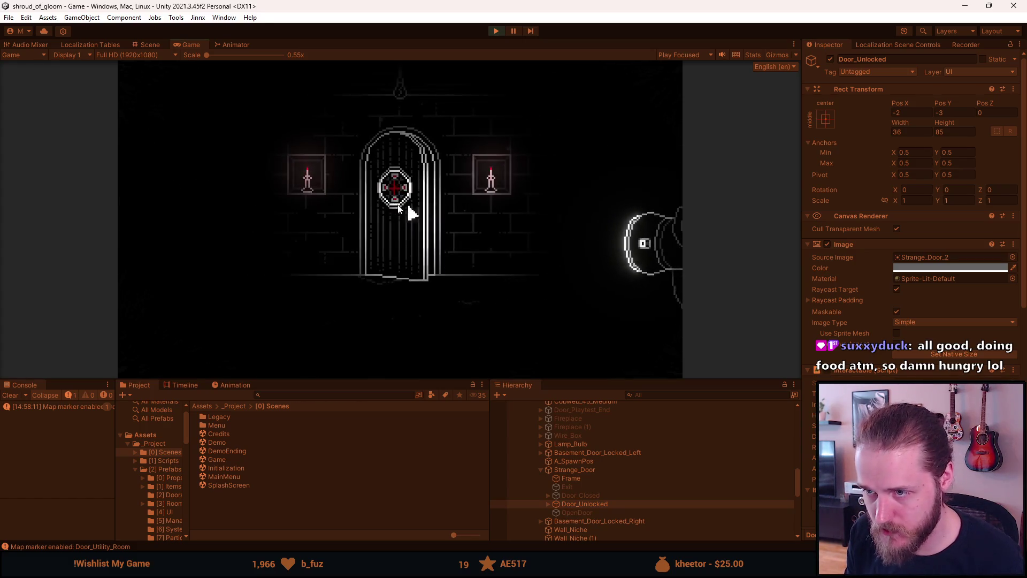
pyautogui.press('F1')
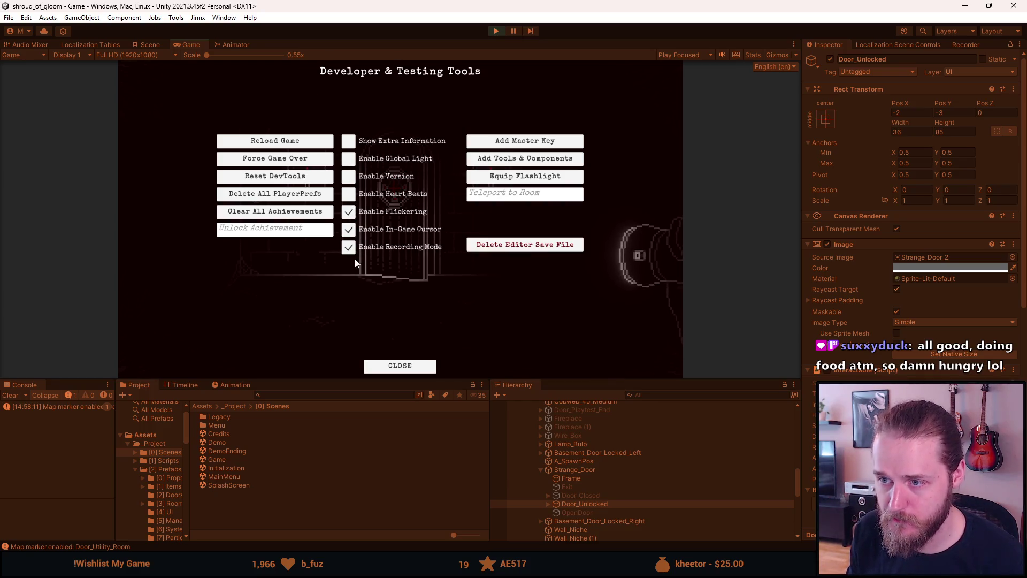
pyautogui.click(348, 231)
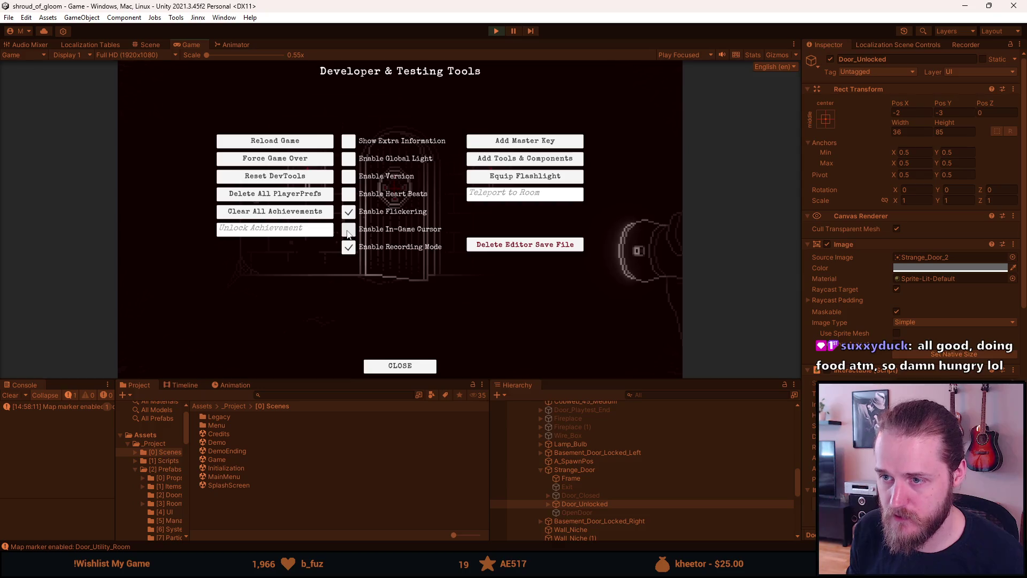
pyautogui.press('F1')
pyautogui.press('Escape')
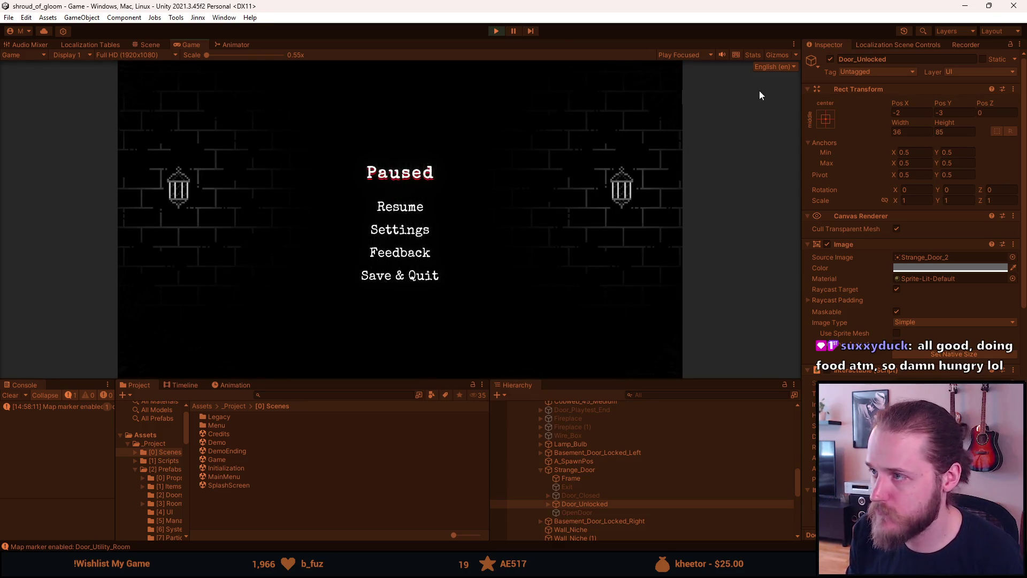
pyautogui.click(970, 45)
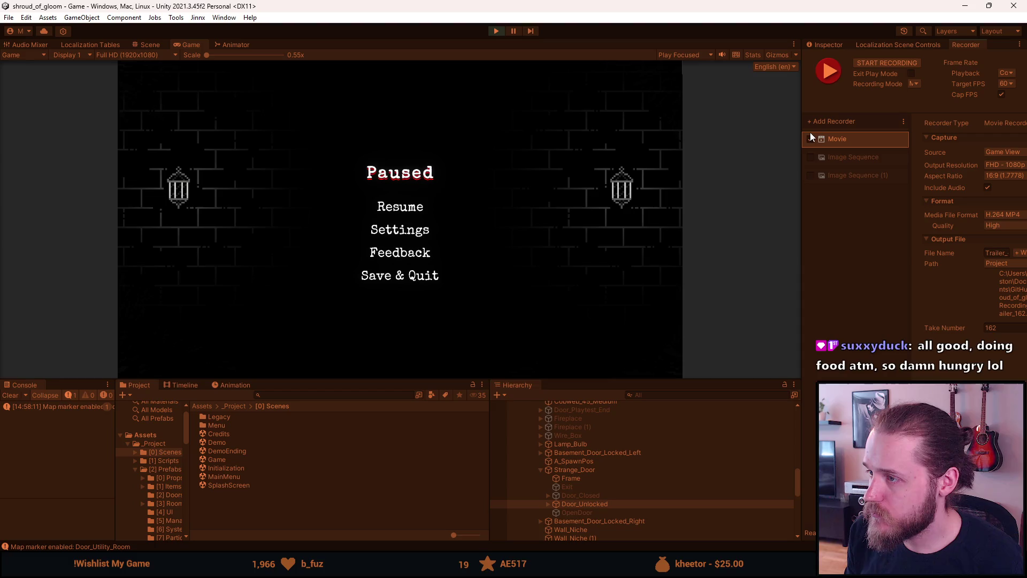
# Switch the Recorder from Movie to Image Sequence, constant playback rate, Single Frame mode.
pyautogui.moveTo(801, 138); pyautogui.dragTo(724, 139)
pyautogui.click(733, 139)
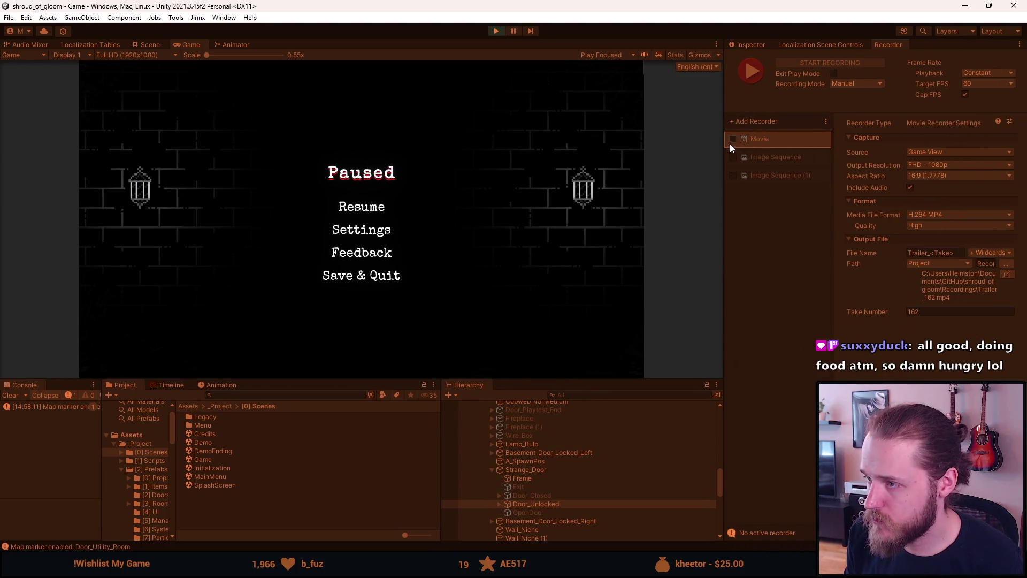
pyautogui.click(733, 157)
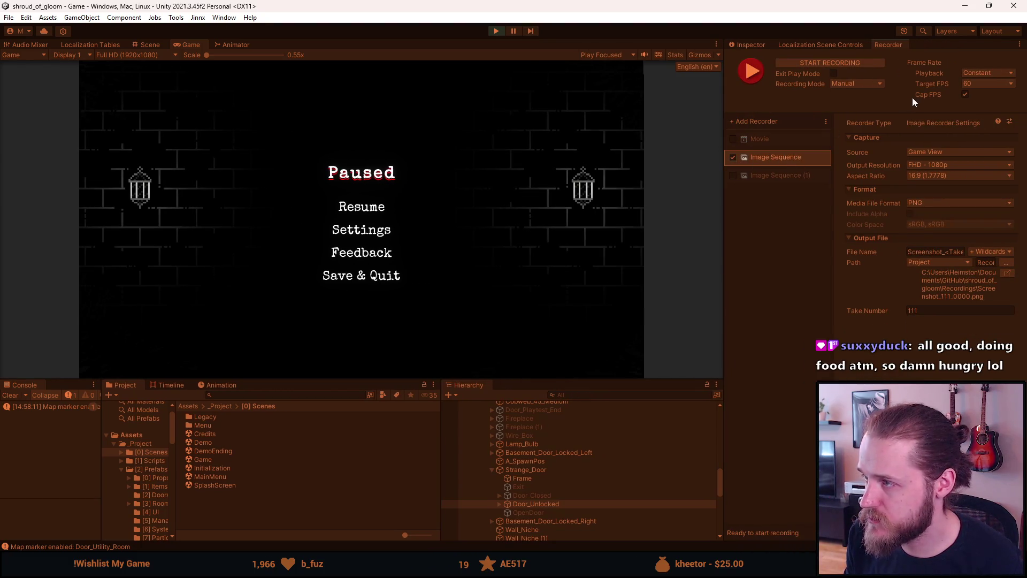
pyautogui.click(975, 73)
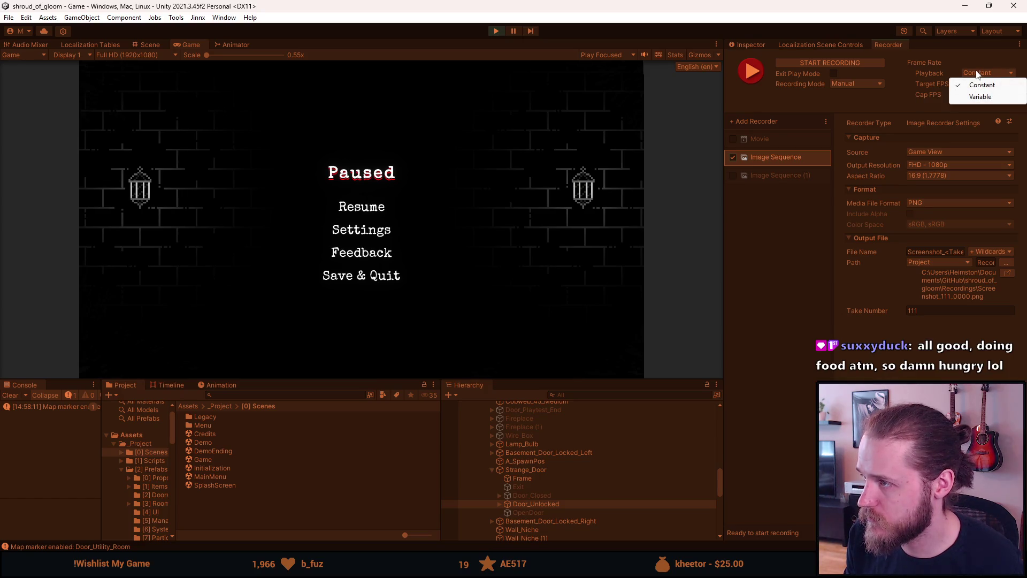
pyautogui.click(977, 84)
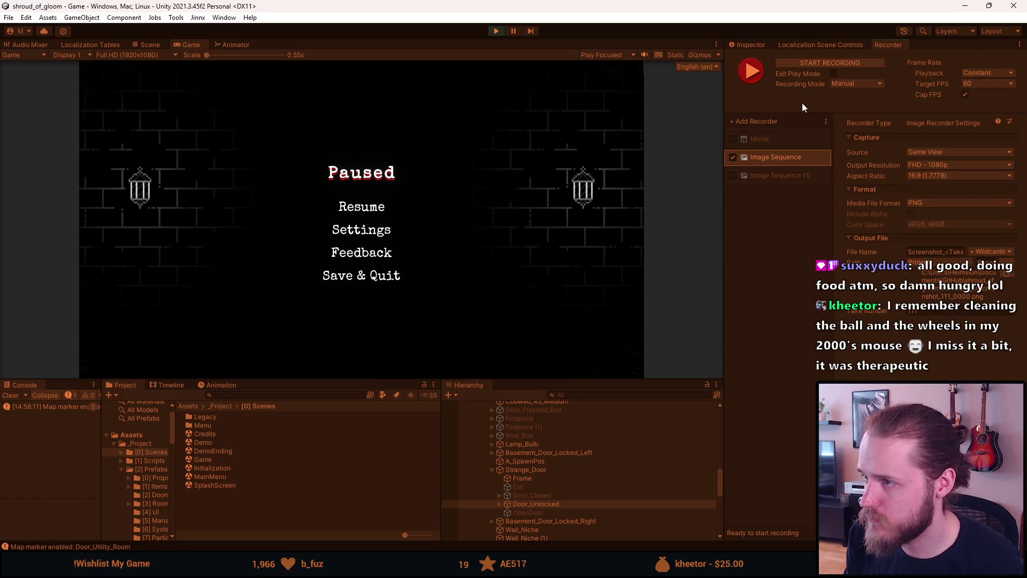
pyautogui.click(847, 83)
pyautogui.click(859, 104)
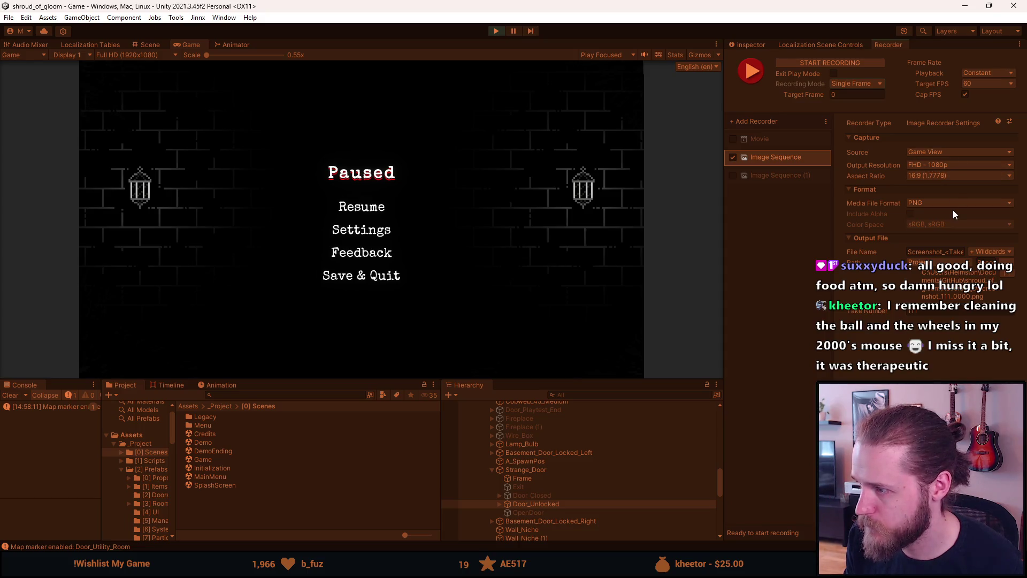
# Resume the game and toggle the in-game cursor option in the dev tools.
pyautogui.click(364, 208)
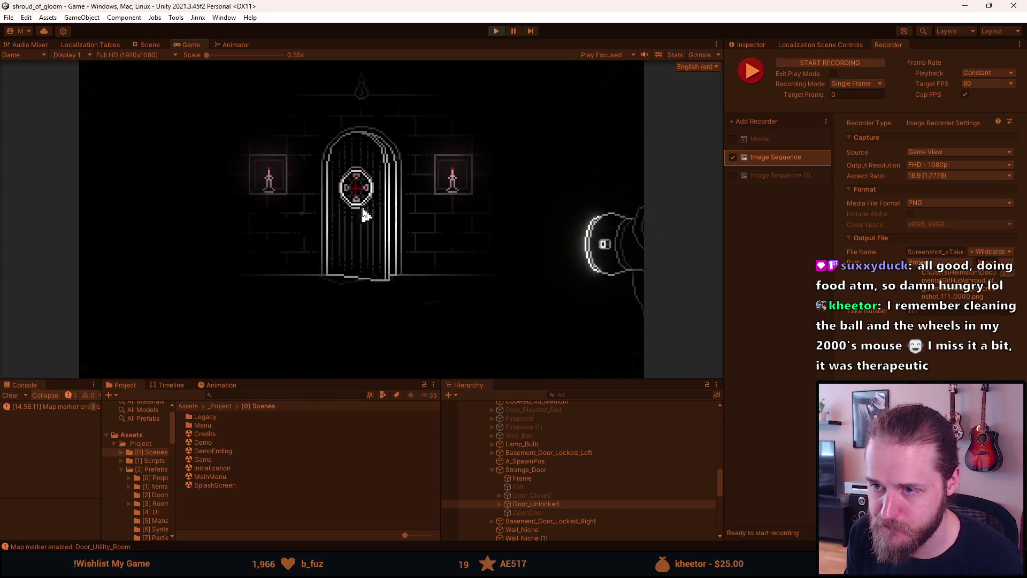
pyautogui.press('F1')
pyautogui.click(312, 230)
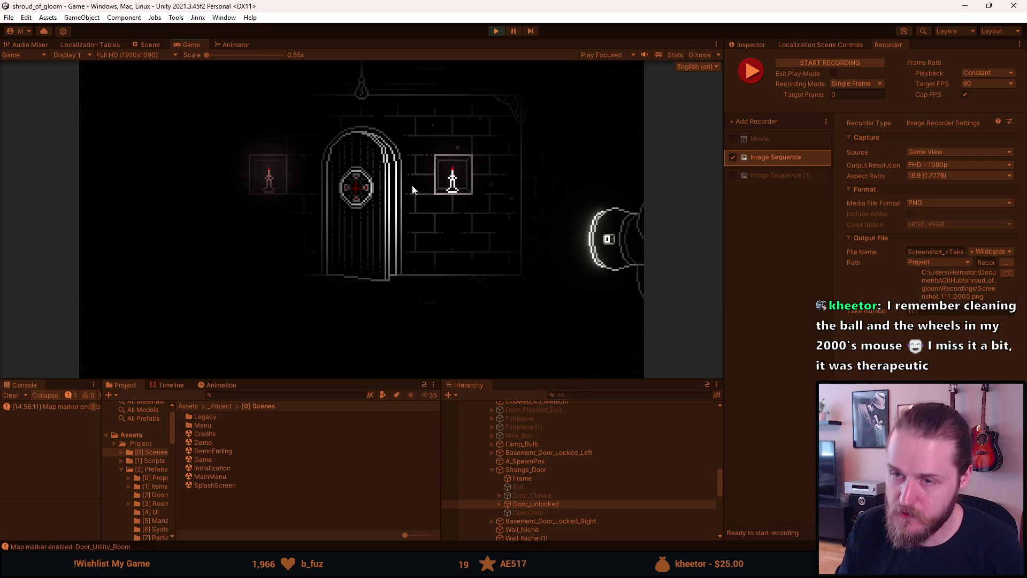
# Capture a single-frame screenshot with F10, then check the Steam page and return to Unity.
pyautogui.press('F10')
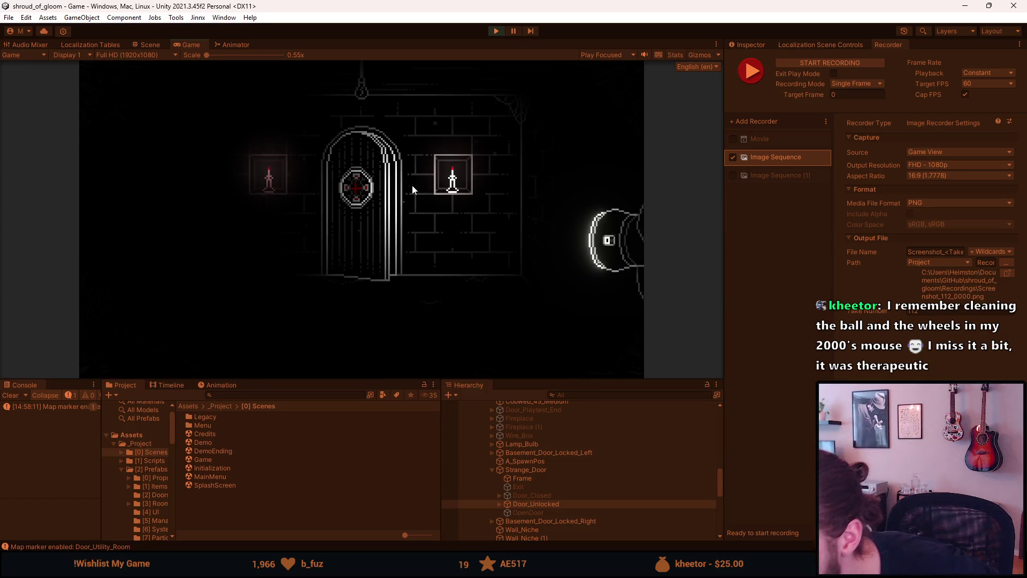
pyautogui.hotkey('alt', 'Tab')
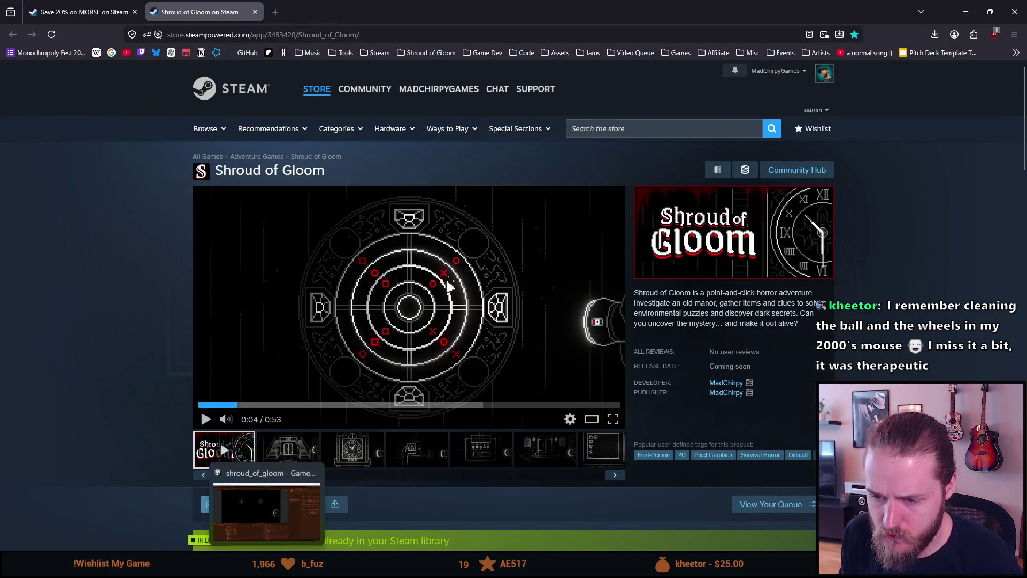
pyautogui.hotkey('alt', 'Tab')
pyautogui.scroll(-5, 524, 491)
# Select Greenscreen and enable the green screen backdrop.
pyautogui.click(521, 501)
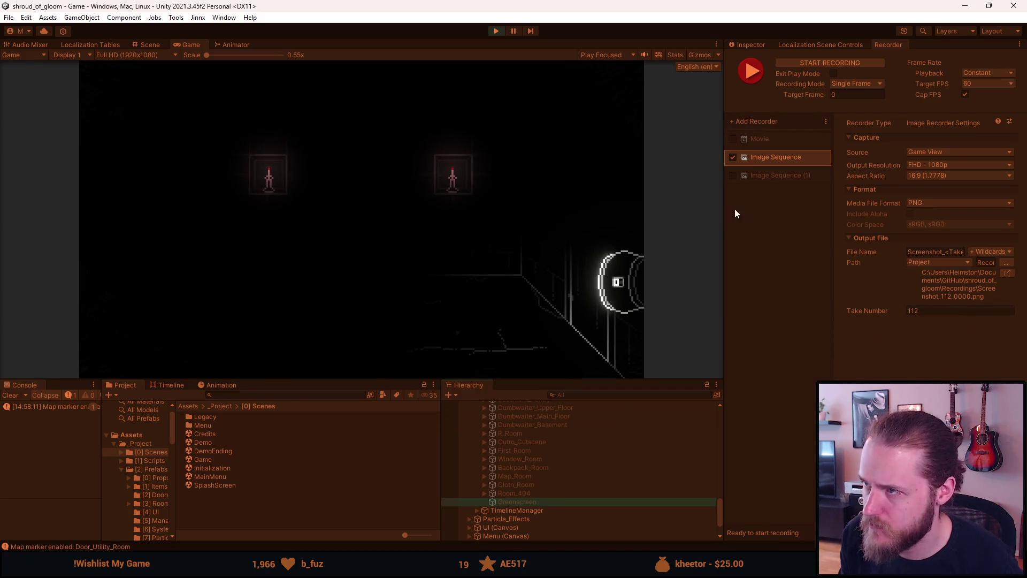
pyautogui.click(752, 46)
pyautogui.click(754, 59)
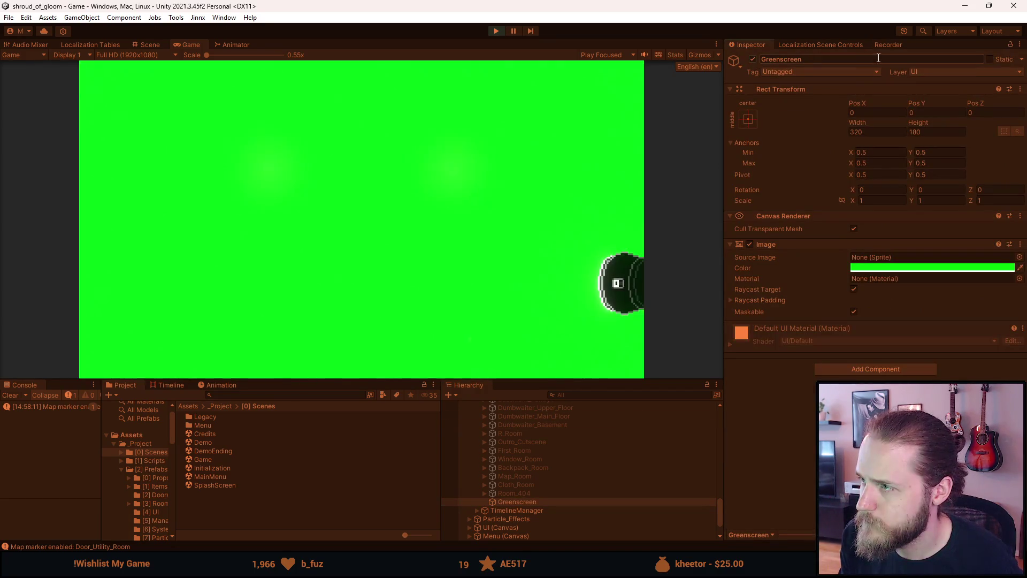
pyautogui.click(879, 47)
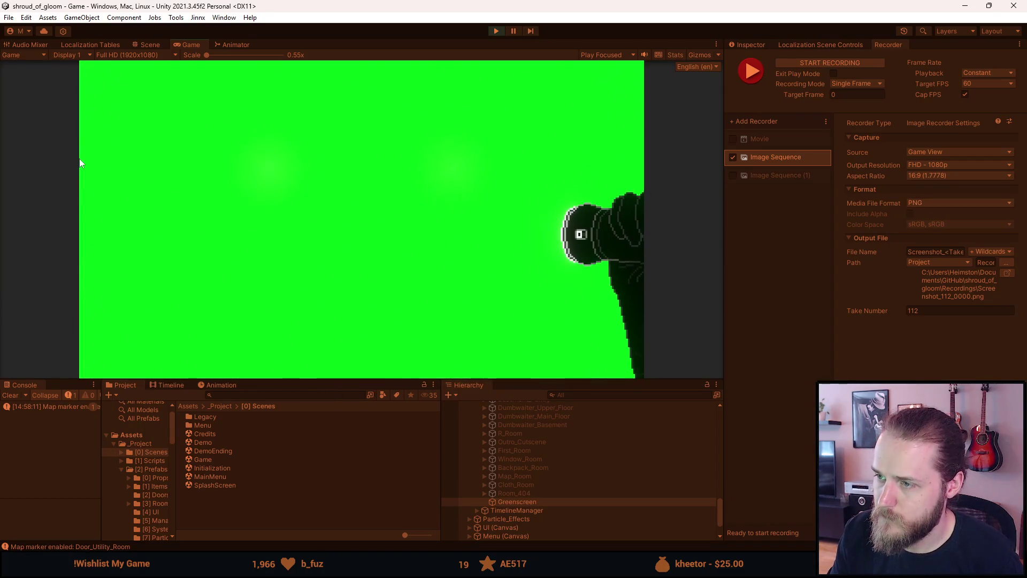
# Disable the Animator on UI (Canvas) > Flashlight to freeze the flashlight.
pyautogui.hotkey('alt', 'Tab')
pyautogui.hotkey('alt', 'Tab')
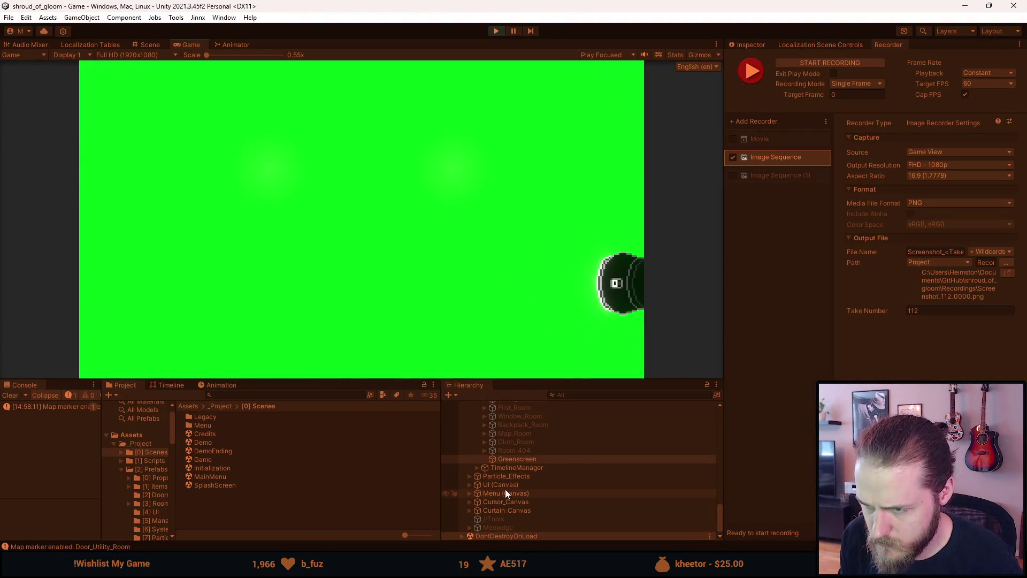
pyautogui.scroll(10, 505, 489)
pyautogui.scroll(-10, 505, 489)
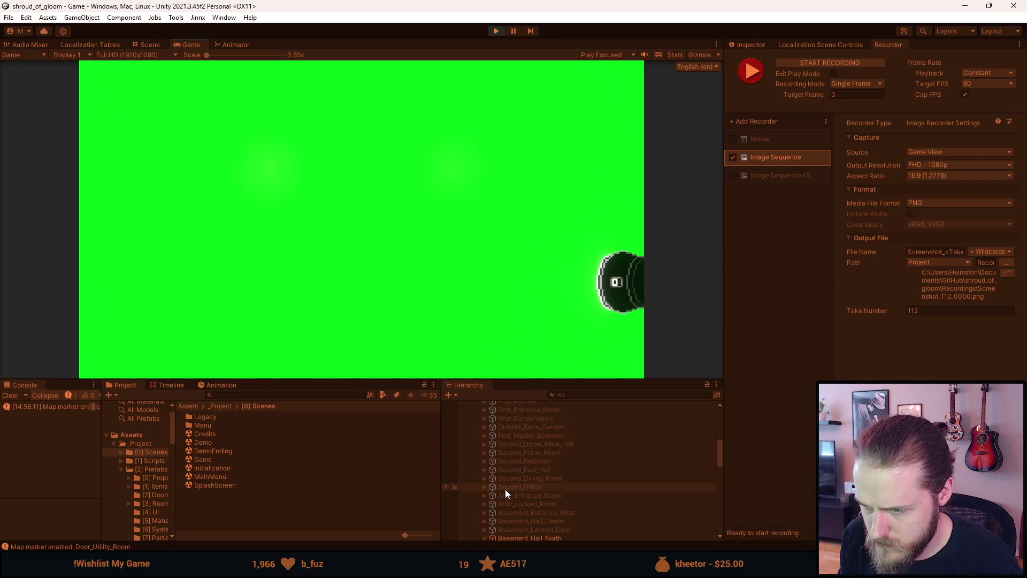
pyautogui.click(470, 484)
pyautogui.scroll(-3, 472, 486)
pyautogui.click(478, 472)
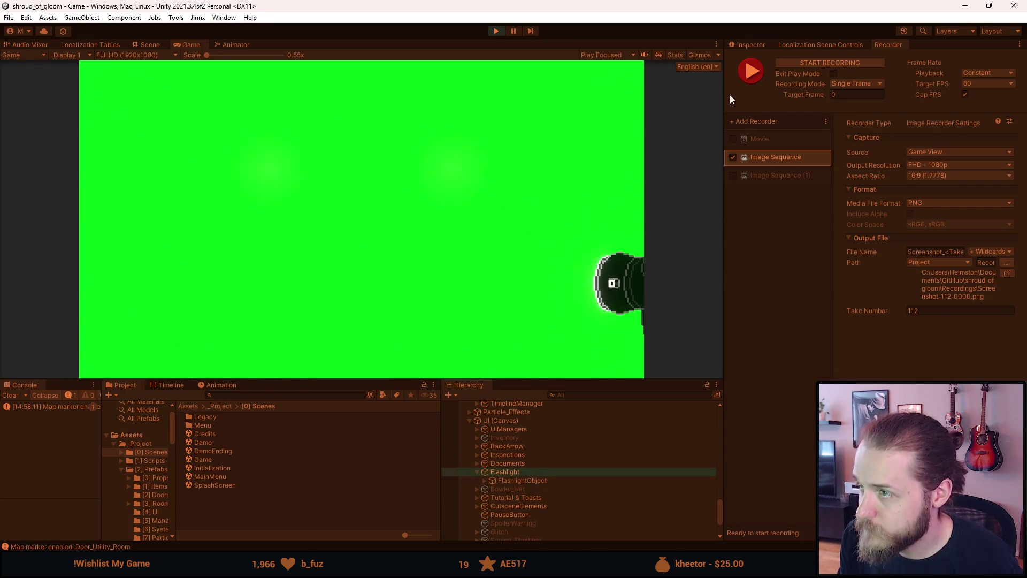
pyautogui.click(753, 47)
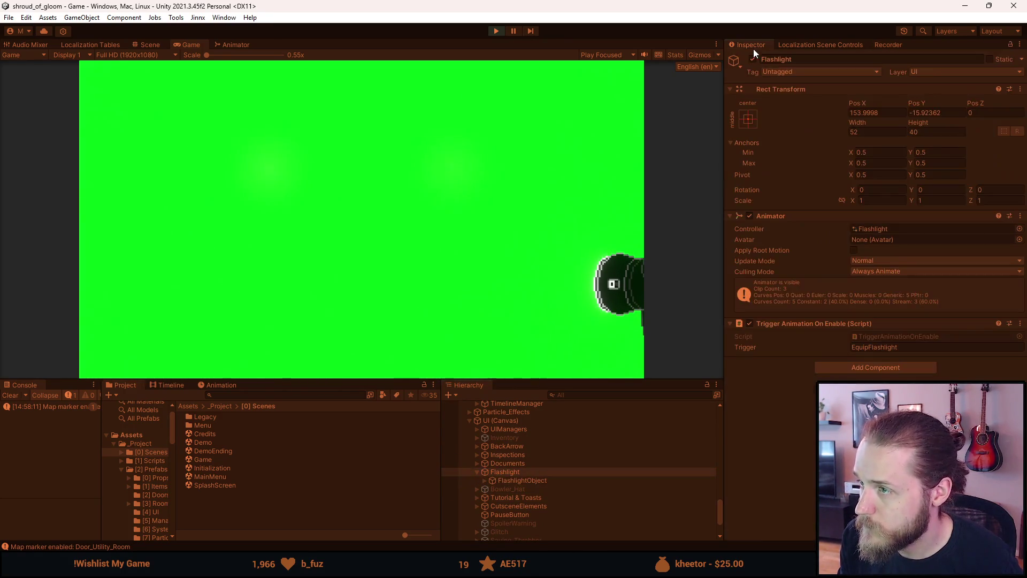
pyautogui.click(749, 218)
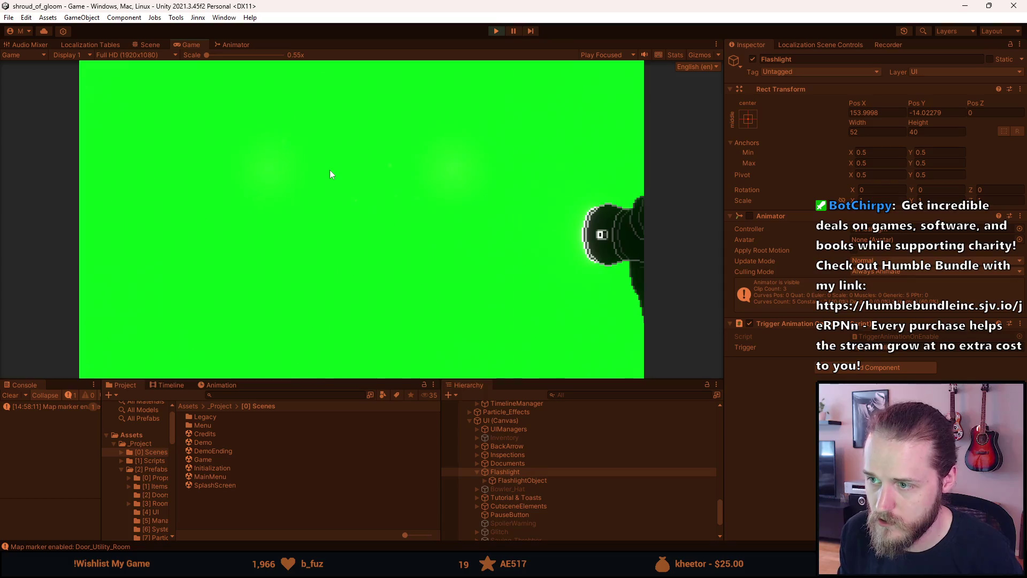
pyautogui.hotkey('alt', 'Tab')
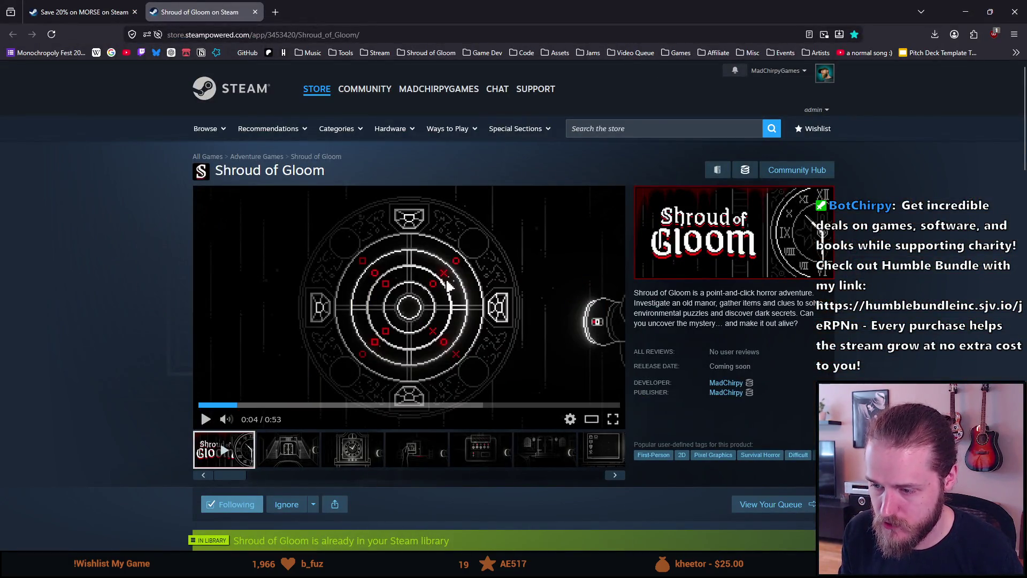
# Switch from the browser to GIMP to view Screenshot_111_0000.
pyautogui.hotkey('alt', 'Tab')
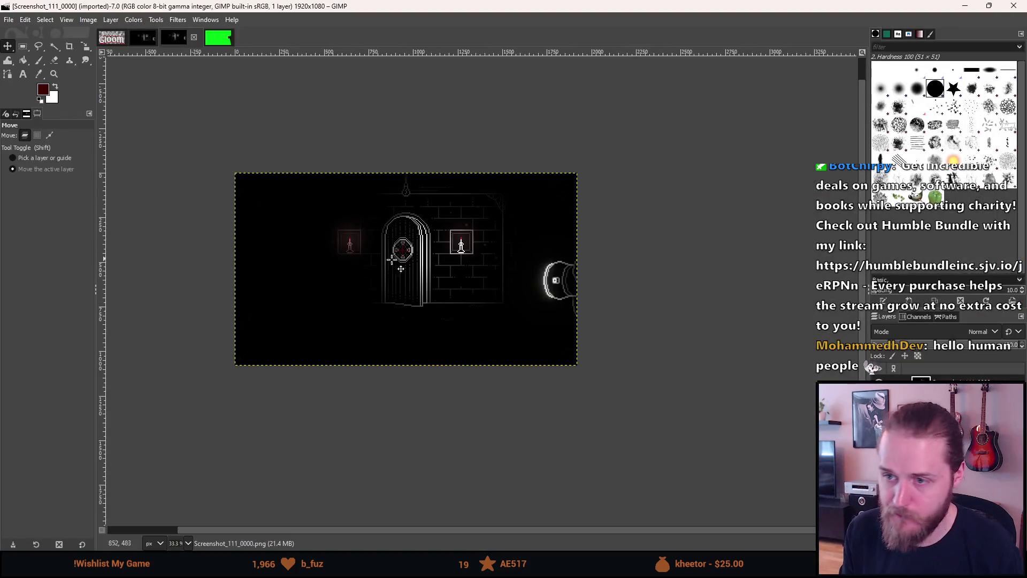
# Flip to Screenshot_Strange_Door and back to Screenshot_111_0000, recentring the canvas view.
pyautogui.scroll(1, 399, 259)
pyautogui.scroll(5, 354, 223)
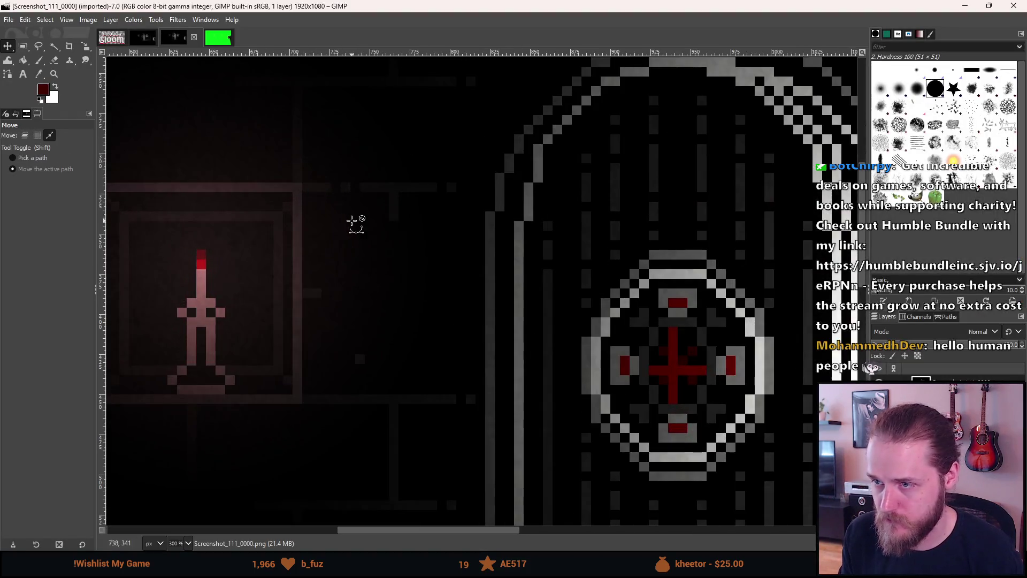
pyautogui.scroll(-4, 685, 158)
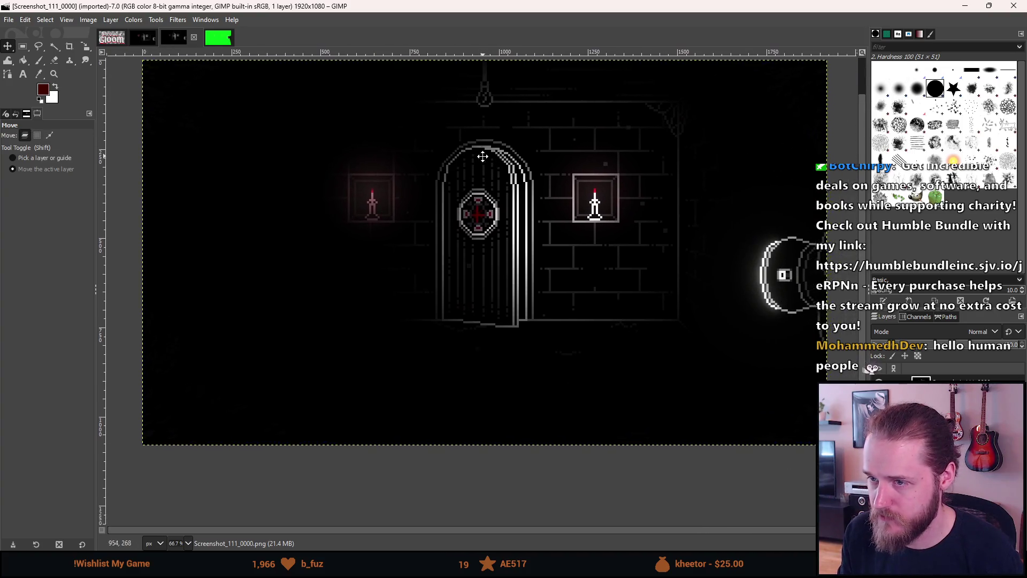
pyautogui.click(143, 37)
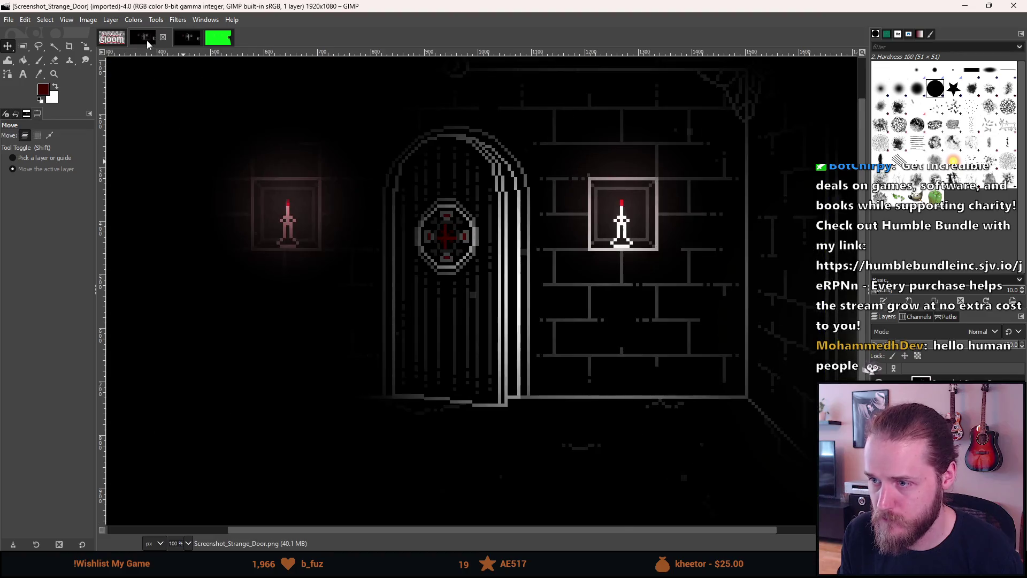
pyautogui.scroll(2, 248, 235)
pyautogui.scroll(-5, 246, 236)
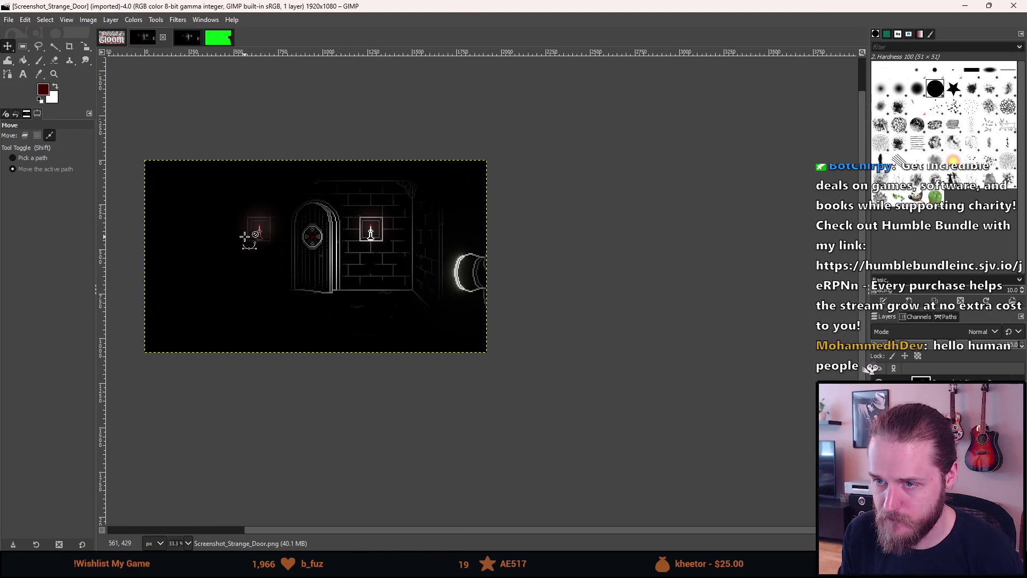
pyautogui.click(188, 43)
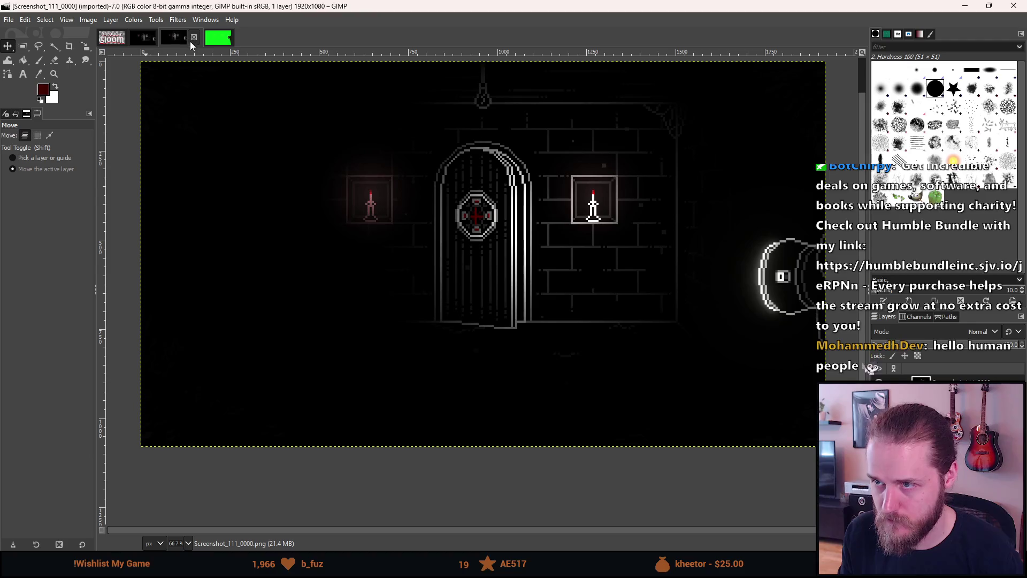
pyautogui.moveTo(257, 94)
pyautogui.mouseDown()
pyautogui.moveTo(234, 103)
pyautogui.moveTo(250, 112)
pyautogui.mouseUp()
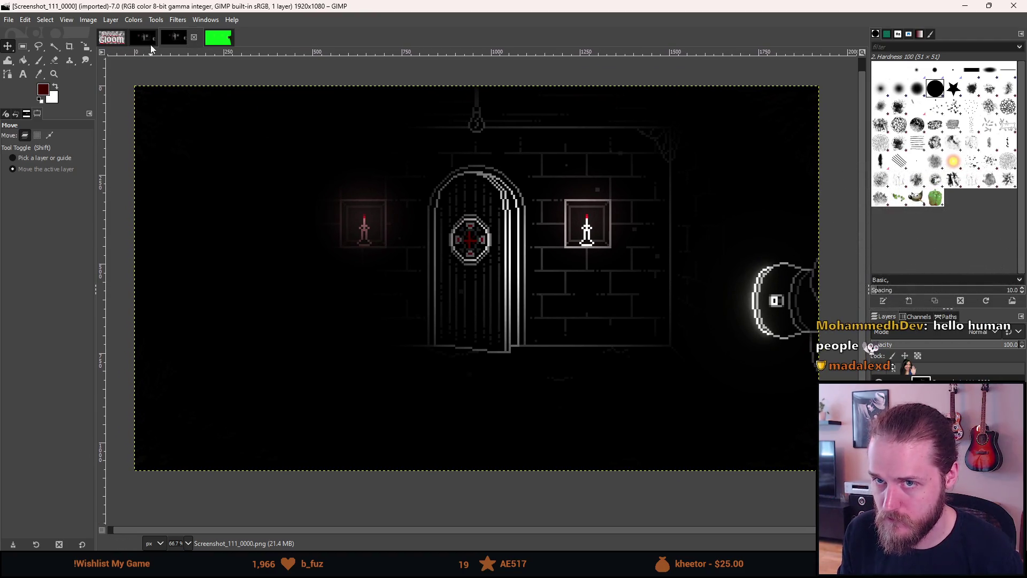
# Zoom in on the Strange Door screenshot, then compare and finish on Screenshot_111_0000.
pyautogui.click(145, 41)
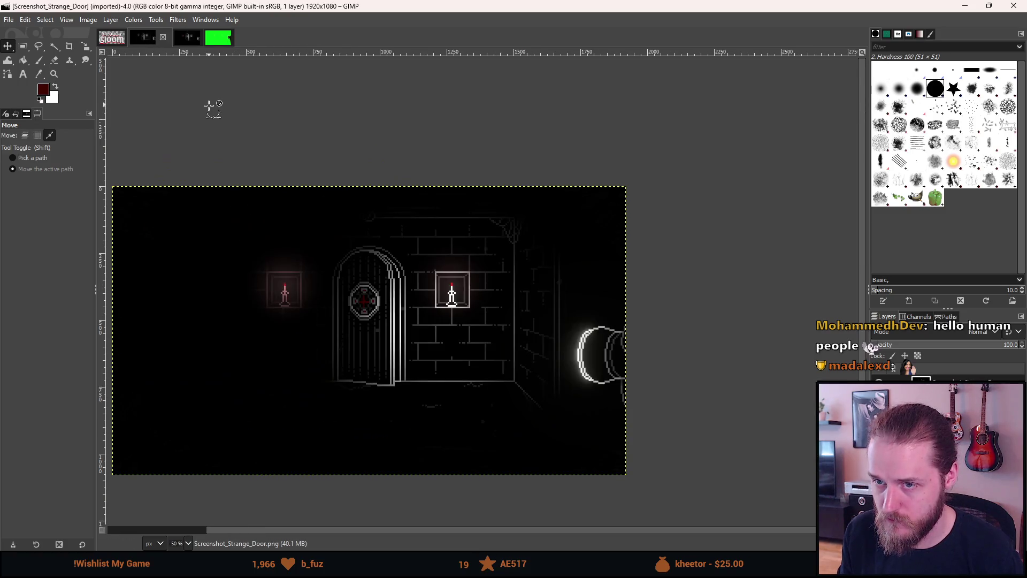
pyautogui.scroll(1, 213, 107)
pyautogui.moveTo(206, 101); pyautogui.dragTo(293, 47)
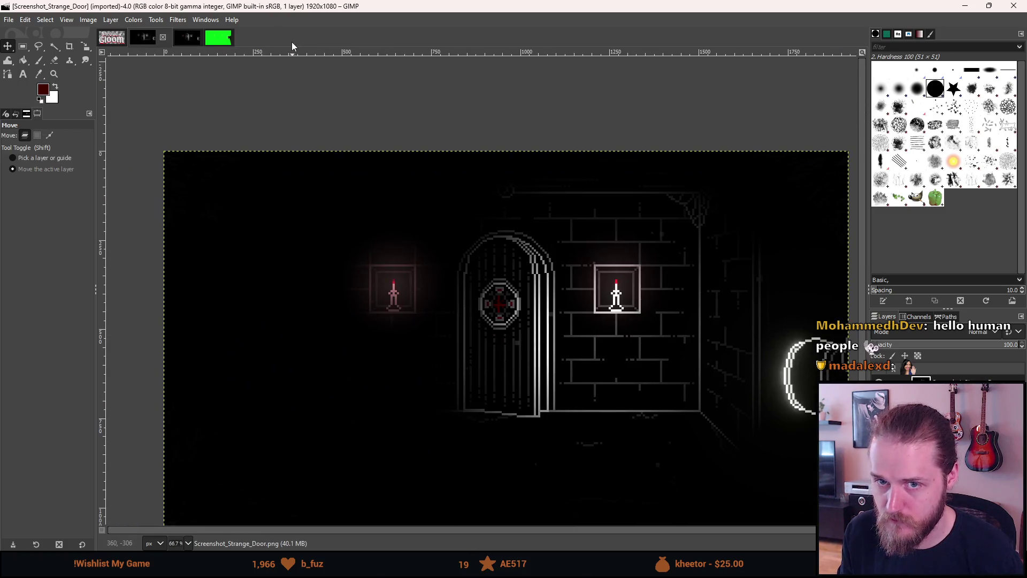
pyautogui.moveTo(356, 303); pyautogui.dragTo(337, 243)
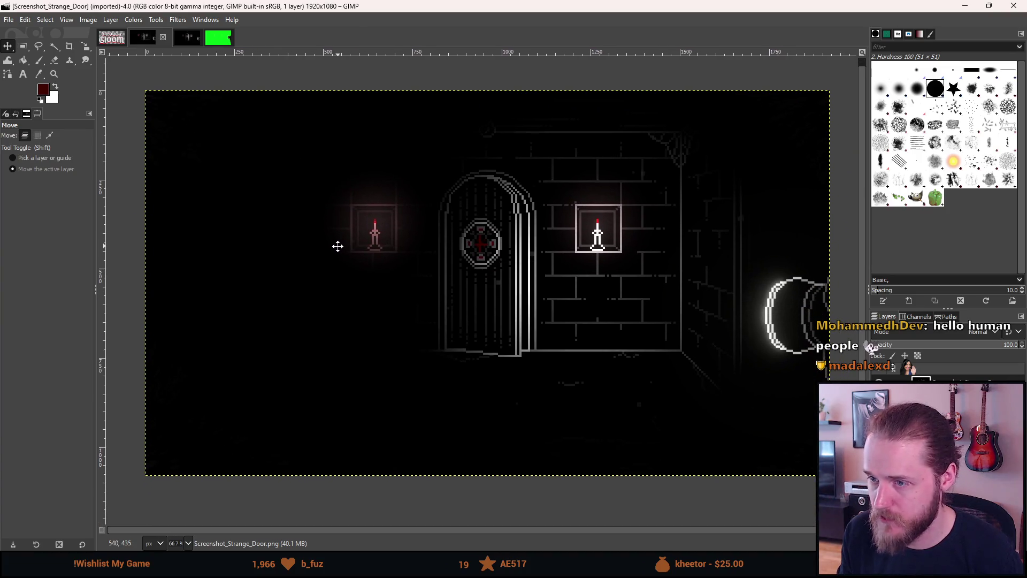
pyautogui.click(189, 43)
pyautogui.click(149, 46)
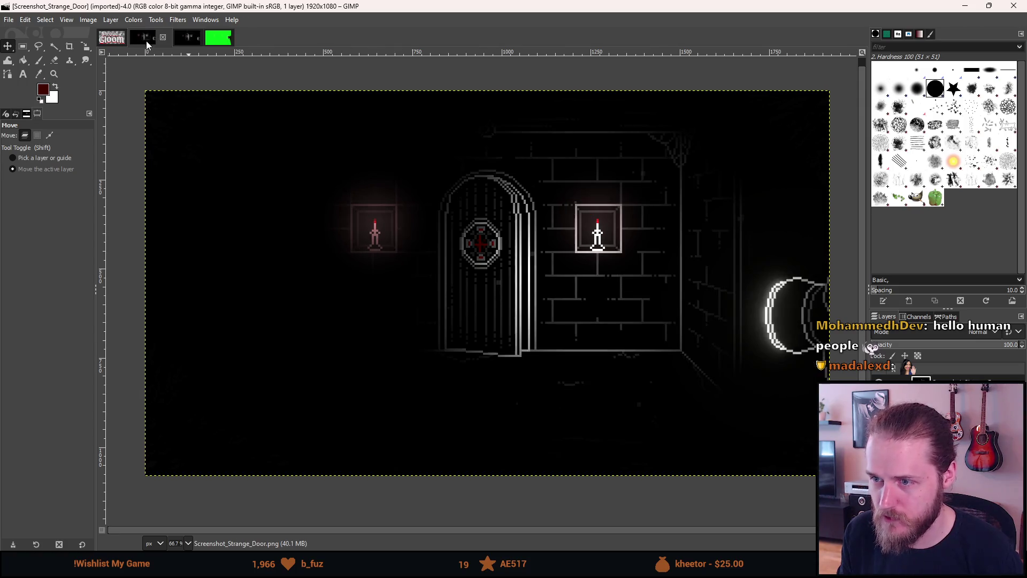
pyautogui.click(188, 44)
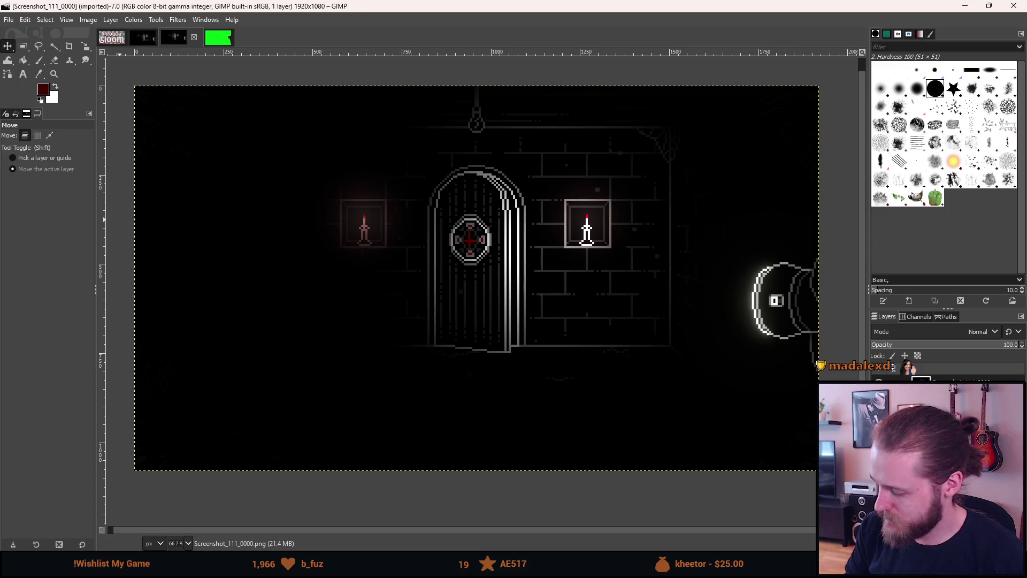
pyautogui.press('1')
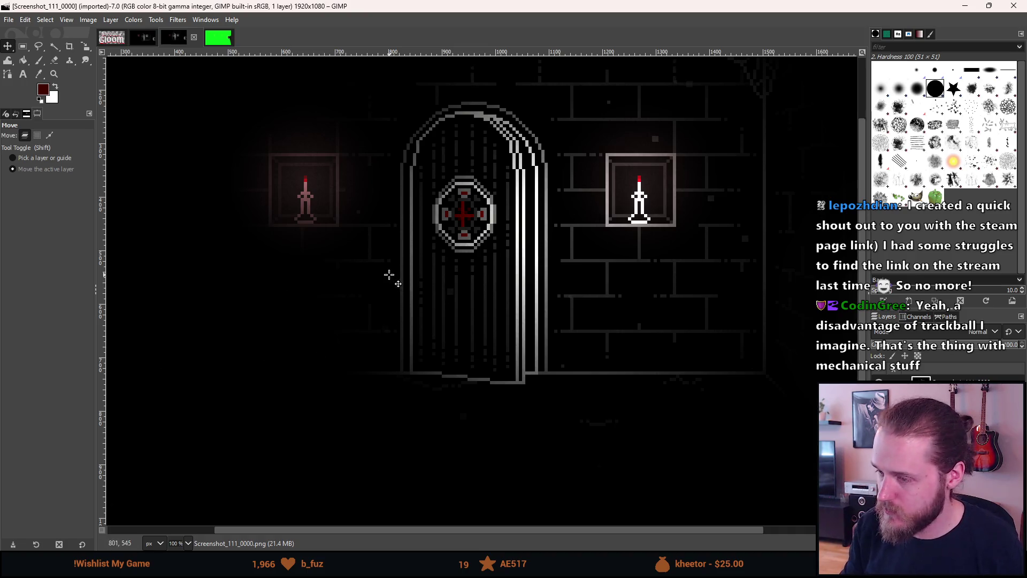
pyautogui.scroll(-2, 408, 269)
pyautogui.scroll(-3, 409, 268)
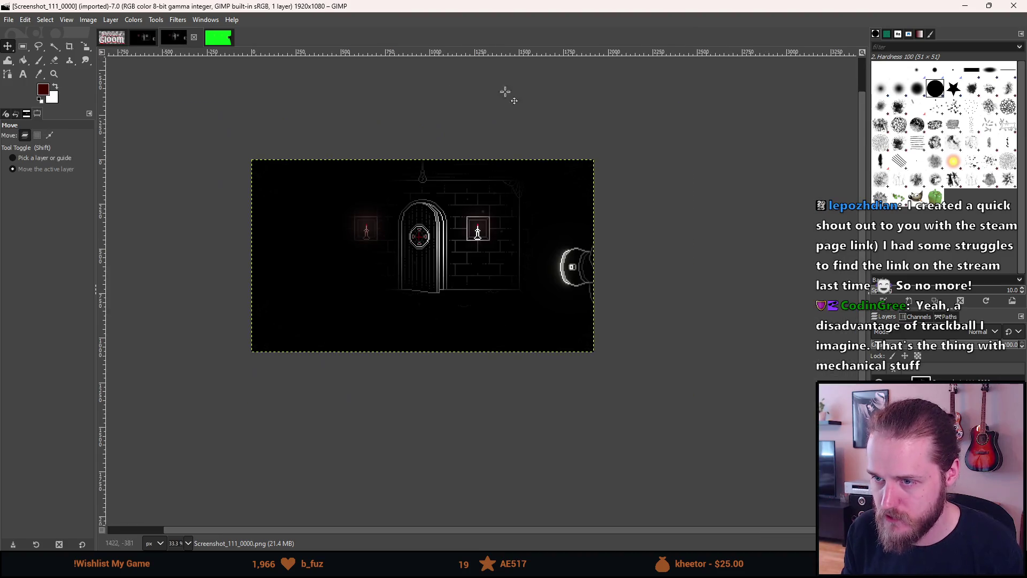
pyautogui.scroll(2, 334, 189)
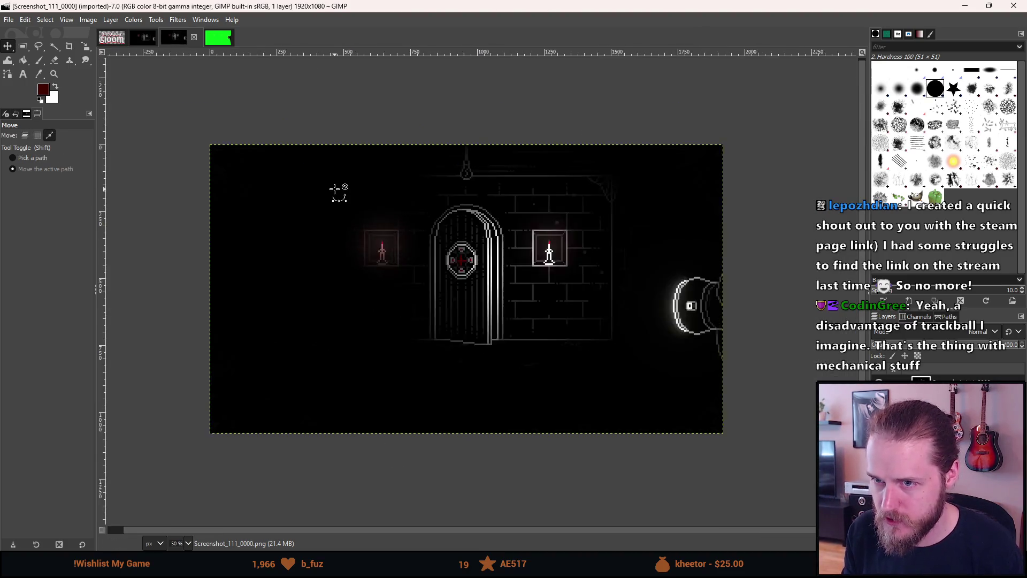
pyautogui.scroll(-2, 379, 238)
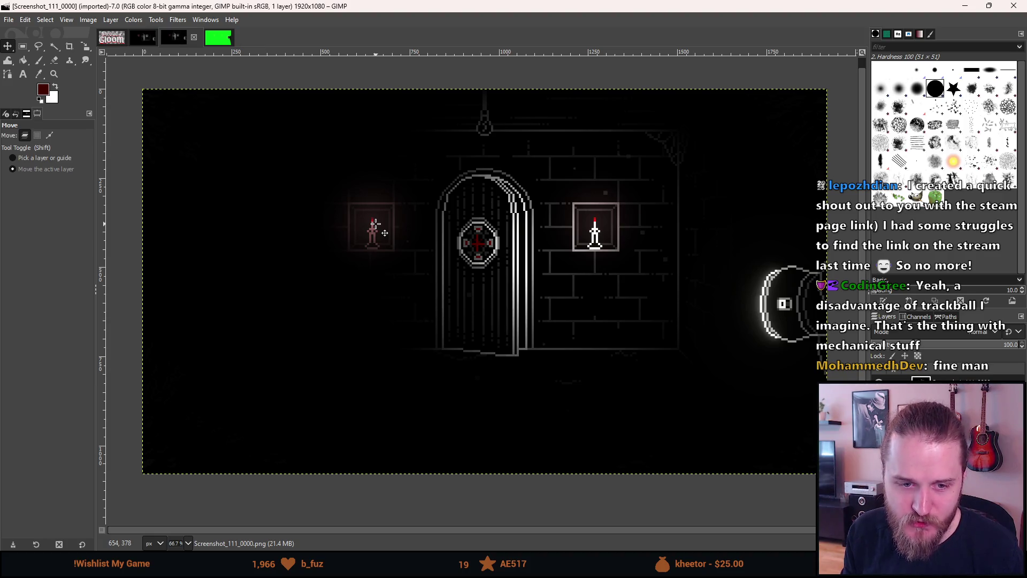
pyautogui.scroll(1, 385, 233)
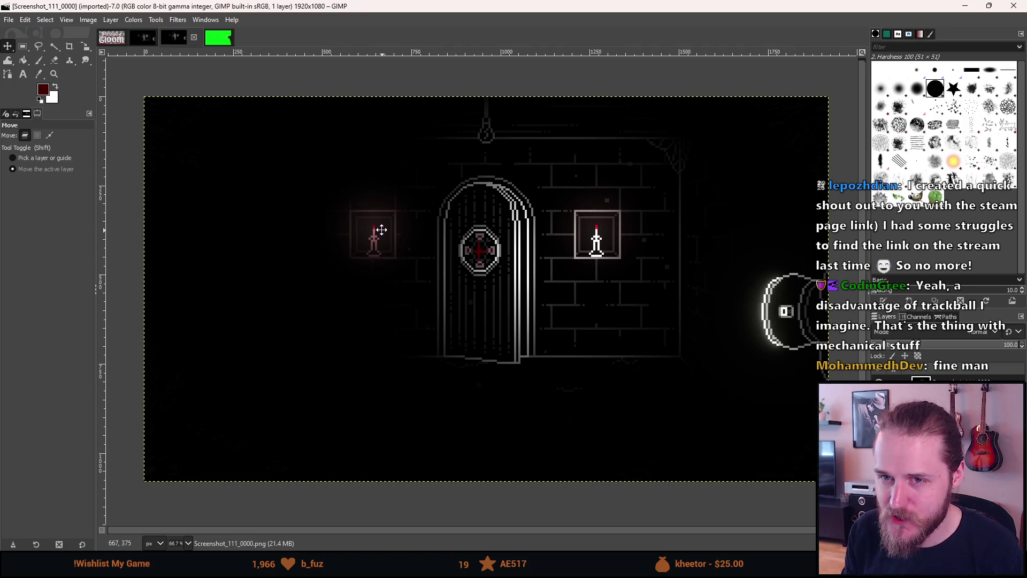
pyautogui.scroll(-1, 377, 232)
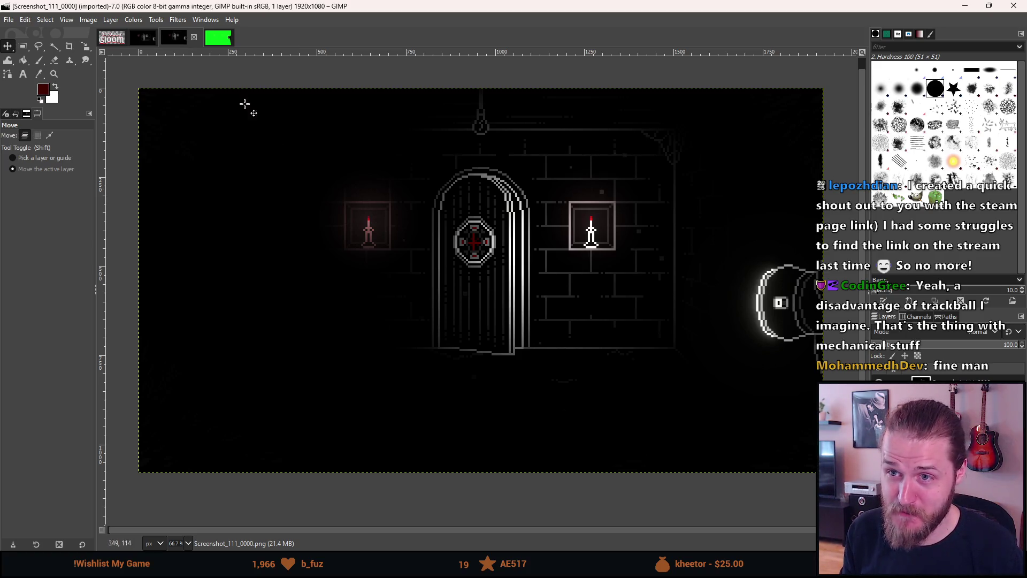
pyautogui.click(218, 37)
# Zoom in on the flashlight figure's pixel edges in Screenshot_112_0000, then zoom back out.
pyautogui.scroll(-2, 313, 256)
pyautogui.scroll(1, 312, 253)
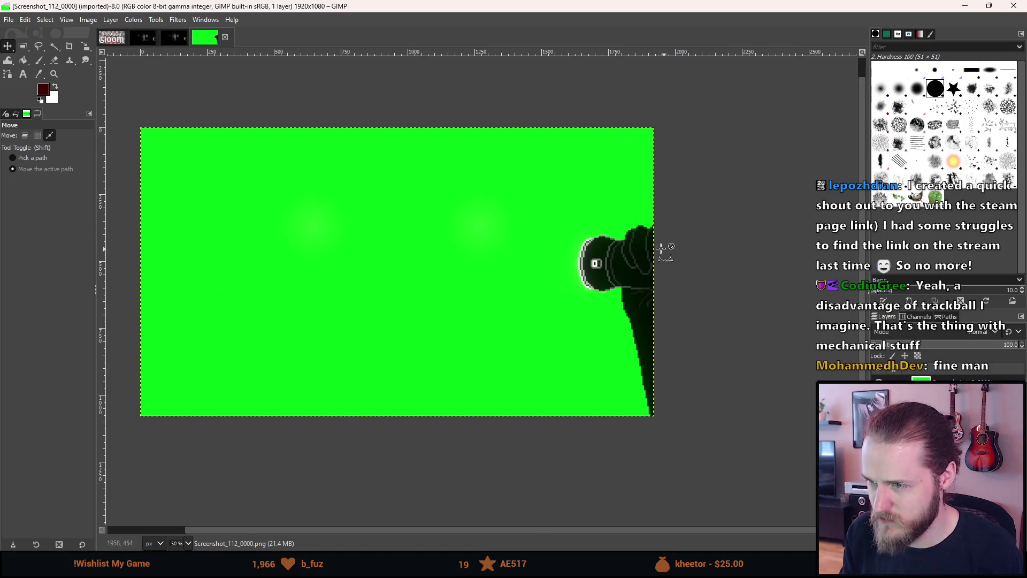
pyautogui.scroll(5, 663, 250)
pyautogui.scroll(3, 246, 179)
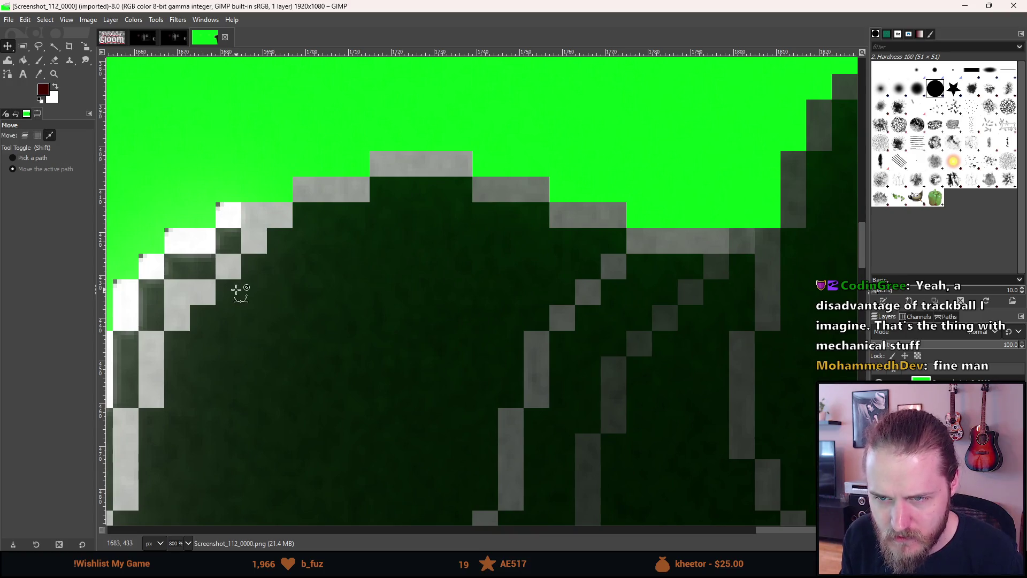
pyautogui.scroll(-3, 236, 290)
pyautogui.scroll(-1, 236, 290)
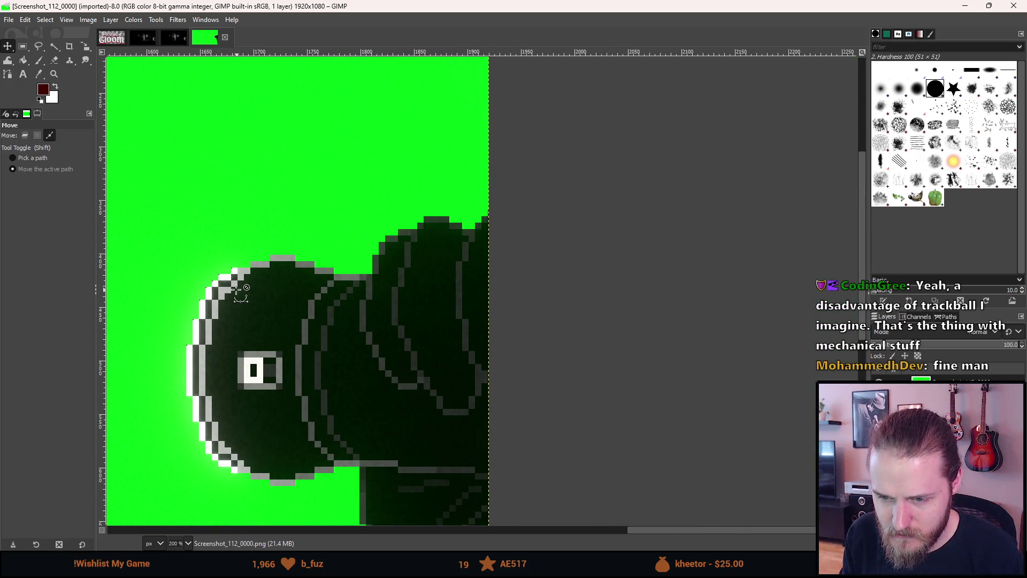
pyautogui.scroll(-2, 236, 290)
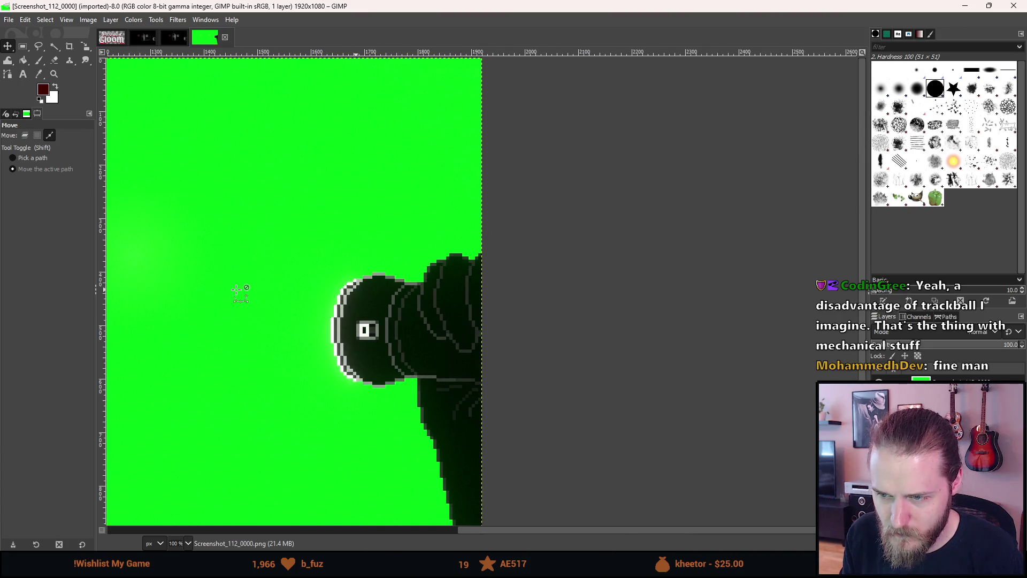
pyautogui.scroll(-1, 236, 289)
pyautogui.scroll(-1, 236, 290)
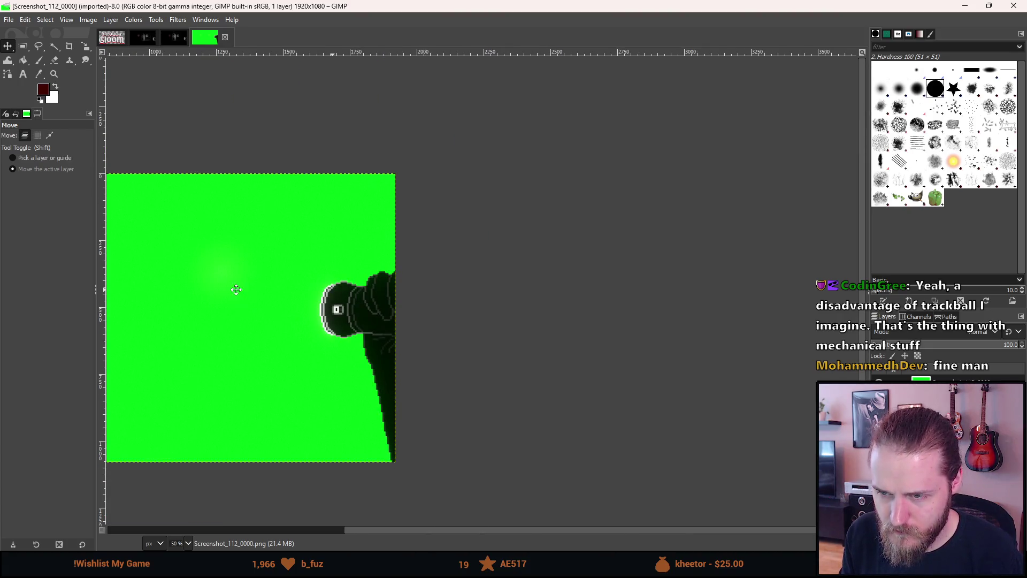
pyautogui.hscroll(-5, 232, 287)
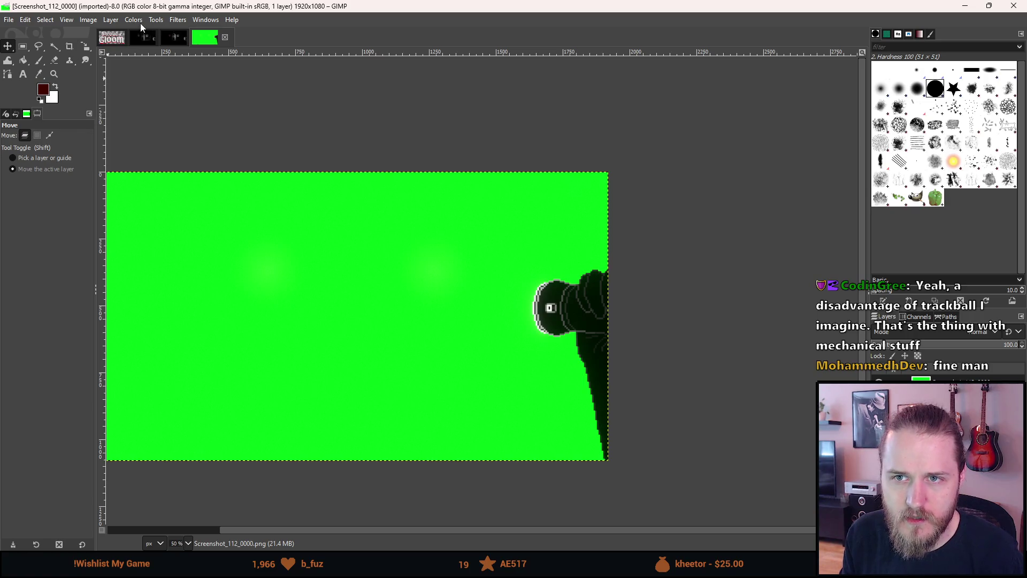
# Browse the Filters, Tools and Colors menus and bring up Colors > Color to Alpha.
pyautogui.click(176, 20)
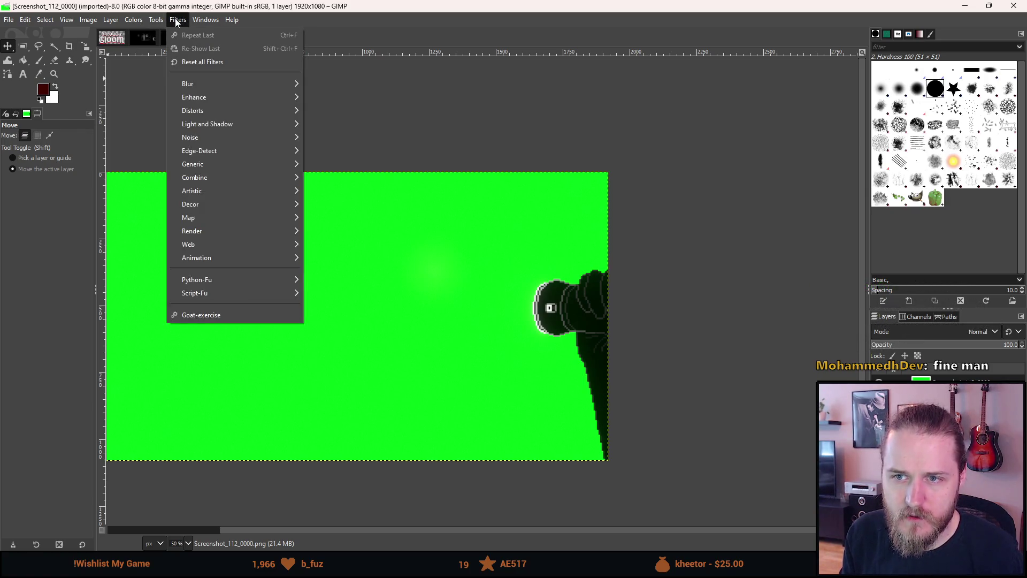
pyautogui.moveTo(158, 20)
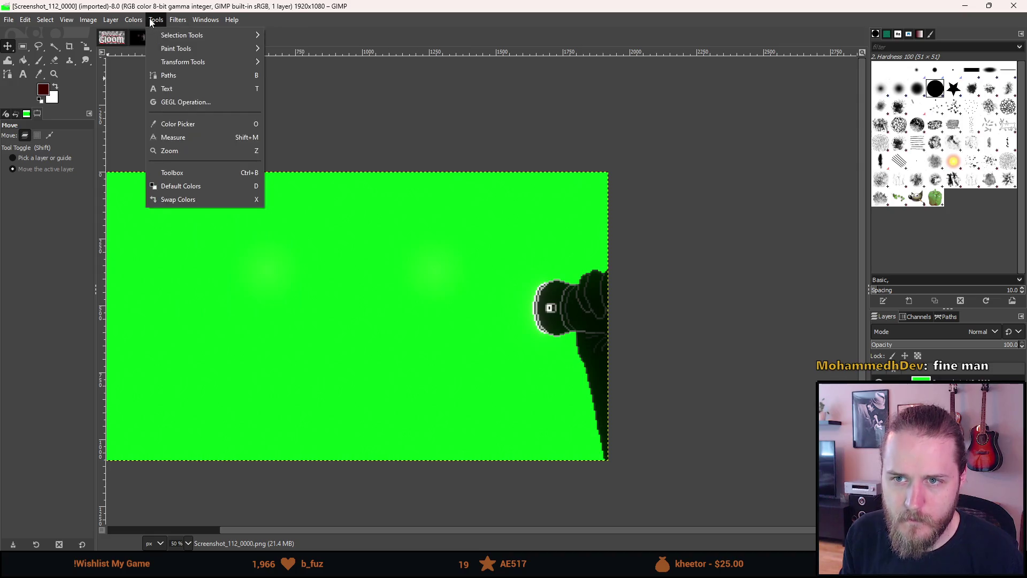
pyautogui.moveTo(169, 48)
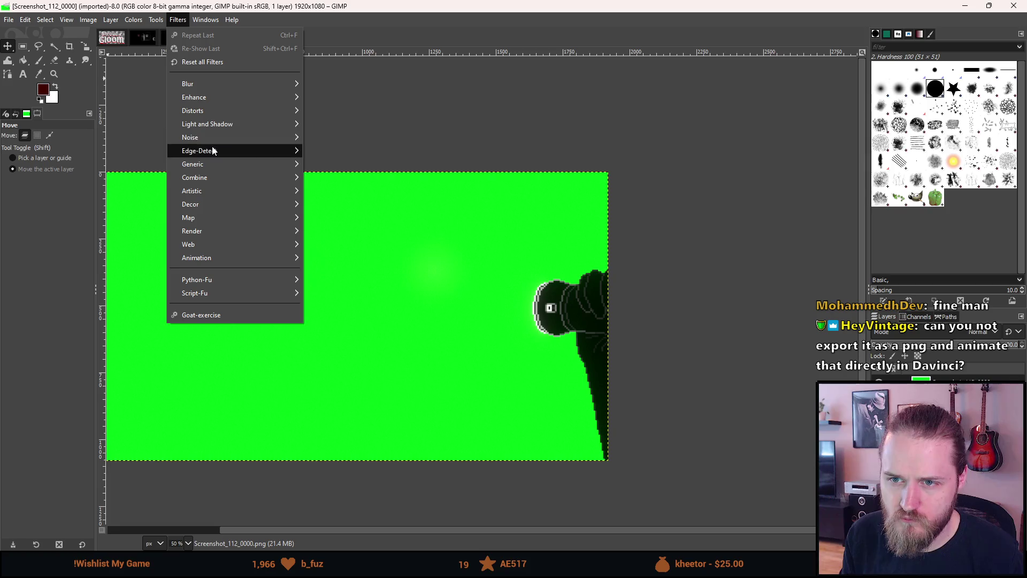
pyautogui.moveTo(216, 164)
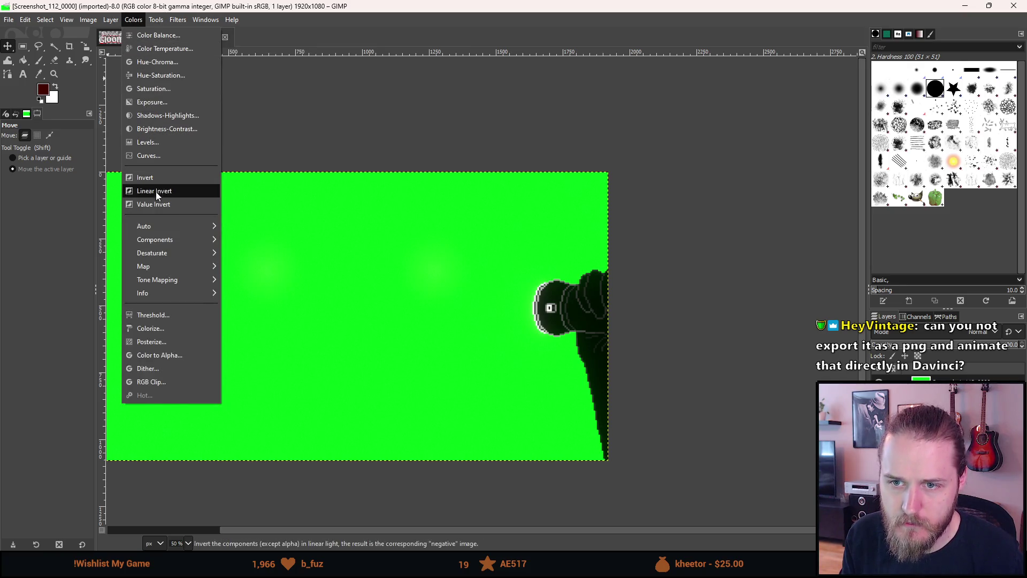
pyautogui.moveTo(159, 226)
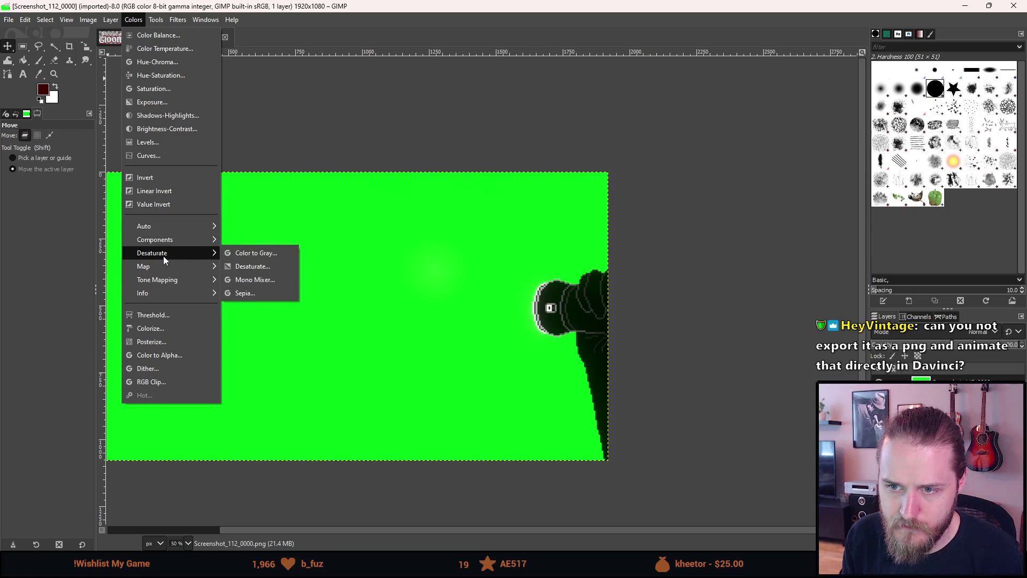
pyautogui.moveTo(165, 266)
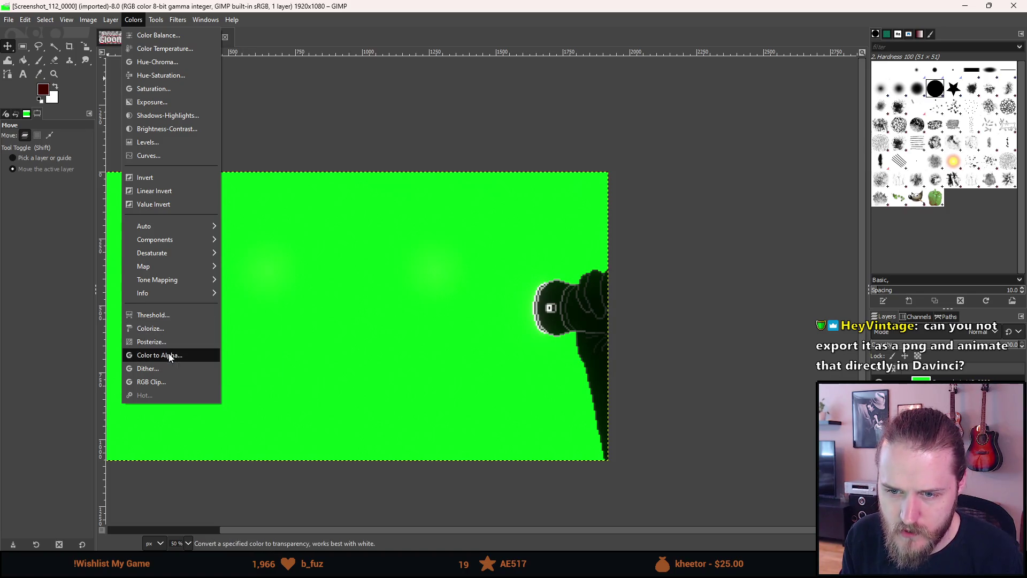
pyautogui.press('alt')
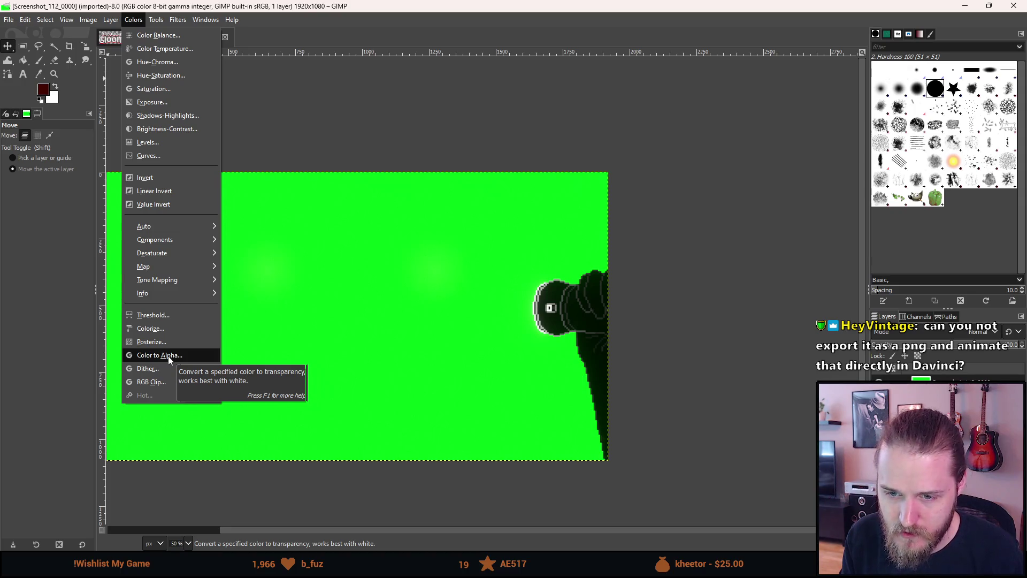
pyautogui.click(168, 357)
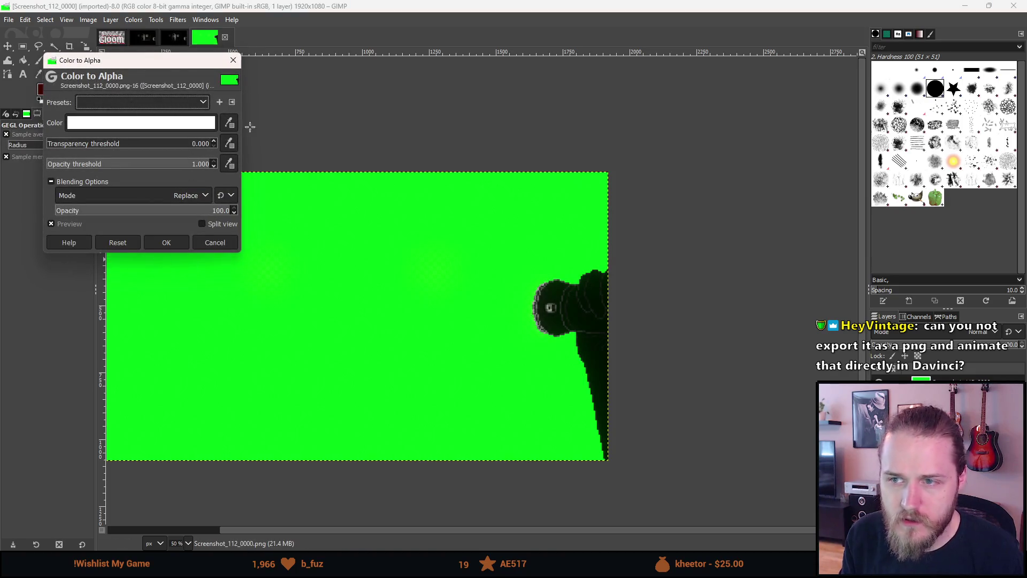
# Drop the effect opacity to 0 and sample the bright green background as the colour.
pyautogui.moveTo(177, 210); pyautogui.dragTo(5, 206)
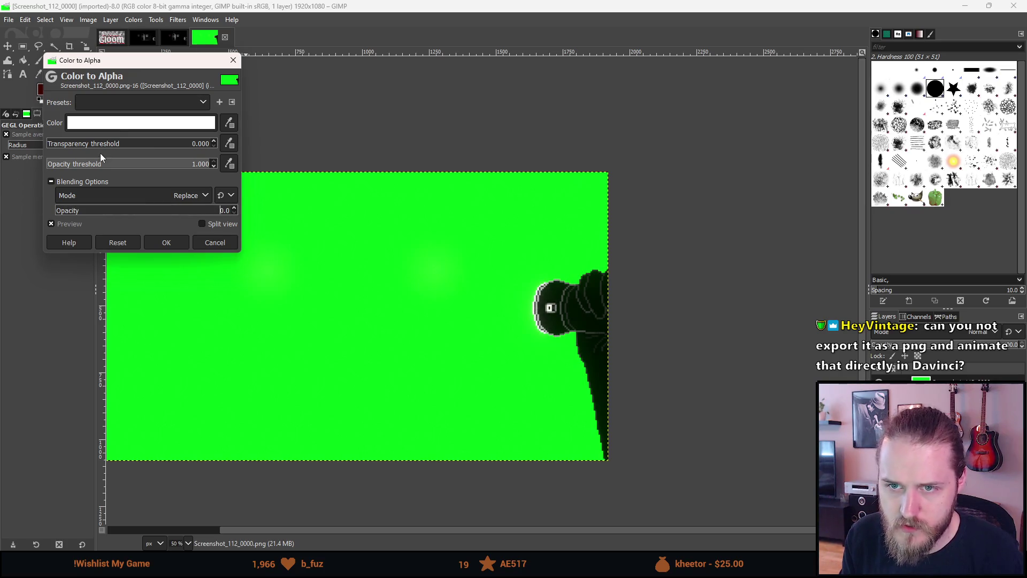
pyautogui.click(116, 127)
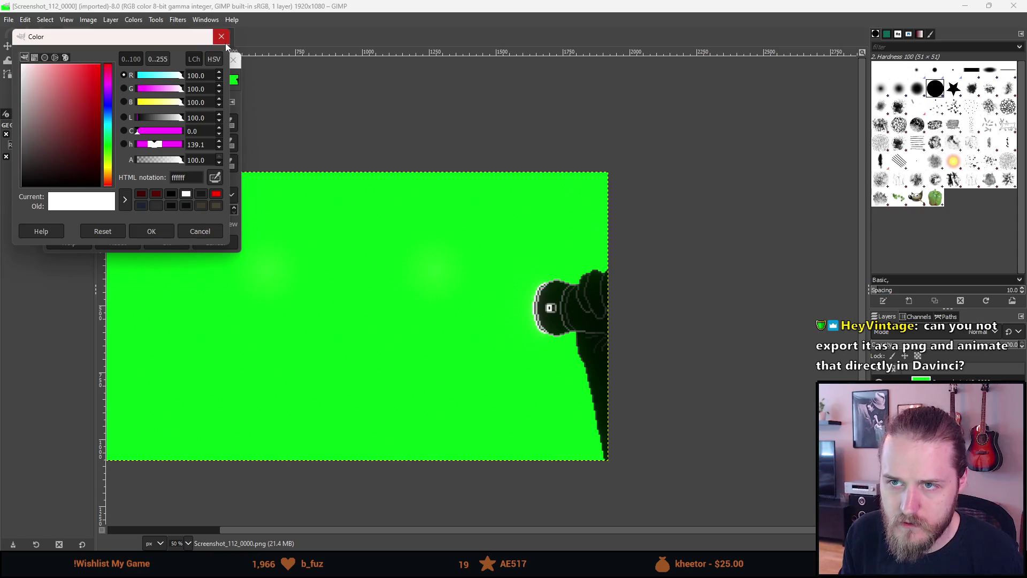
pyautogui.click(222, 37)
pyautogui.click(229, 123)
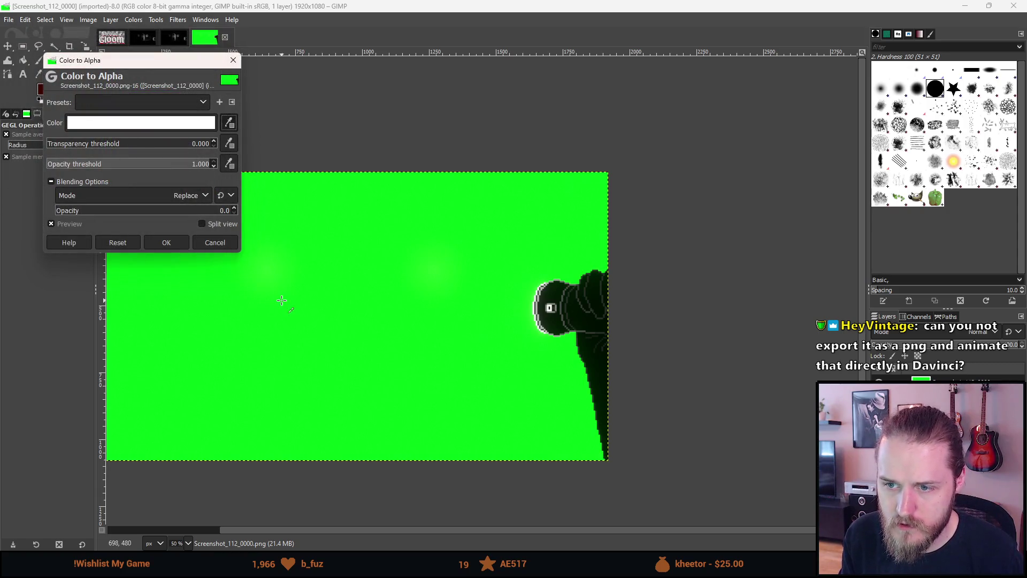
pyautogui.click(279, 300)
# Keep Replace blending mode, restore opacity to 100, and select the transparency threshold field.
pyautogui.click(71, 196)
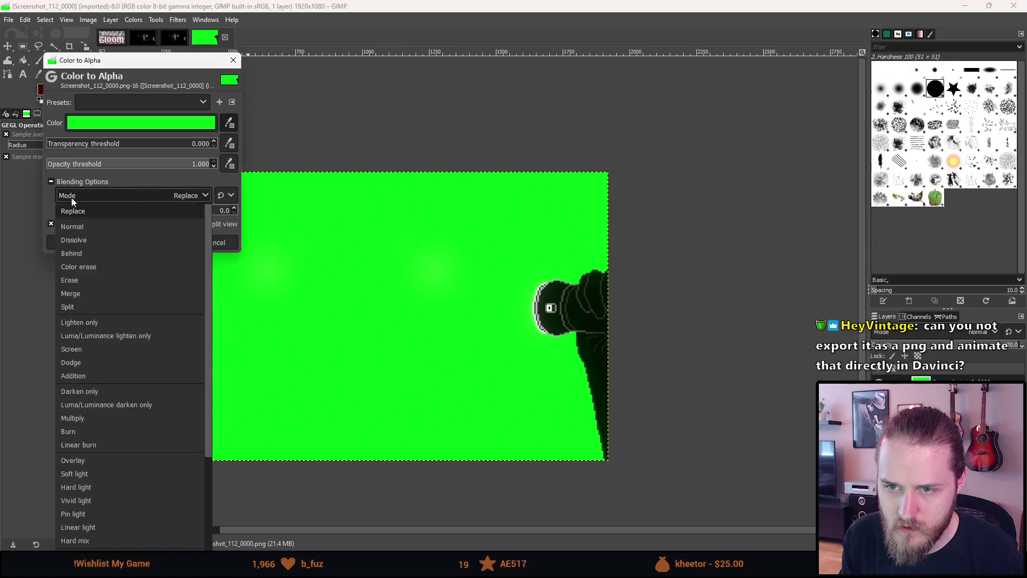
pyautogui.click(106, 198)
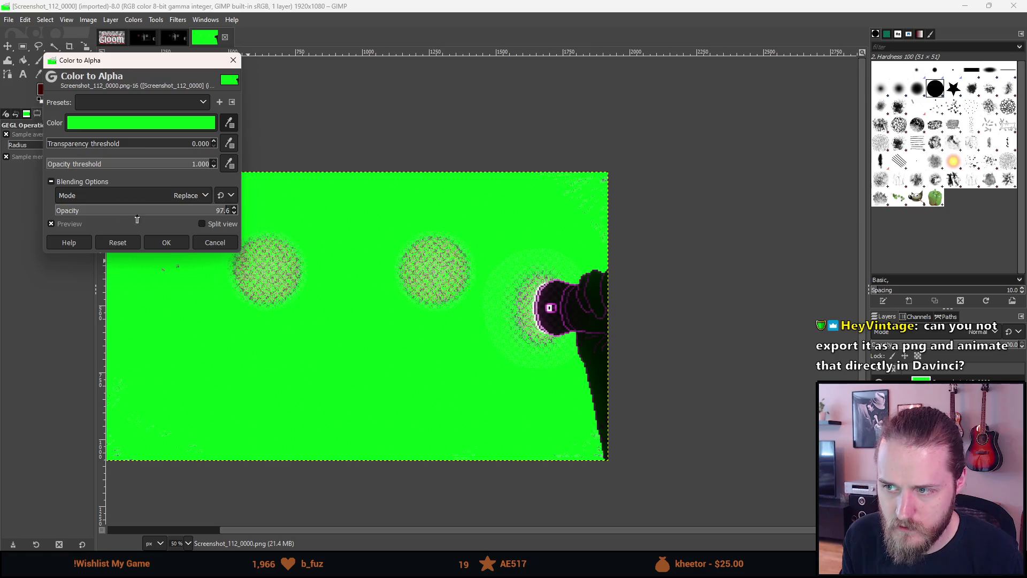
pyautogui.moveTo(200, 169)
pyautogui.mouseDown()
pyautogui.moveTo(67, 154)
pyautogui.moveTo(250, 174)
pyautogui.mouseUp()
pyautogui.click(83, 146)
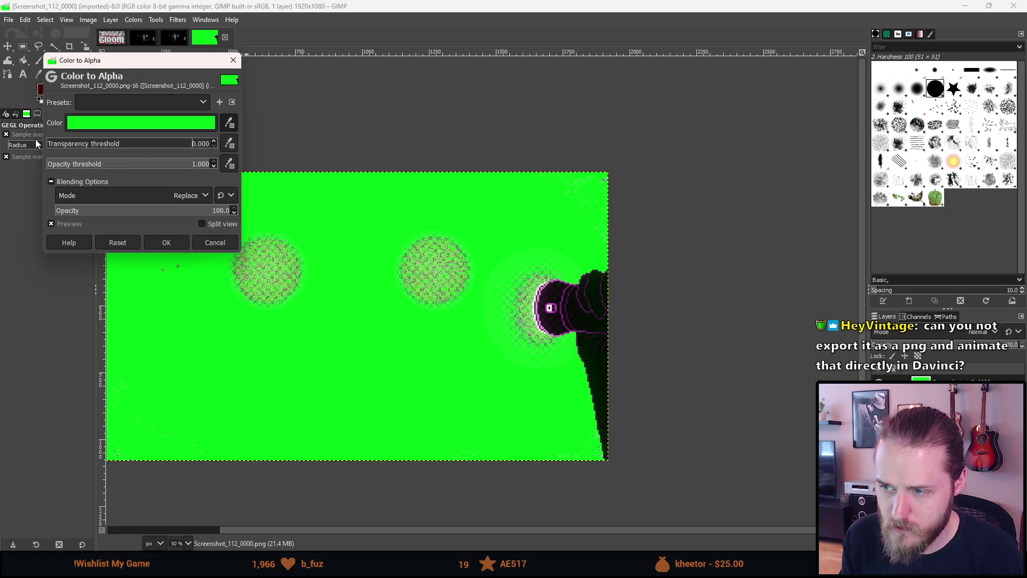
pyautogui.scroll(5, 527, 311)
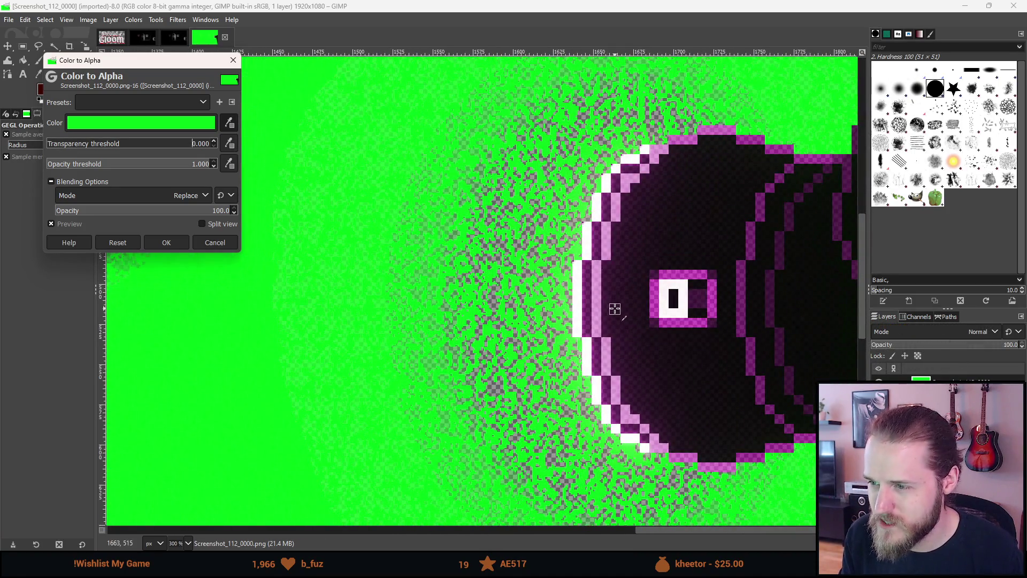
# Try transparency and opacity threshold combinations, such as opacity threshold 0.54, 0.65 and 0.68.
pyautogui.scroll(-3, 615, 306)
pyautogui.moveTo(73, 149)
pyautogui.mouseDown()
pyautogui.moveTo(203, 149)
pyautogui.moveTo(80, 159)
pyautogui.mouseUp()
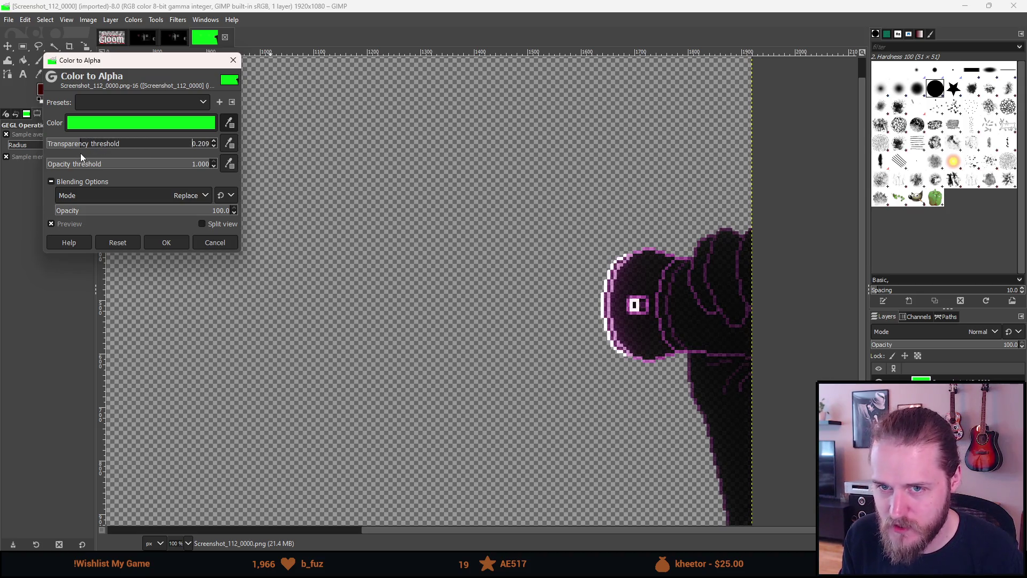
pyautogui.moveTo(180, 165)
pyautogui.mouseDown()
pyautogui.moveTo(110, 168)
pyautogui.moveTo(134, 167)
pyautogui.moveTo(95, 166)
pyautogui.moveTo(145, 166)
pyautogui.moveTo(45, 146)
pyautogui.moveTo(200, 149)
pyautogui.moveTo(30, 148)
pyautogui.mouseUp()
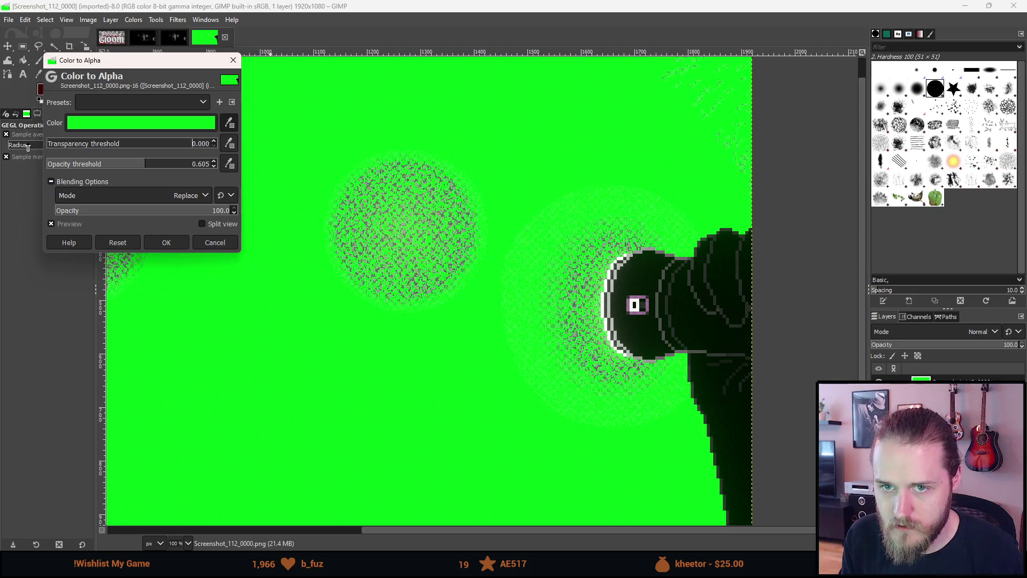
pyautogui.click(143, 164)
pyautogui.moveTo(144, 165)
pyautogui.mouseDown()
pyautogui.moveTo(134, 166)
pyautogui.moveTo(154, 167)
pyautogui.moveTo(125, 168)
pyautogui.mouseUp()
pyautogui.moveTo(46, 143); pyautogui.dragTo(67, 150)
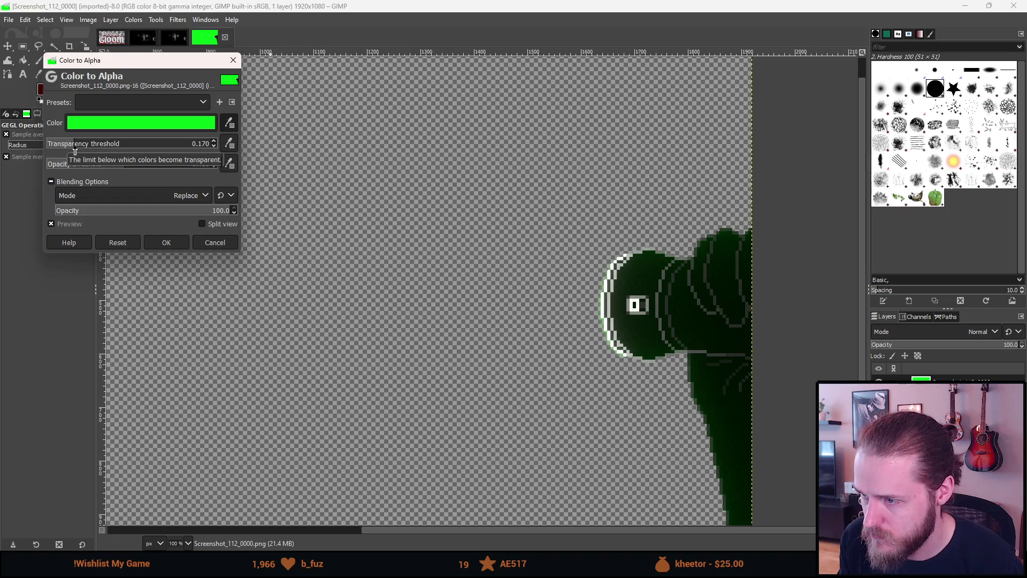
pyautogui.moveTo(87, 152)
pyautogui.mouseDown()
pyautogui.moveTo(156, 154)
pyautogui.moveTo(117, 150)
pyautogui.mouseUp()
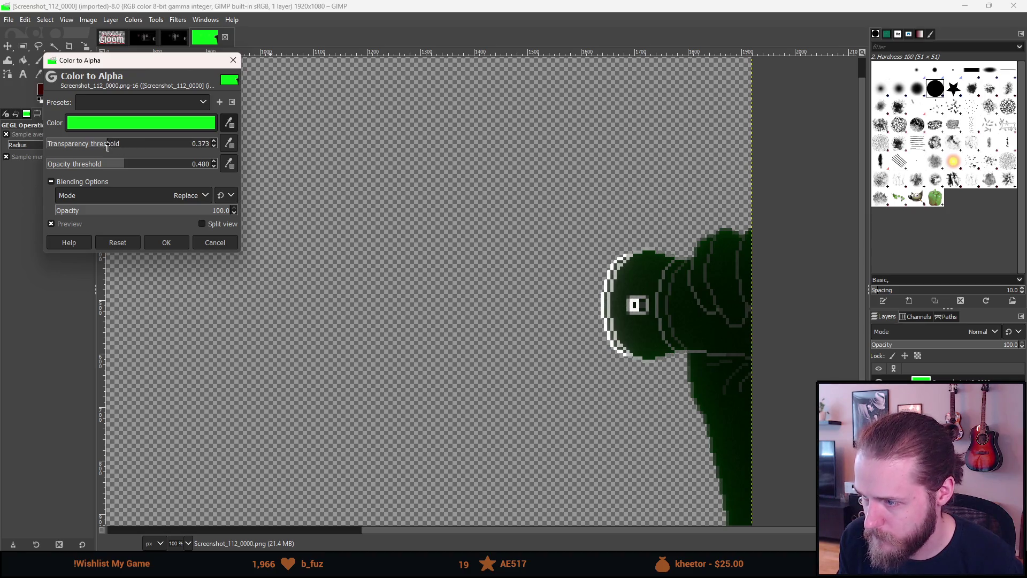
pyautogui.moveTo(126, 164)
pyautogui.mouseDown()
pyautogui.moveTo(162, 164)
pyautogui.moveTo(44, 161)
pyautogui.moveTo(182, 163)
pyautogui.moveTo(44, 162)
pyautogui.mouseUp()
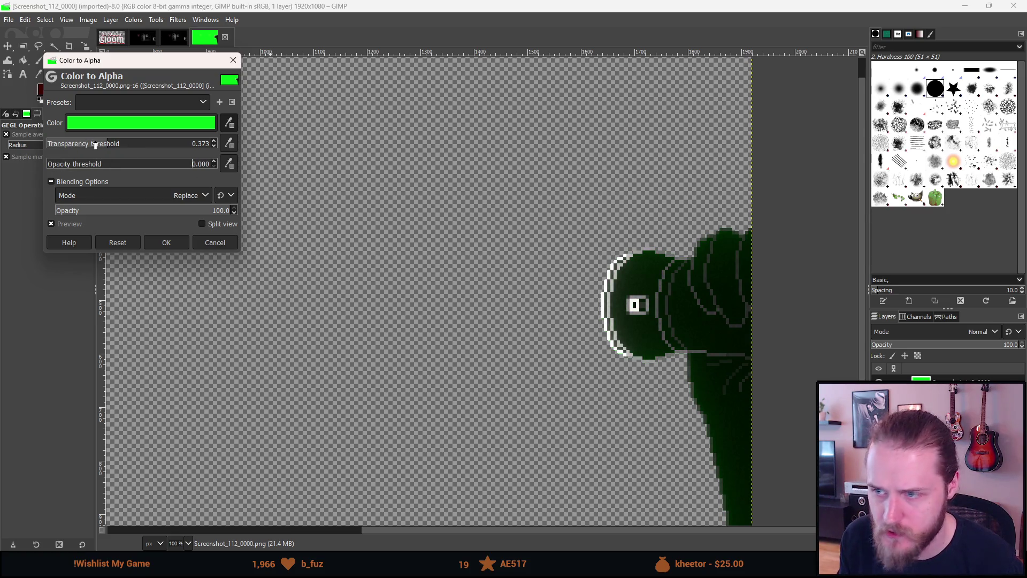
pyautogui.moveTo(108, 145)
pyautogui.mouseDown()
pyautogui.moveTo(190, 151)
pyautogui.moveTo(82, 140)
pyautogui.moveTo(153, 138)
pyautogui.moveTo(121, 135)
pyautogui.mouseUp()
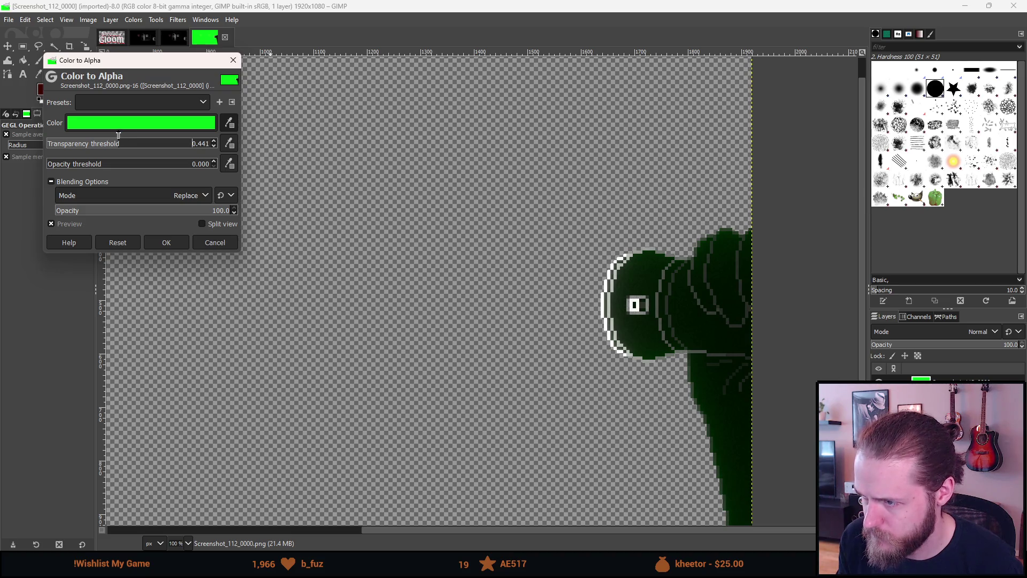
# Keep Replace mode, test the effect opacity, then reset Color to Alpha to defaults.
pyautogui.click(172, 196)
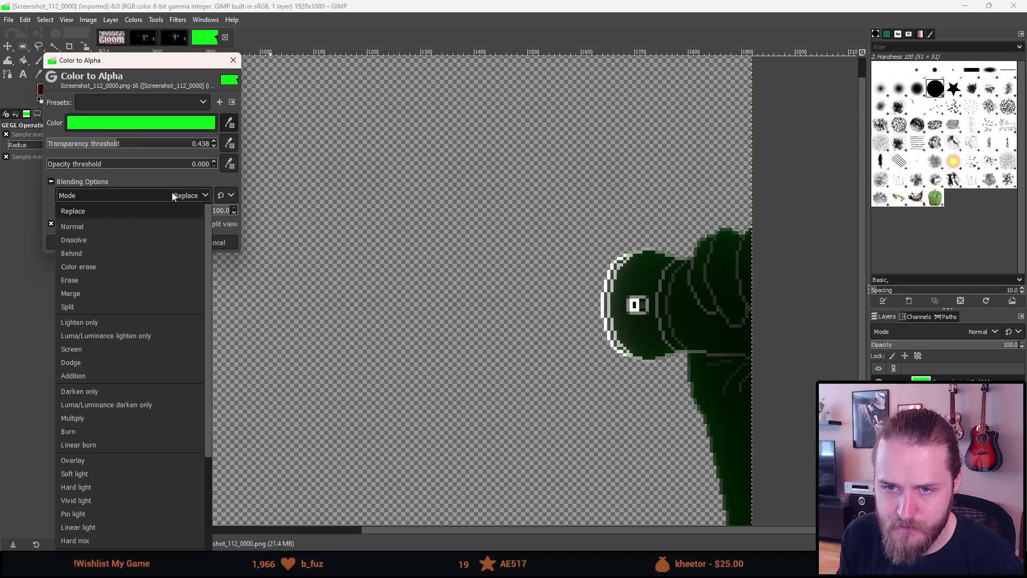
pyautogui.click(172, 193)
pyautogui.moveTo(211, 211)
pyautogui.mouseDown()
pyautogui.moveTo(168, 211)
pyautogui.moveTo(293, 221)
pyautogui.mouseUp()
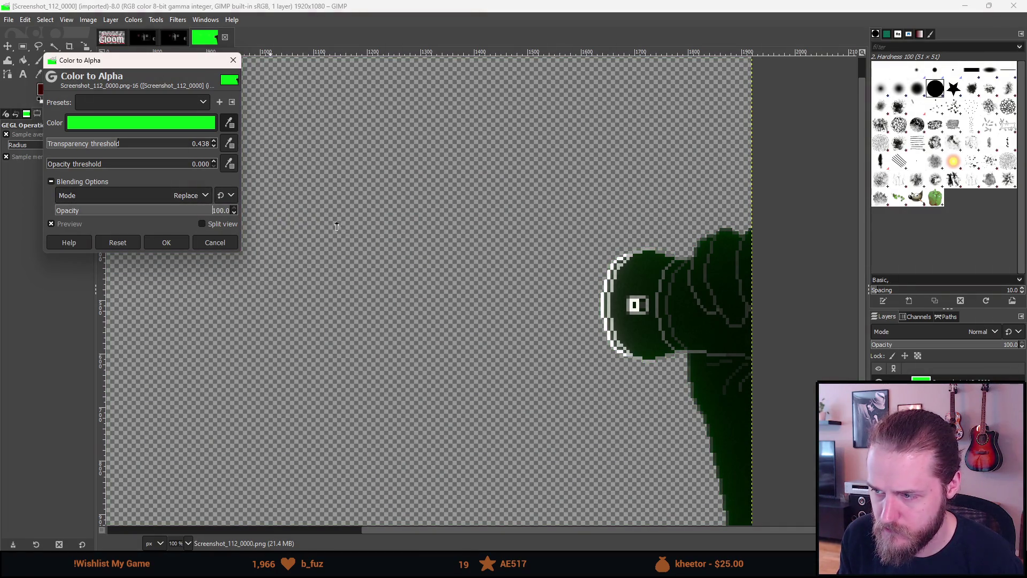
pyautogui.moveTo(126, 148)
pyautogui.mouseDown()
pyautogui.moveTo(193, 151)
pyautogui.moveTo(124, 147)
pyautogui.mouseUp()
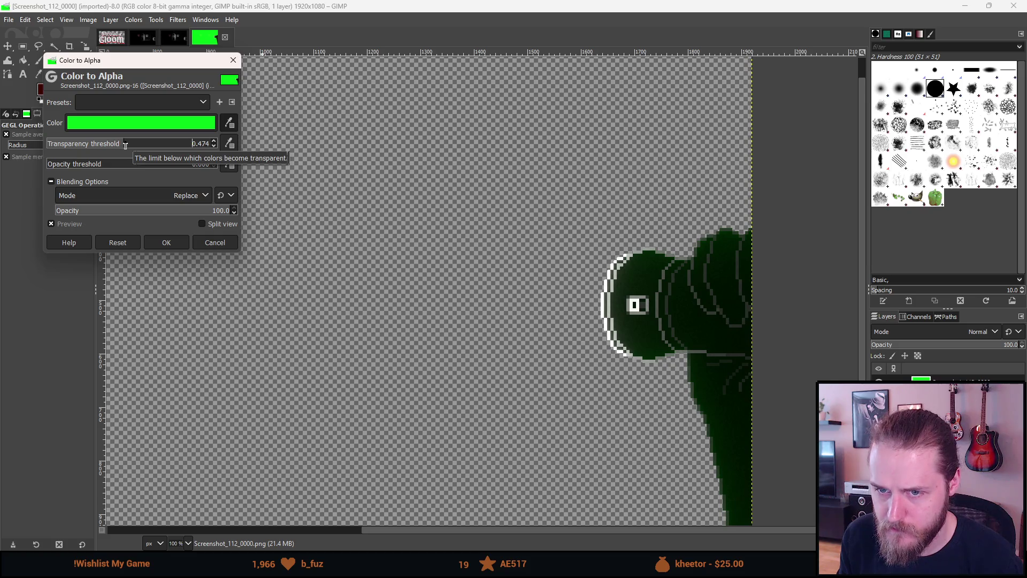
pyautogui.click(118, 243)
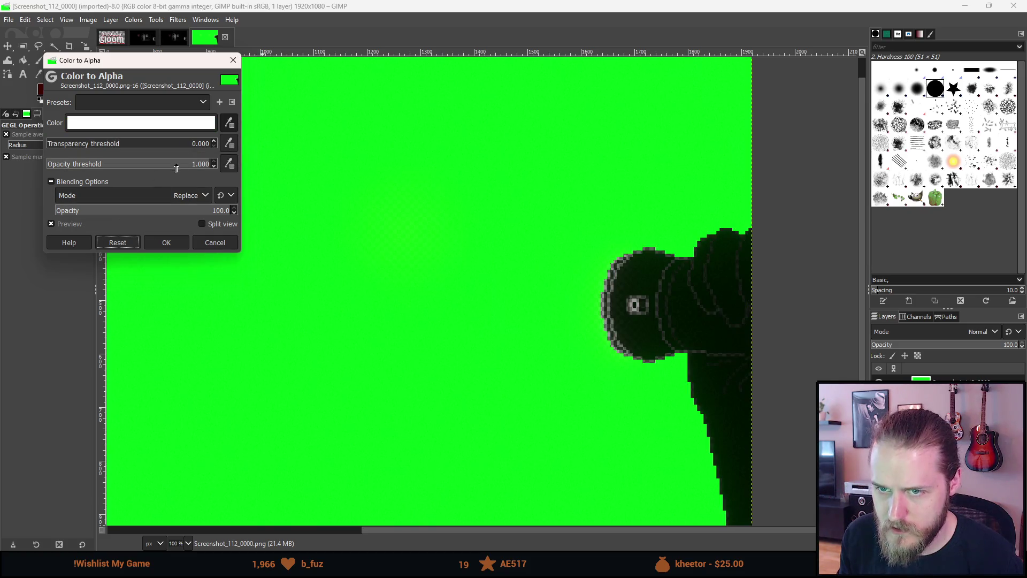
# Drop the effect opacity to 0 and abandon a first attempt at sampling a colour.
pyautogui.moveTo(161, 211); pyautogui.dragTo(56, 211)
pyautogui.scroll(-2, 260, 267)
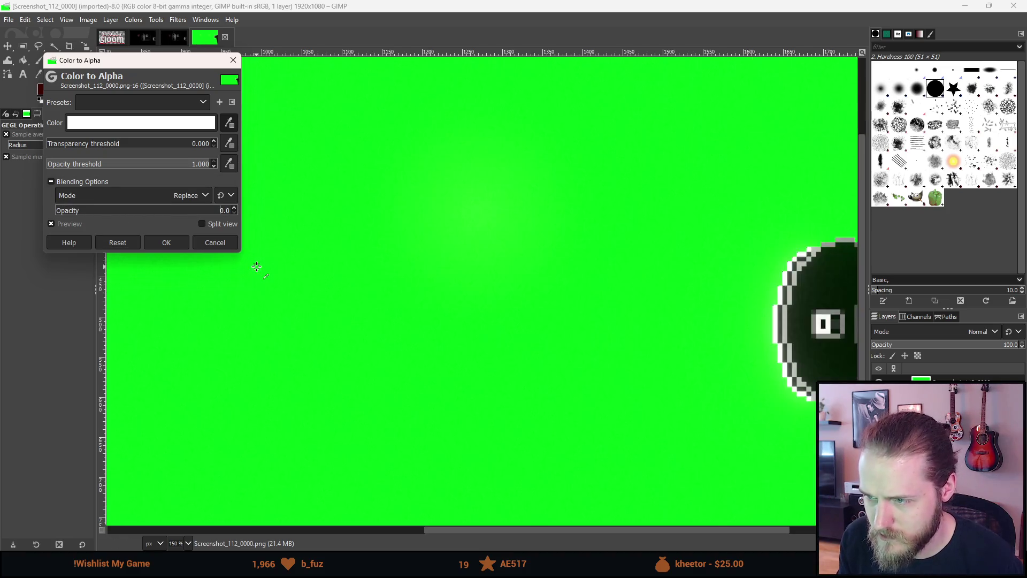
pyautogui.scroll(2, 127, 270)
pyautogui.scroll(3, 127, 270)
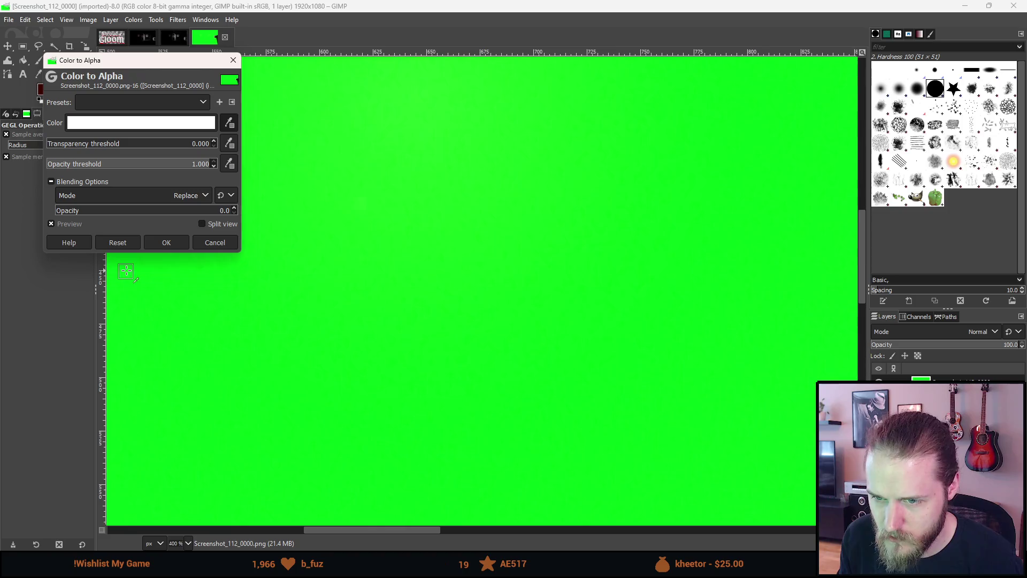
pyautogui.scroll(7, 252, 281)
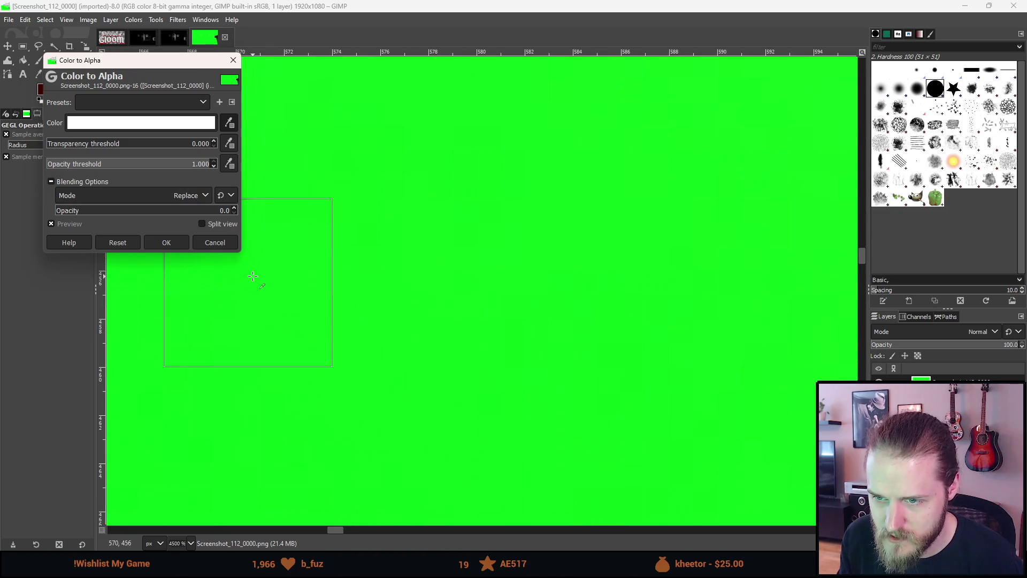
pyautogui.click(229, 124)
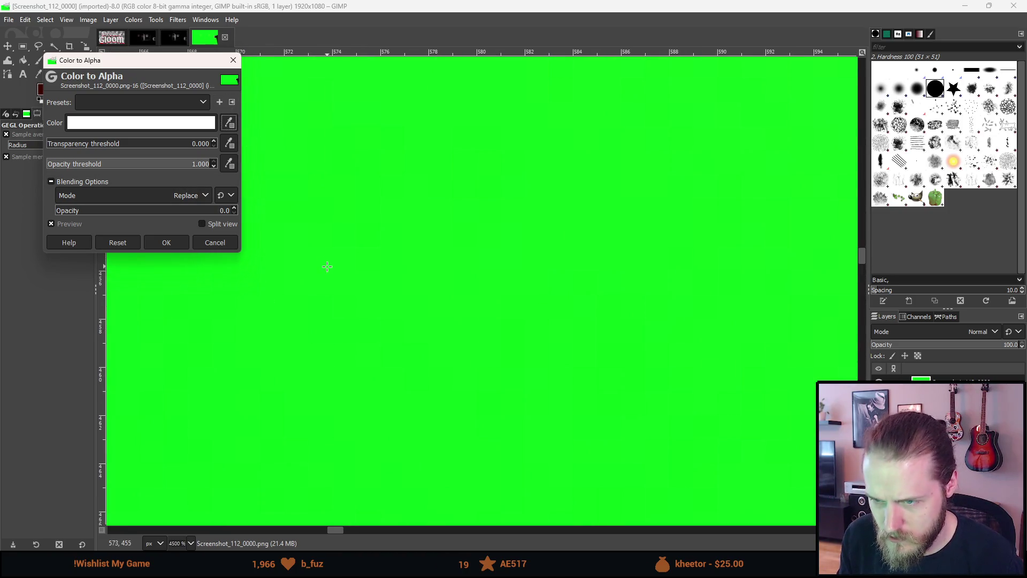
pyautogui.click(346, 290)
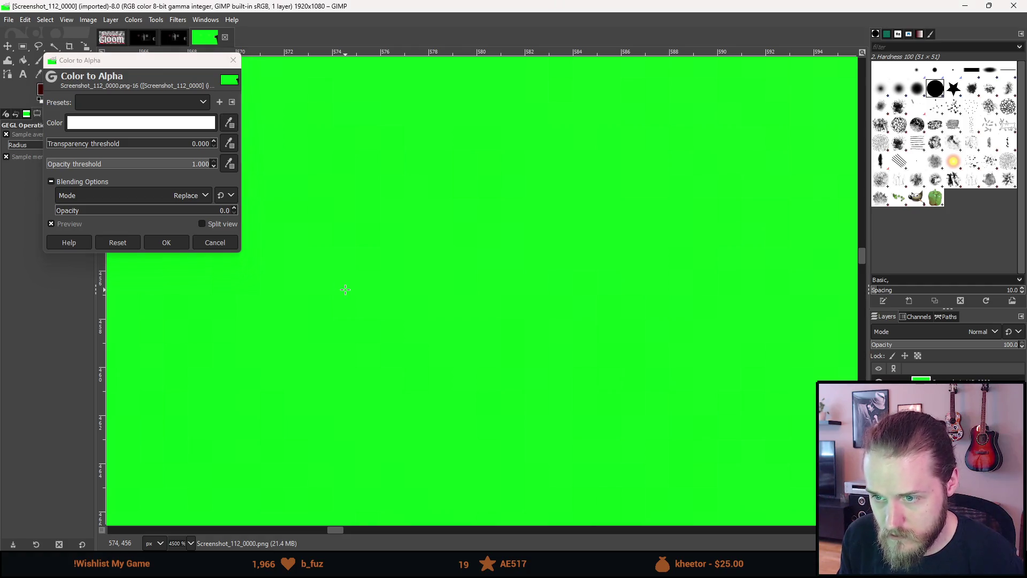
# Try opacity about 85 and opacity threshold 0.000, then reset the thresholds to defaults.
pyautogui.moveTo(166, 209)
pyautogui.mouseDown()
pyautogui.moveTo(135, 210)
pyautogui.moveTo(261, 205)
pyautogui.mouseUp()
pyautogui.keyDown('ctrl'); pyautogui.scroll(-14, 281, 198); pyautogui.keyUp('ctrl')
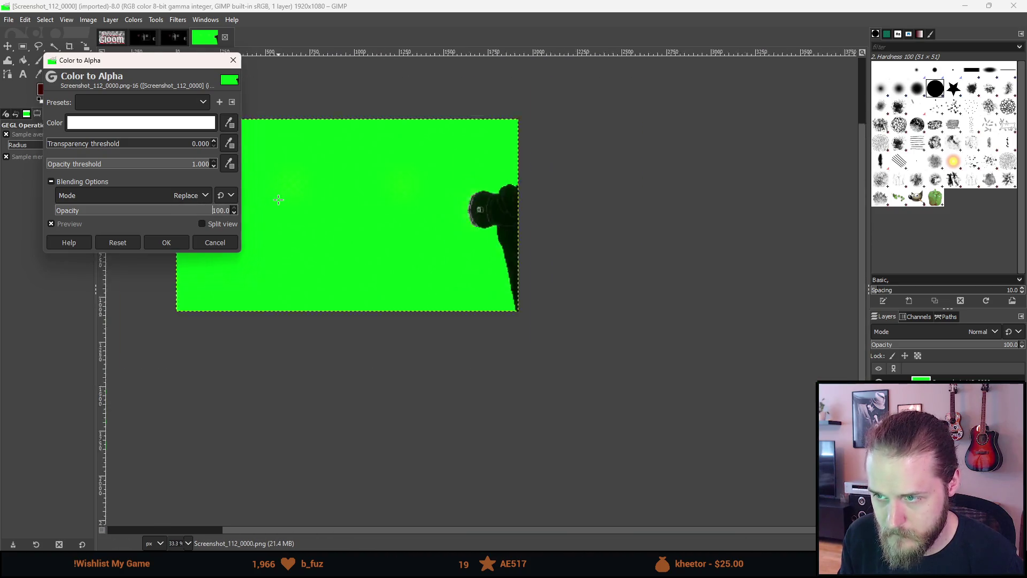
pyautogui.keyDown('ctrl'); pyautogui.scroll(2, 281, 198); pyautogui.keyUp('ctrl')
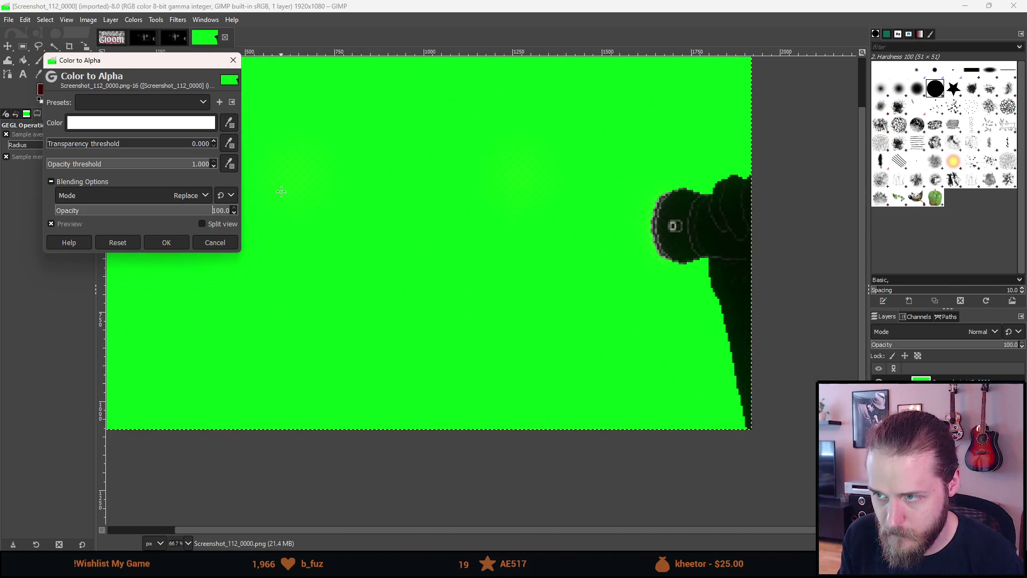
pyautogui.click(87, 147)
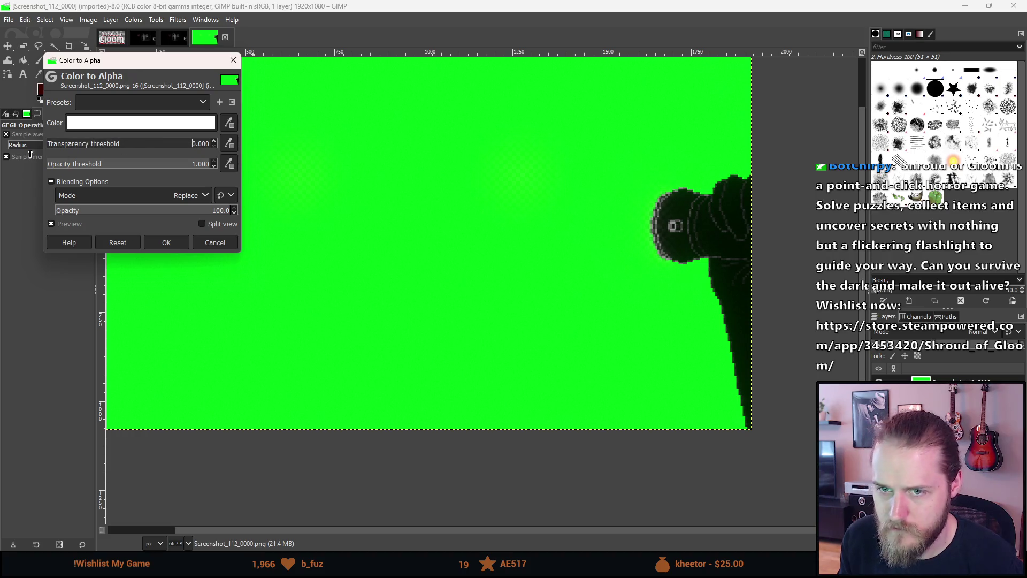
pyautogui.moveTo(124, 167)
pyautogui.mouseDown()
pyautogui.moveTo(54, 166)
pyautogui.moveTo(80, 145)
pyautogui.moveTo(213, 158)
pyautogui.moveTo(195, 167)
pyautogui.moveTo(107, 145)
pyautogui.mouseUp()
pyautogui.click(118, 243)
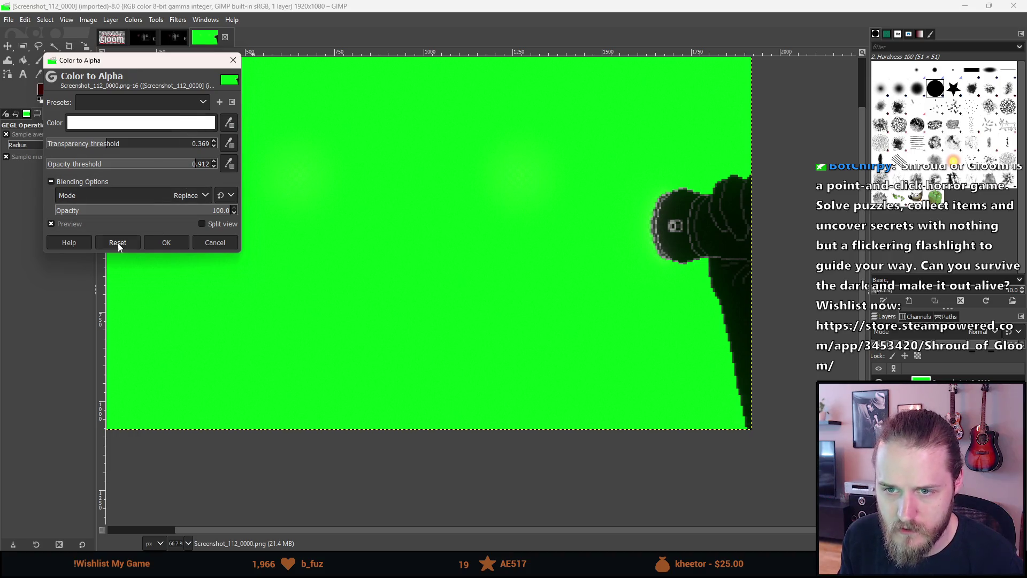
pyautogui.scroll(6, 365, 256)
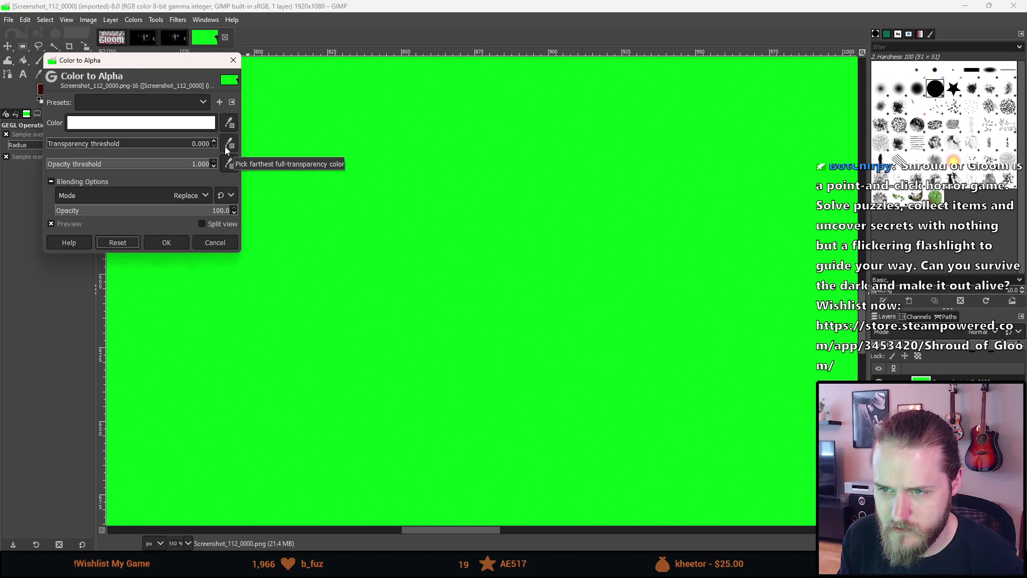
pyautogui.scroll(-7, 359, 231)
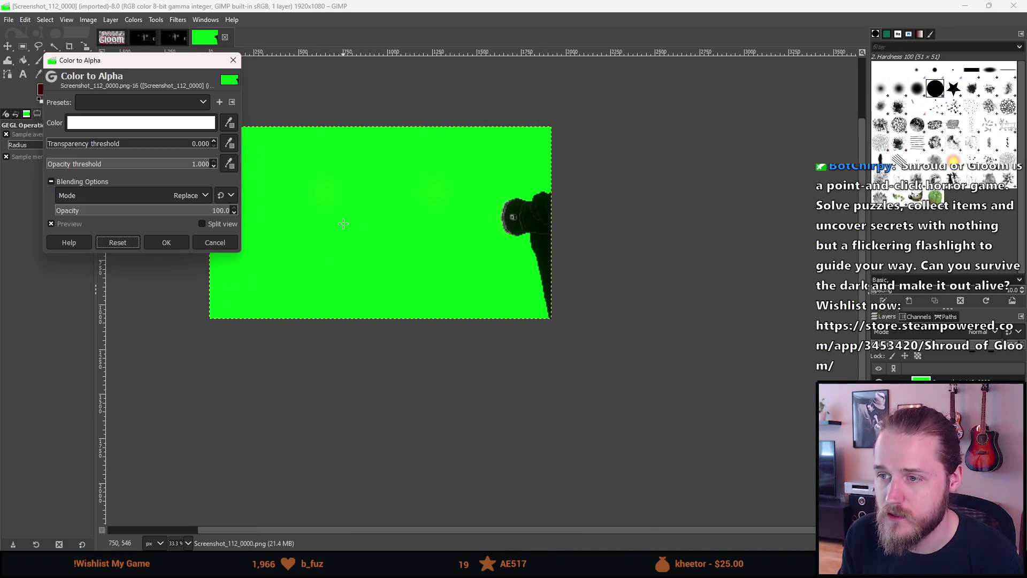
# Set effect opacity to 0 again, zoom into the green area, and start the colour eyedropper.
pyautogui.moveTo(191, 213); pyautogui.dragTo(190, 212)
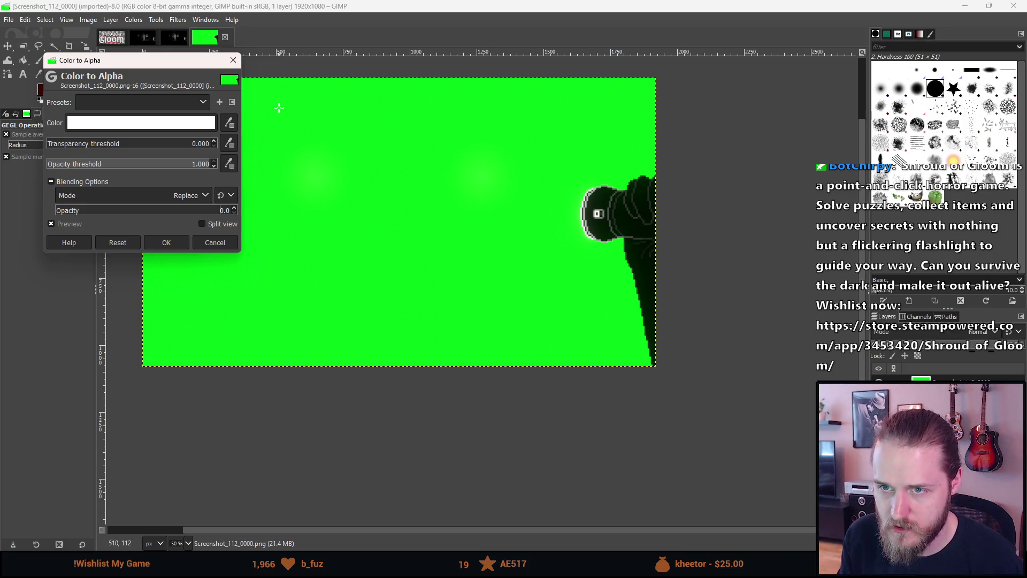
pyautogui.scroll(5, 278, 108)
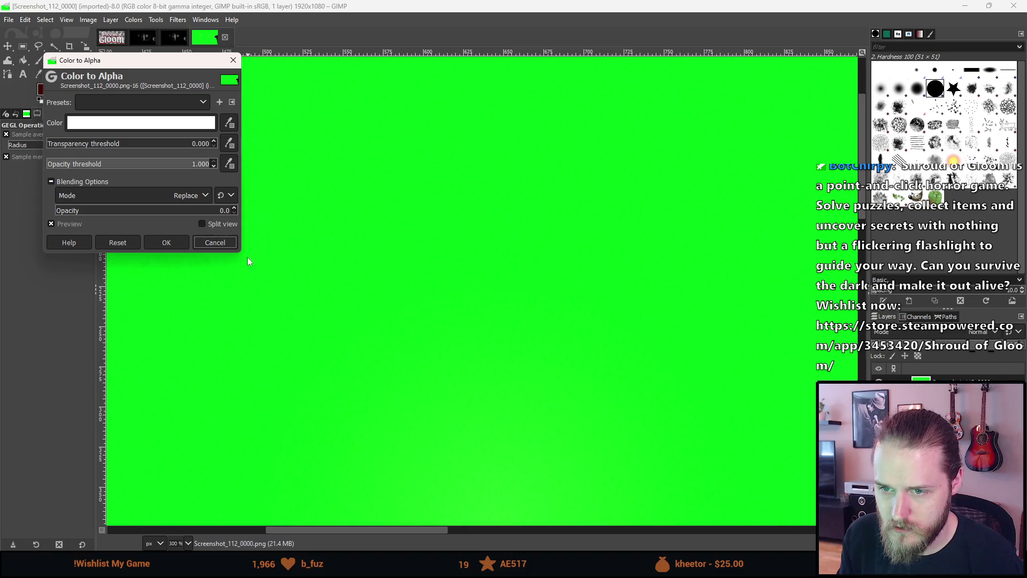
pyautogui.hscroll(-10, 214, 340)
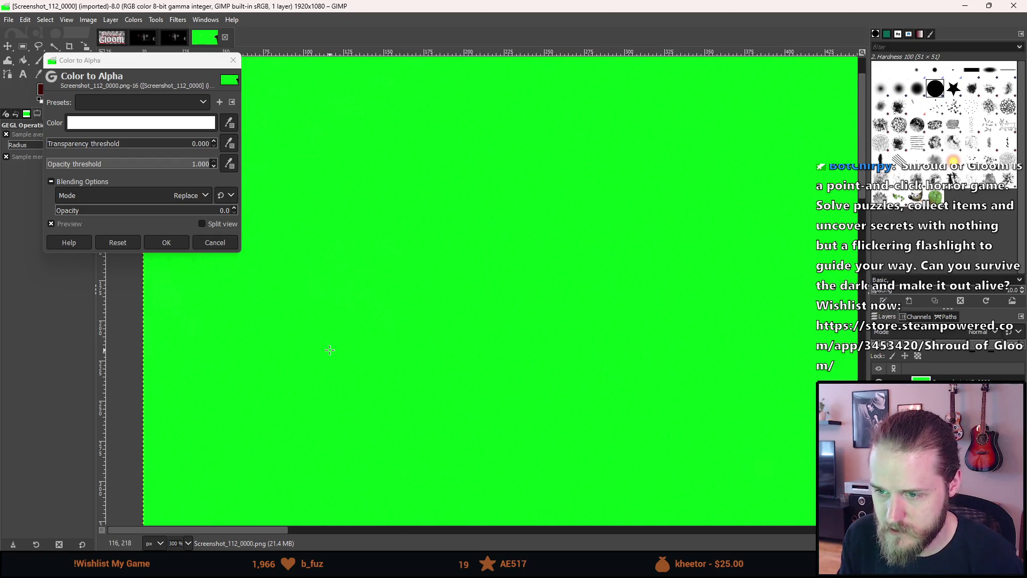
pyautogui.moveTo(367, 355); pyautogui.dragTo(536, 405)
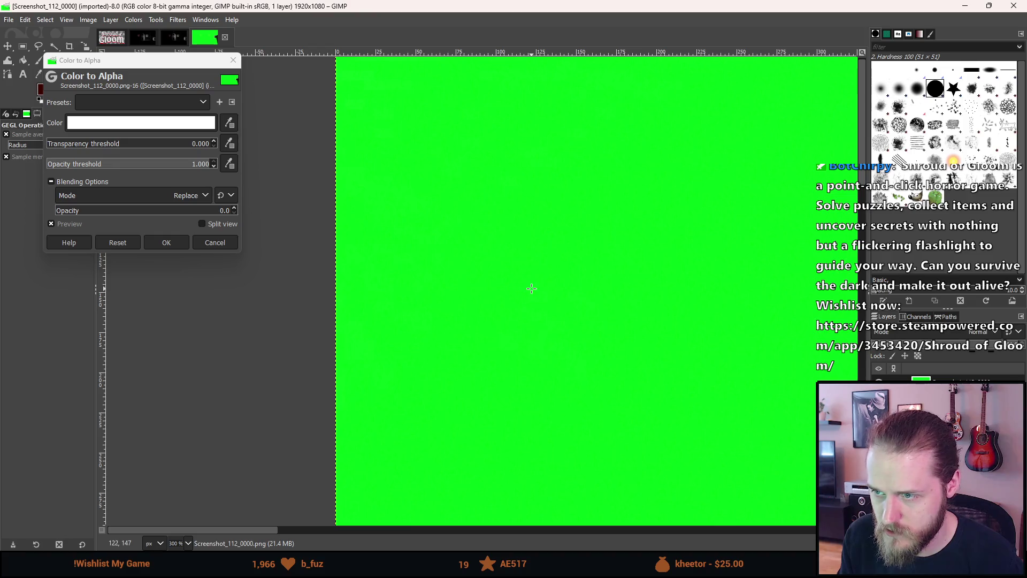
pyautogui.scroll(7, 358, 321)
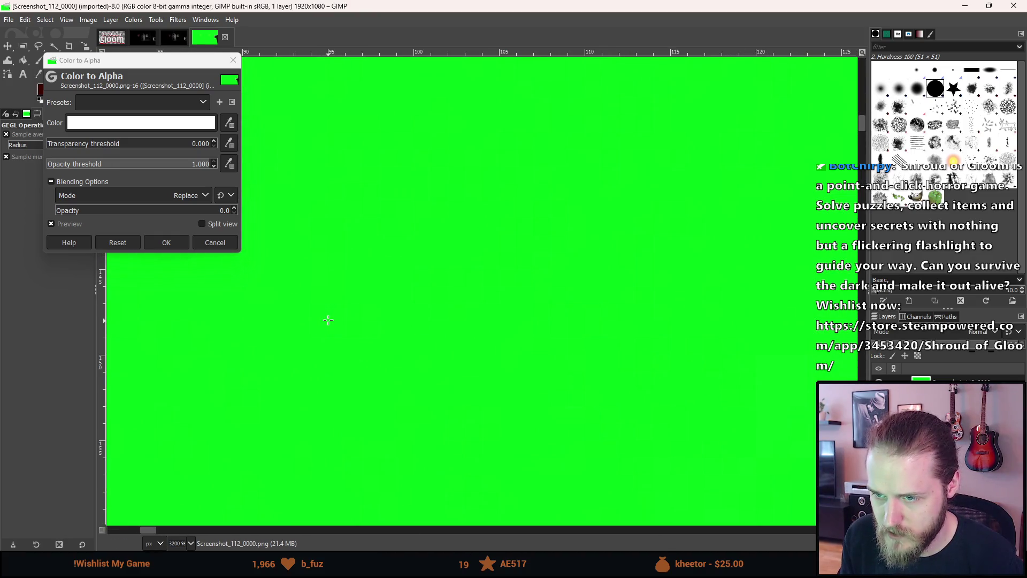
pyautogui.hscroll(-1, 321, 315)
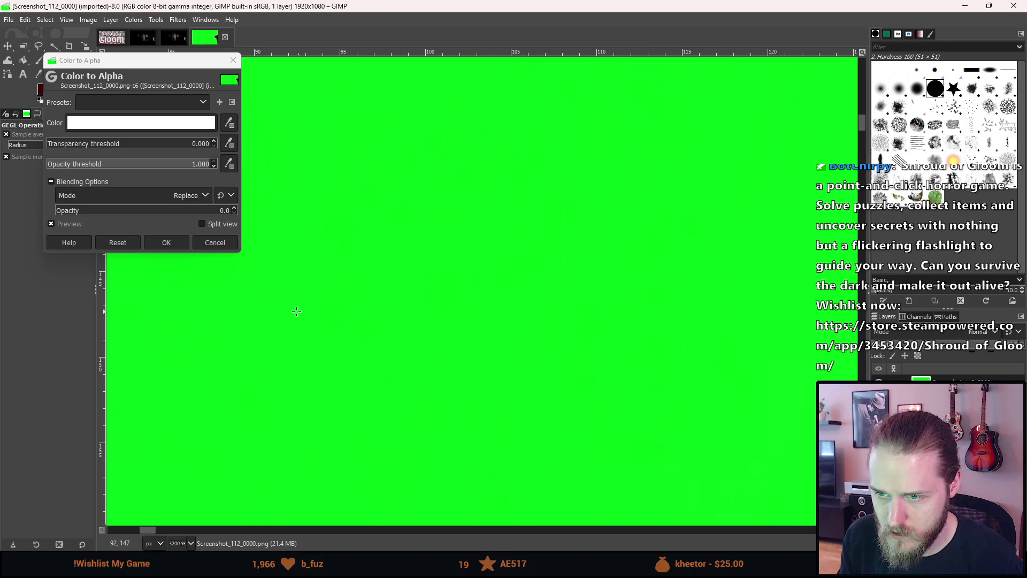
pyautogui.hscroll(-4, 336, 258)
pyautogui.scroll(1, 310, 195)
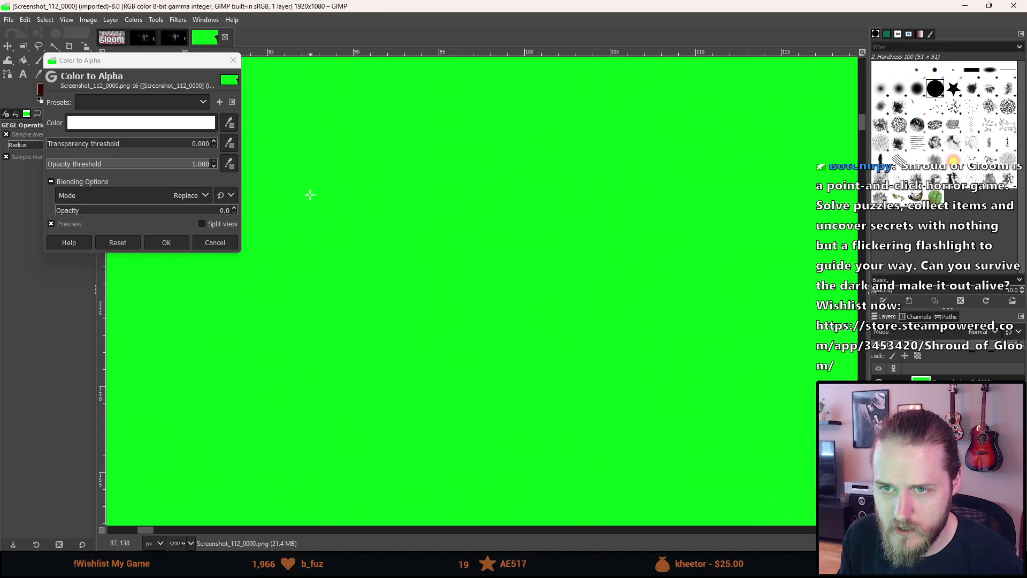
pyautogui.click(229, 124)
pyautogui.scroll(-3, 382, 238)
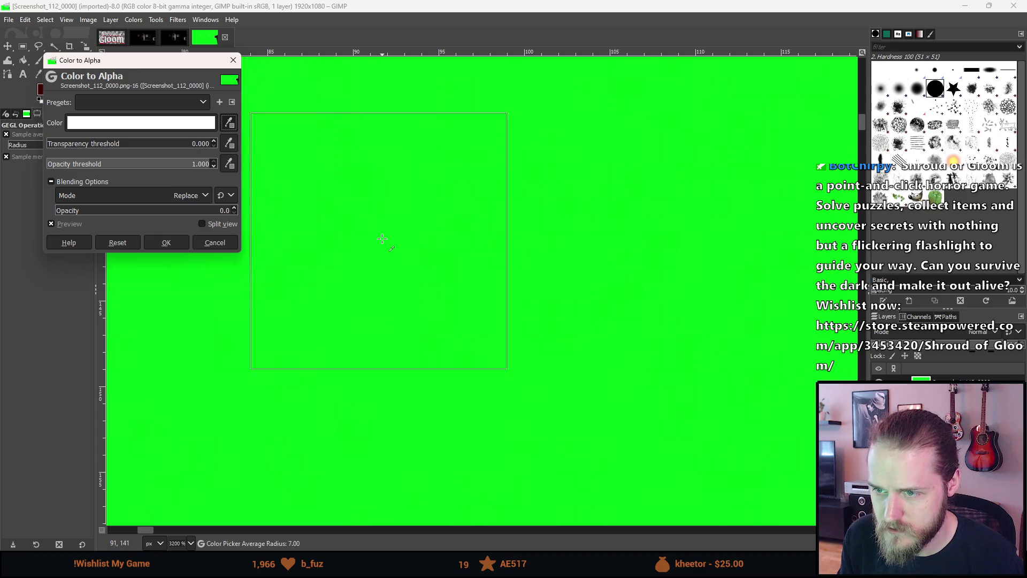
# Sample the background green as the colour and set transparency threshold 0.031 from green pixels.
pyautogui.click(380, 310)
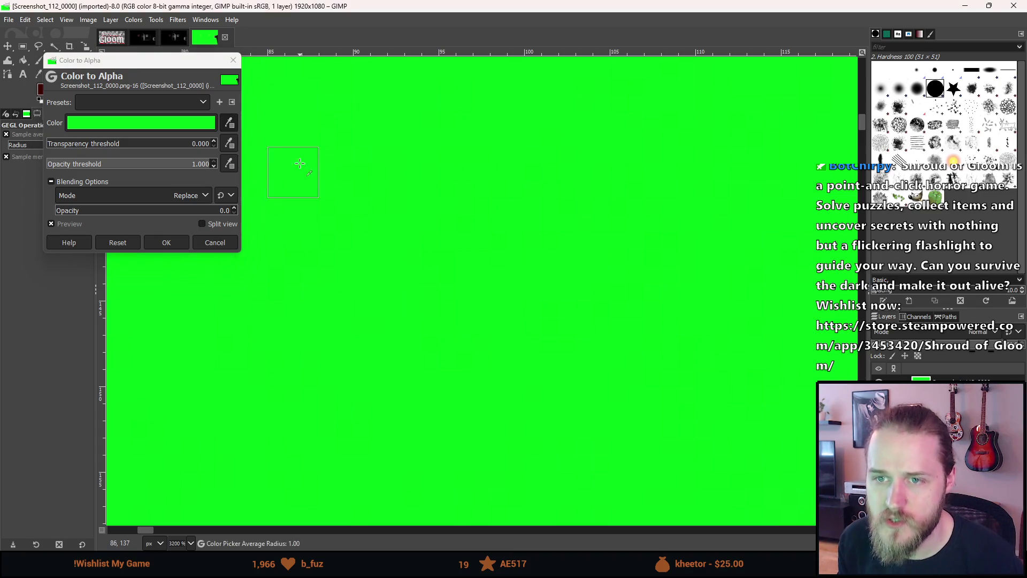
pyautogui.click(230, 143)
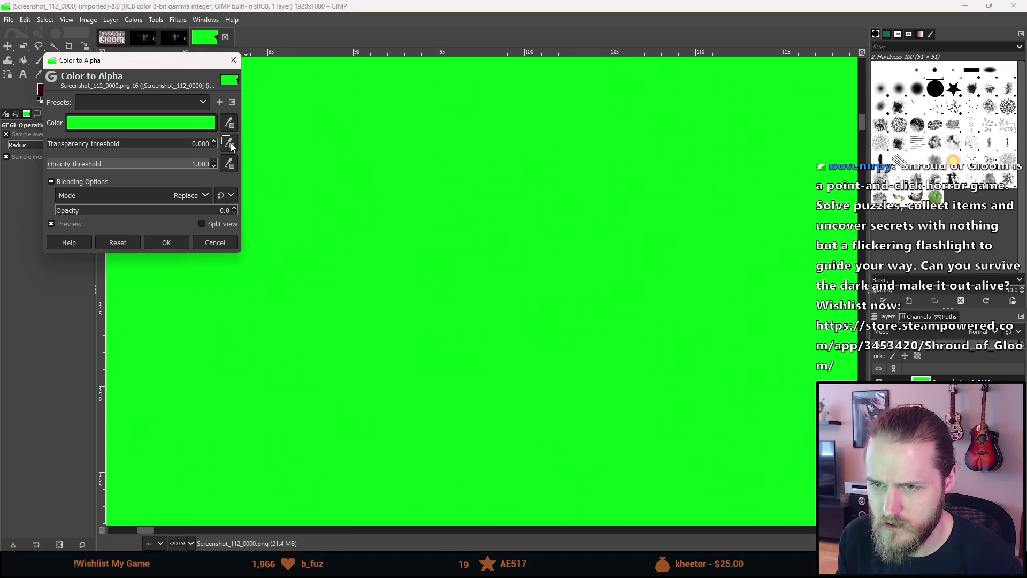
pyautogui.scroll(-5, 403, 291)
pyautogui.scroll(-2, 409, 294)
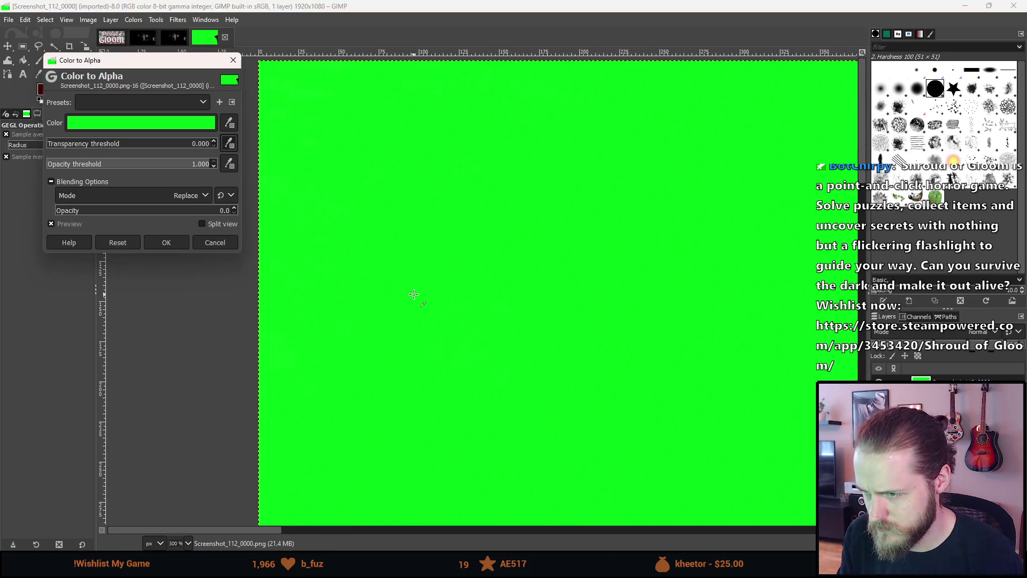
pyautogui.scroll(4, 595, 446)
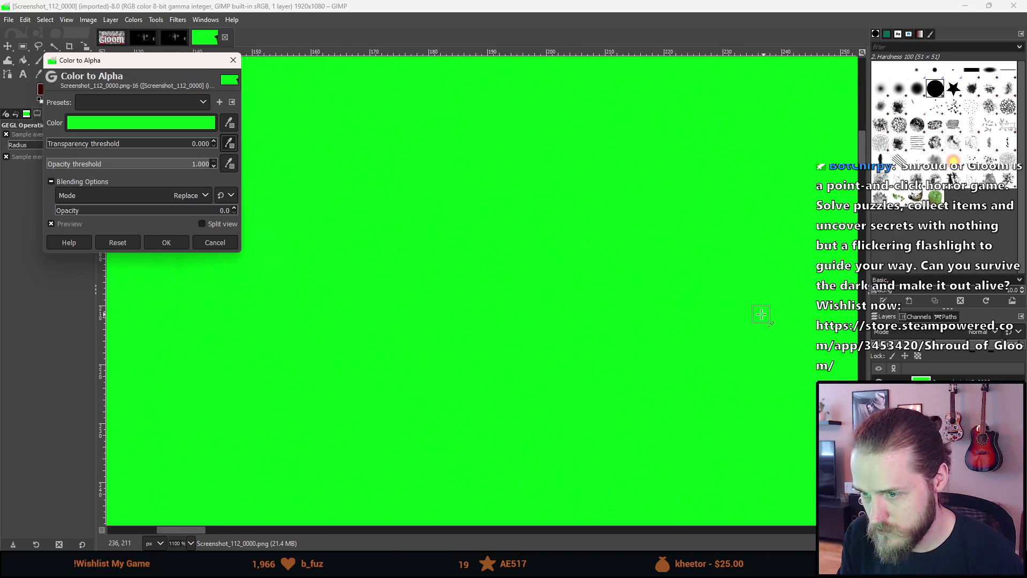
pyautogui.scroll(5, 701, 304)
pyautogui.scroll(2, 641, 300)
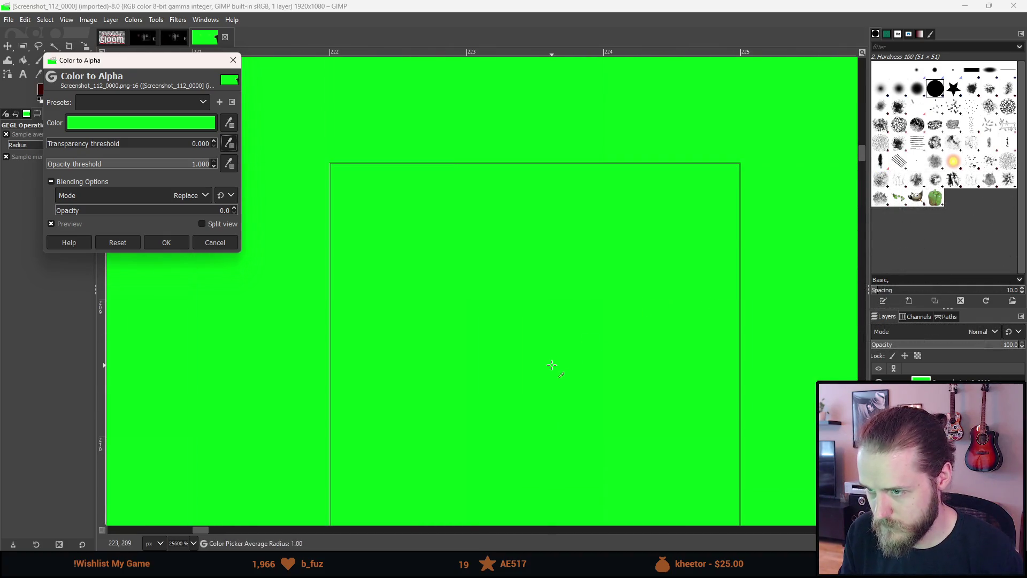
pyautogui.scroll(1, 555, 374)
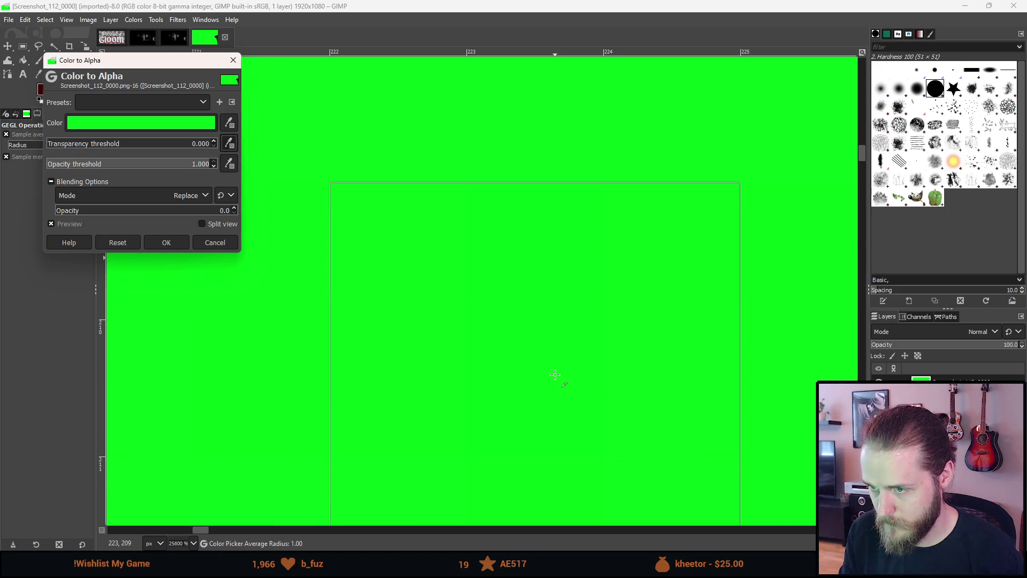
pyautogui.scroll(-1, 555, 374)
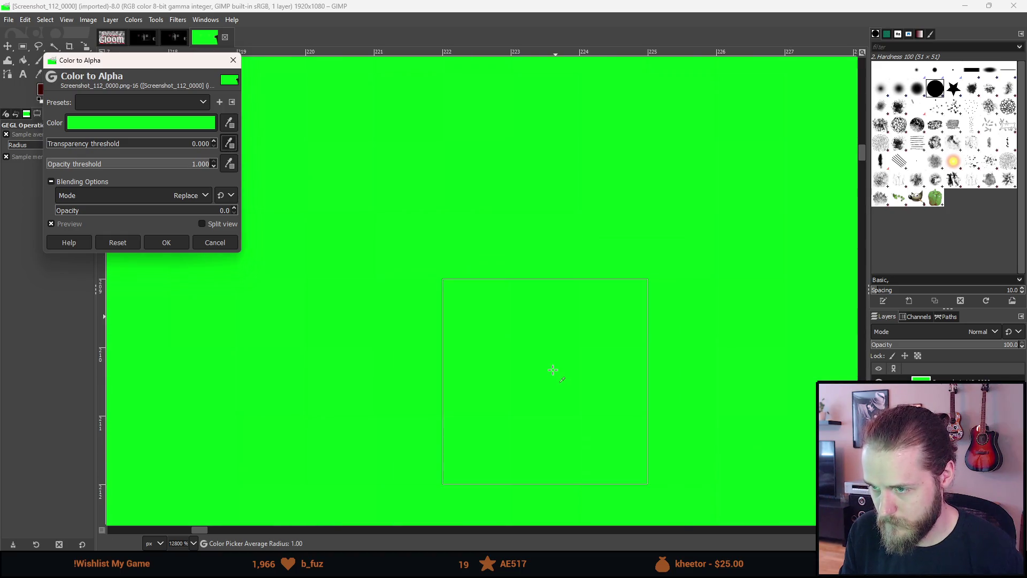
pyautogui.click(477, 321)
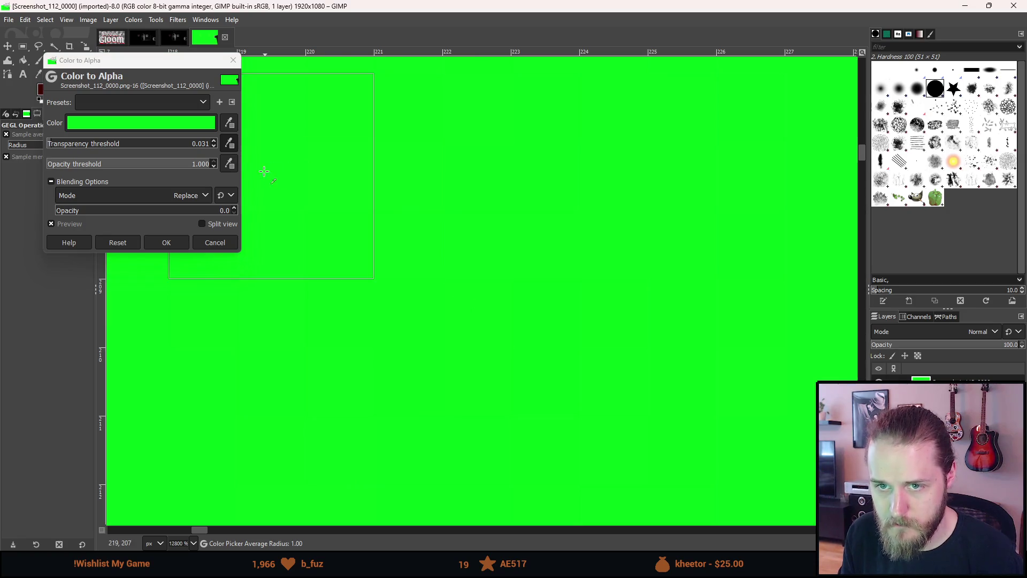
# Sample a green pixel to set the opacity threshold to 0.002 and recentre the image.
pyautogui.click(229, 164)
pyautogui.scroll(-3, 478, 348)
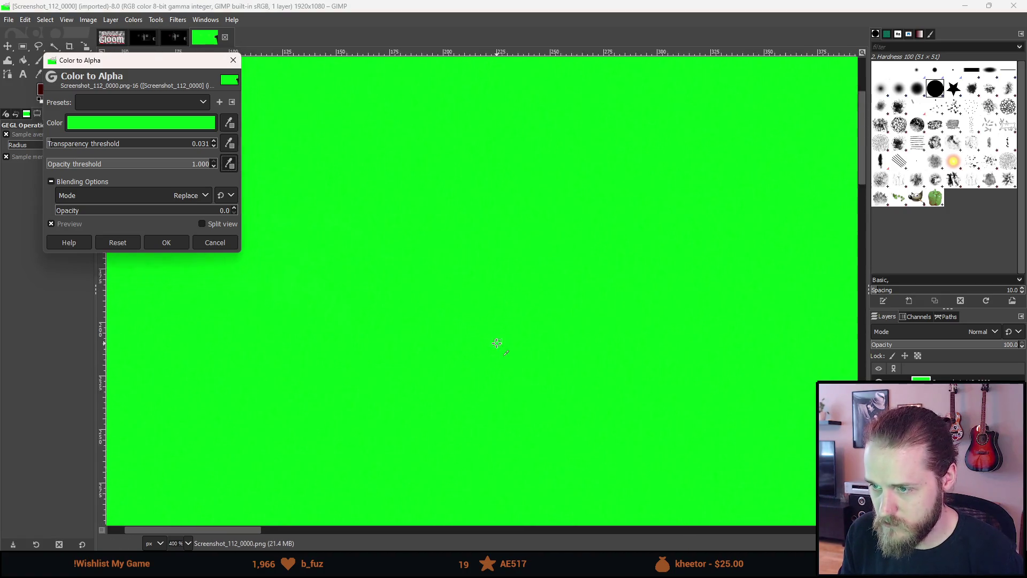
pyautogui.scroll(-7, 497, 345)
pyautogui.scroll(6, 711, 364)
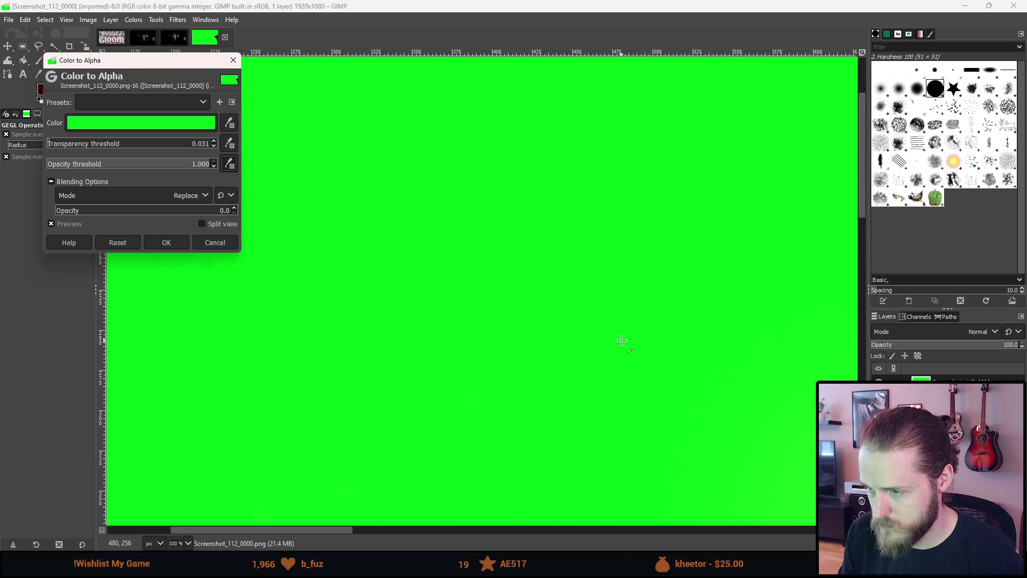
pyautogui.click(479, 269)
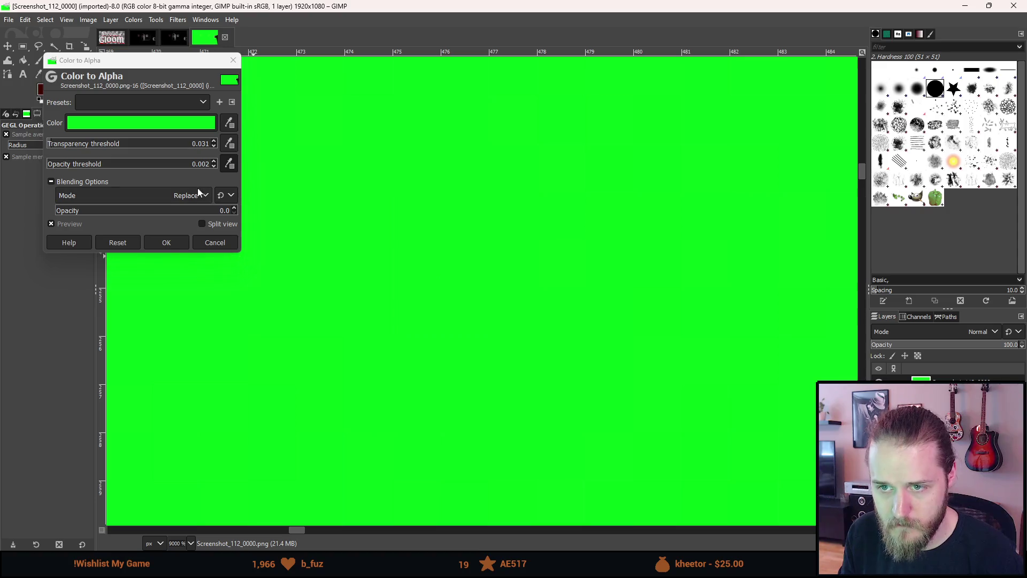
pyautogui.scroll(-15, 470, 315)
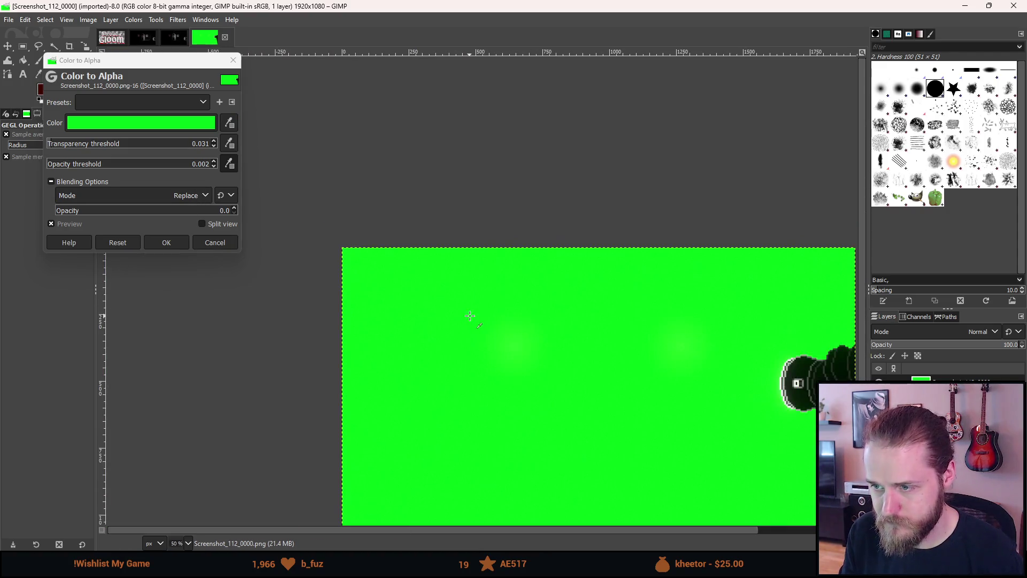
pyautogui.moveTo(574, 425); pyautogui.dragTo(463, 234)
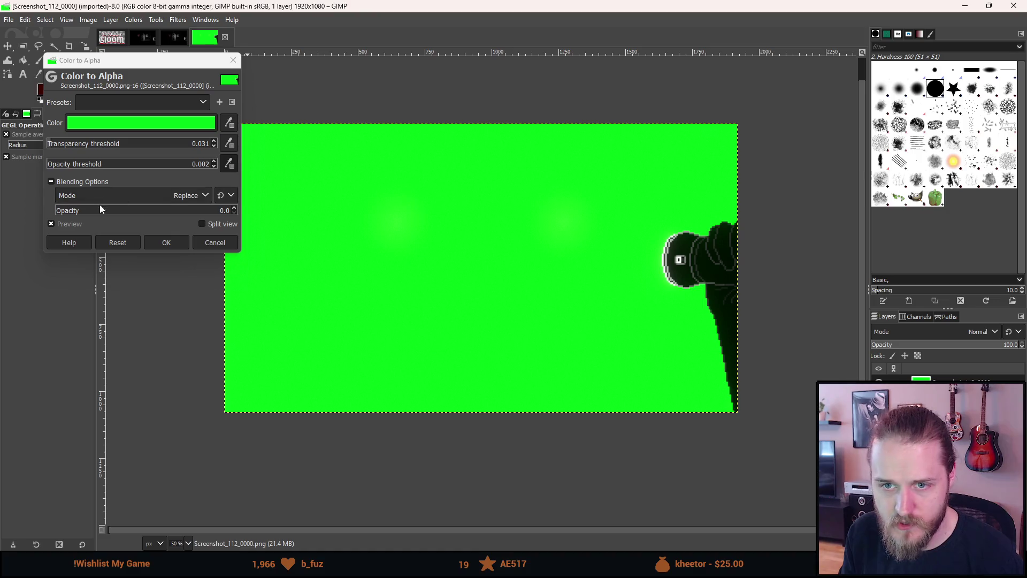
# Raise the Color to Alpha opacity to 100 and inspect the keyed edges around the flashlight character.
pyautogui.moveTo(100, 214); pyautogui.dragTo(247, 214)
pyautogui.scroll(3, 723, 267)
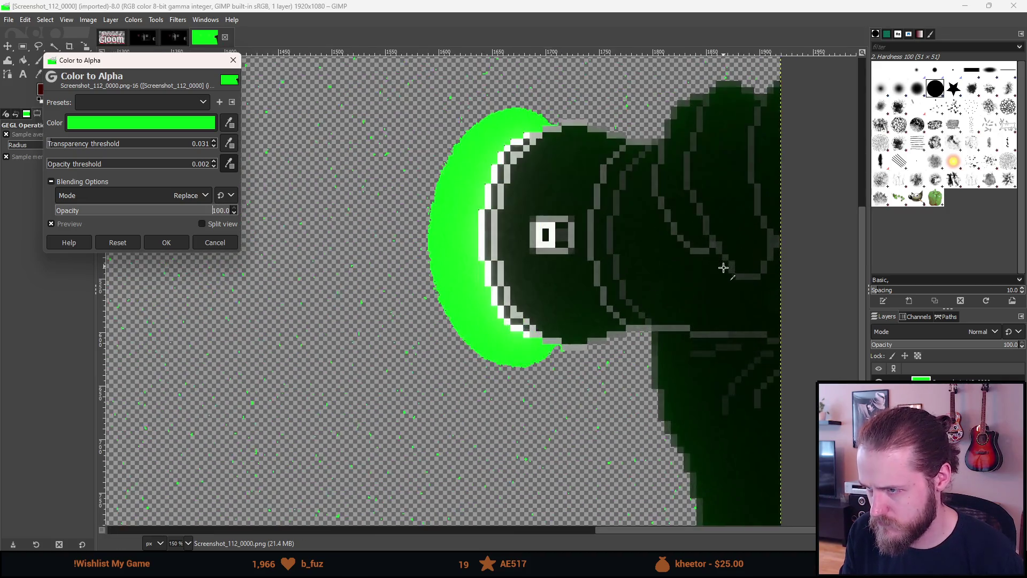
pyautogui.scroll(-1, 723, 267)
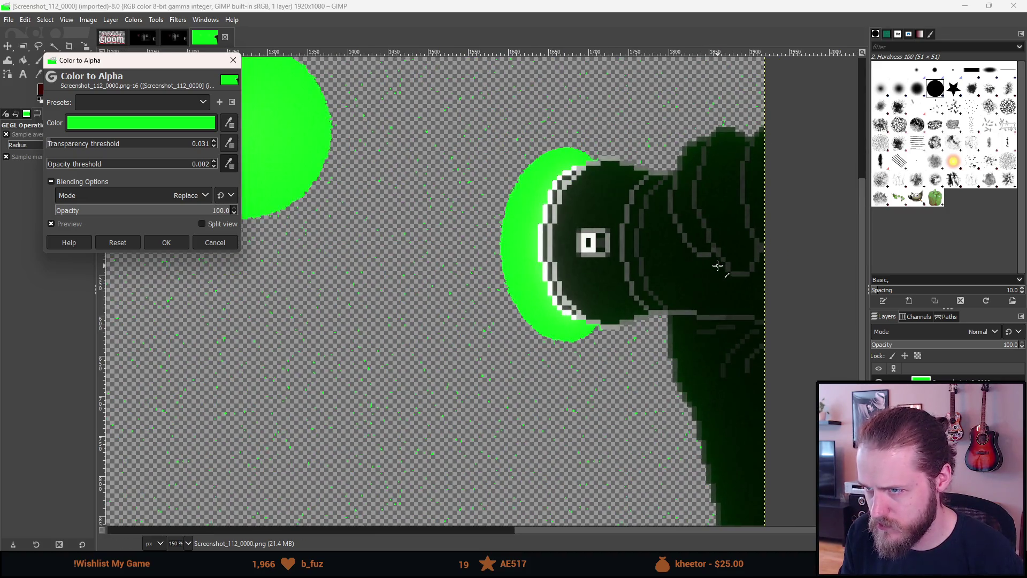
pyautogui.moveTo(196, 209)
pyautogui.mouseDown()
pyautogui.moveTo(29, 203)
pyautogui.moveTo(306, 201)
pyautogui.mouseUp()
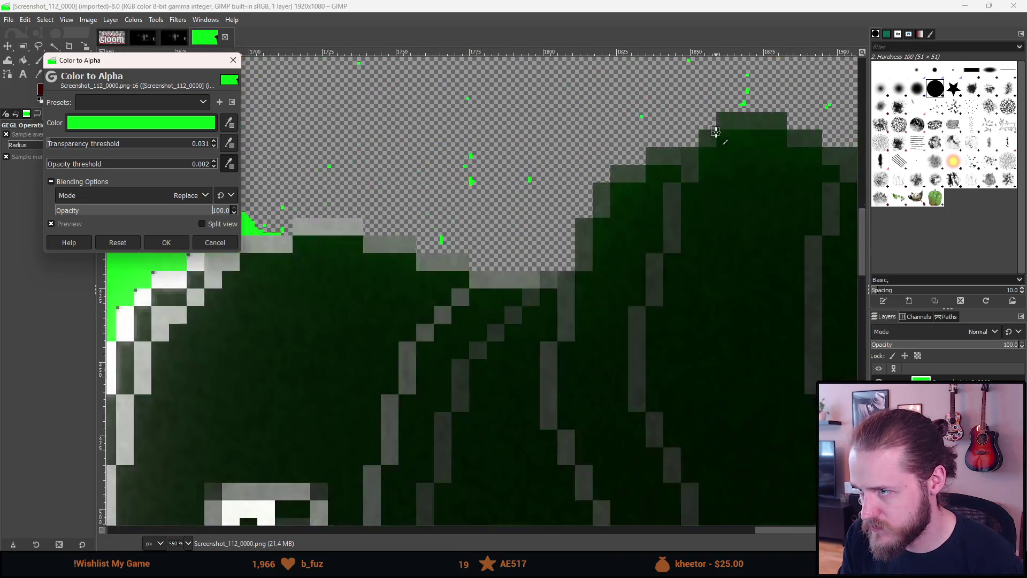
pyautogui.scroll(6, 714, 130)
pyautogui.scroll(-7, 619, 294)
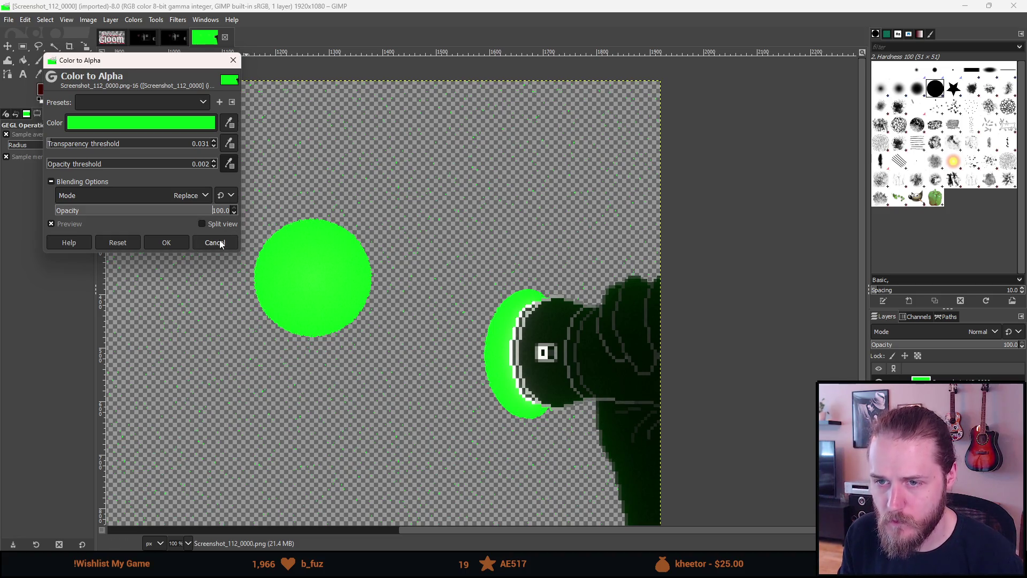
# Cancel the green removal, switch to Screenshot_111_0000, and dismiss the save prompt unsaved.
pyautogui.click(177, 38)
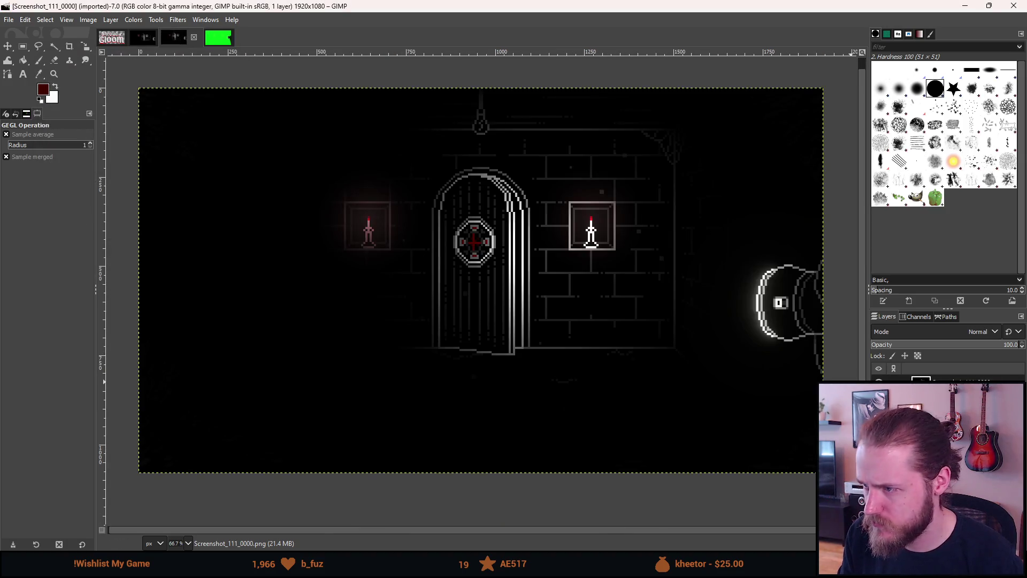
pyautogui.scroll(2, 811, 314)
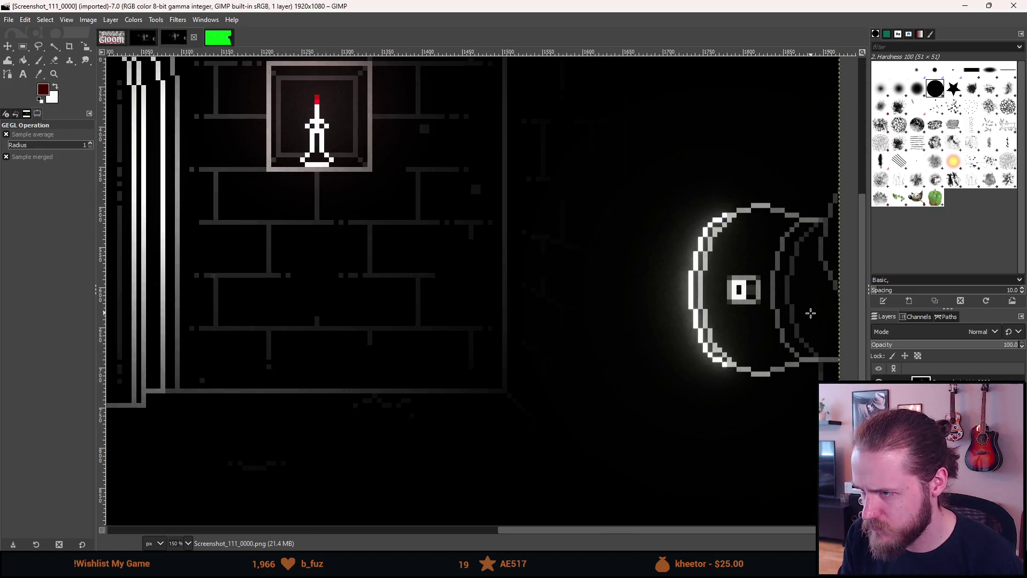
pyautogui.scroll(-1, 811, 314)
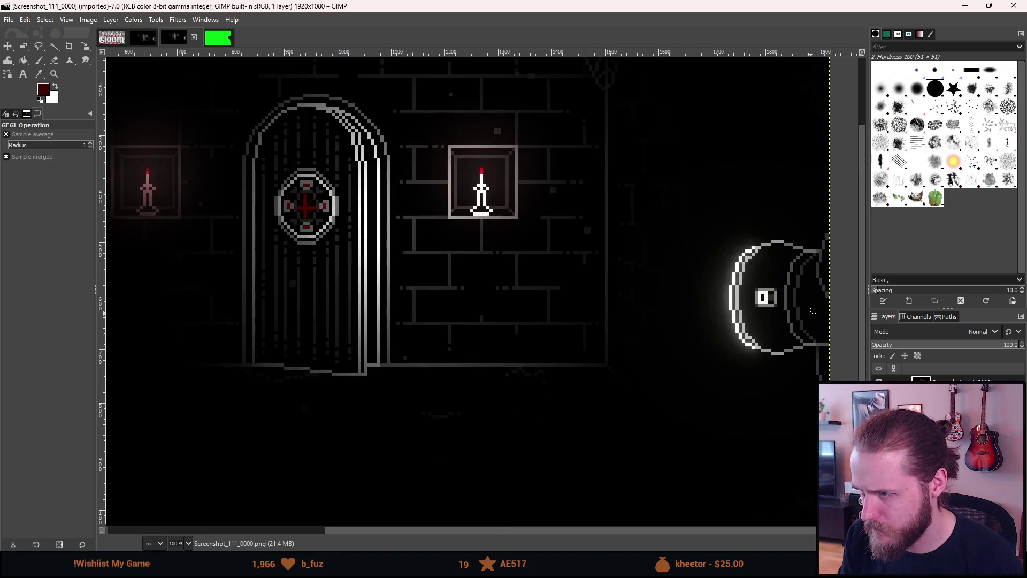
pyautogui.scroll(-1, 810, 313)
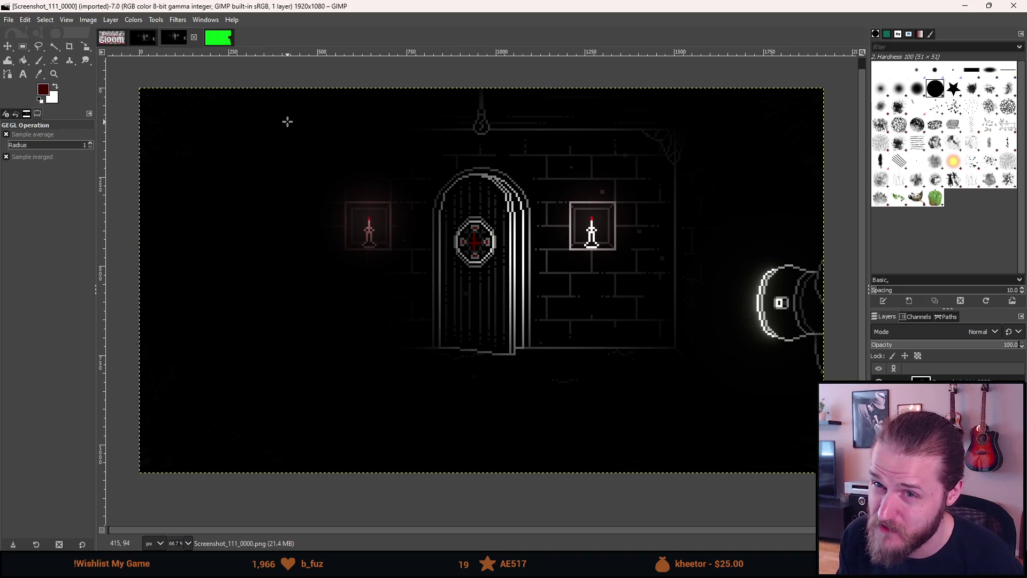
pyautogui.hotkey('ctrl', 's')
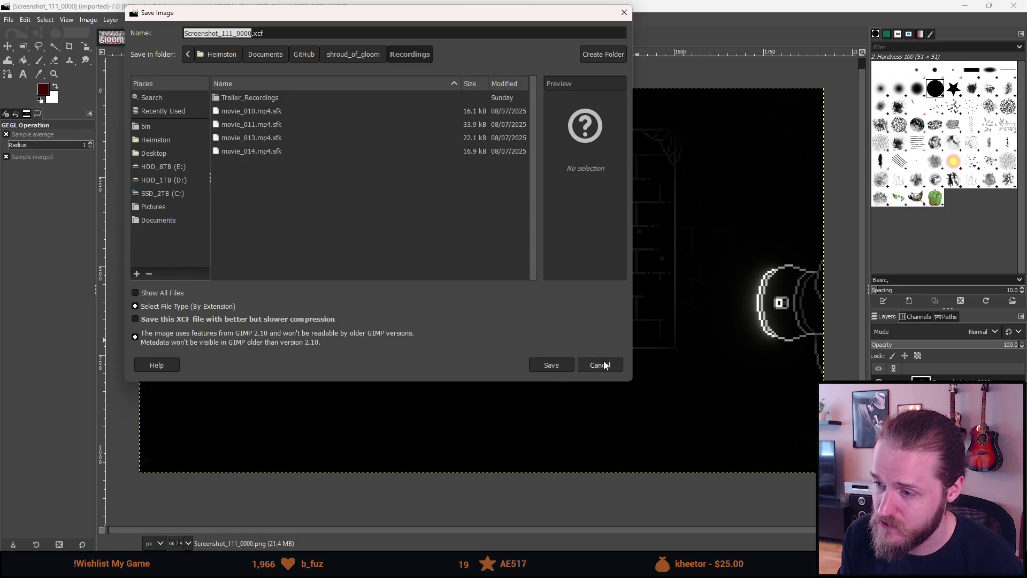
pyautogui.click(605, 366)
# Scale the image layer with Shift+S, switching units to percent and entering 200.
pyautogui.hotkey('shift', 's')
pyautogui.click(567, 275)
pyautogui.click(809, 102)
pyautogui.click(808, 131)
pyautogui.write('200')
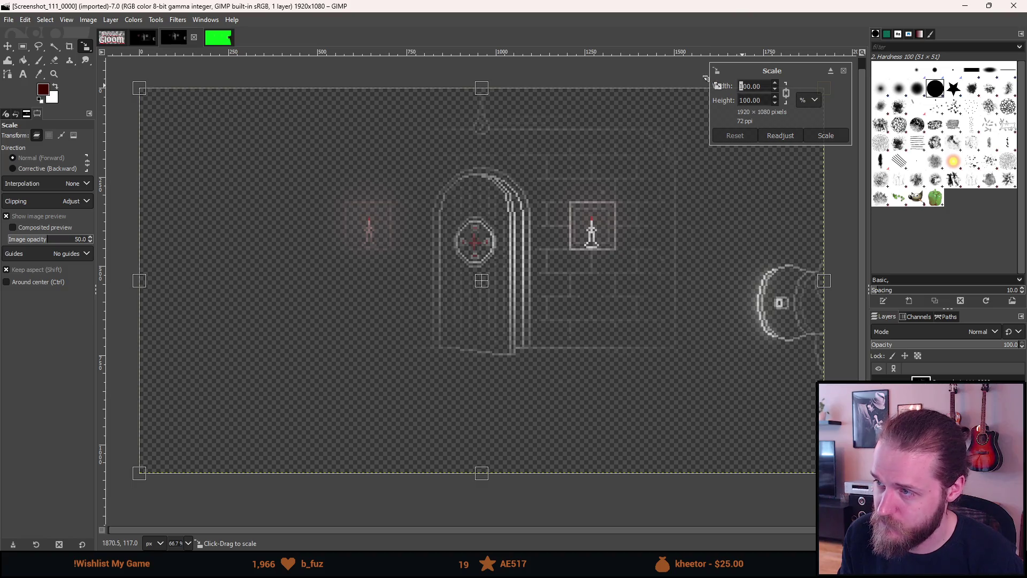
pyautogui.press('Tab')
pyautogui.click(828, 139)
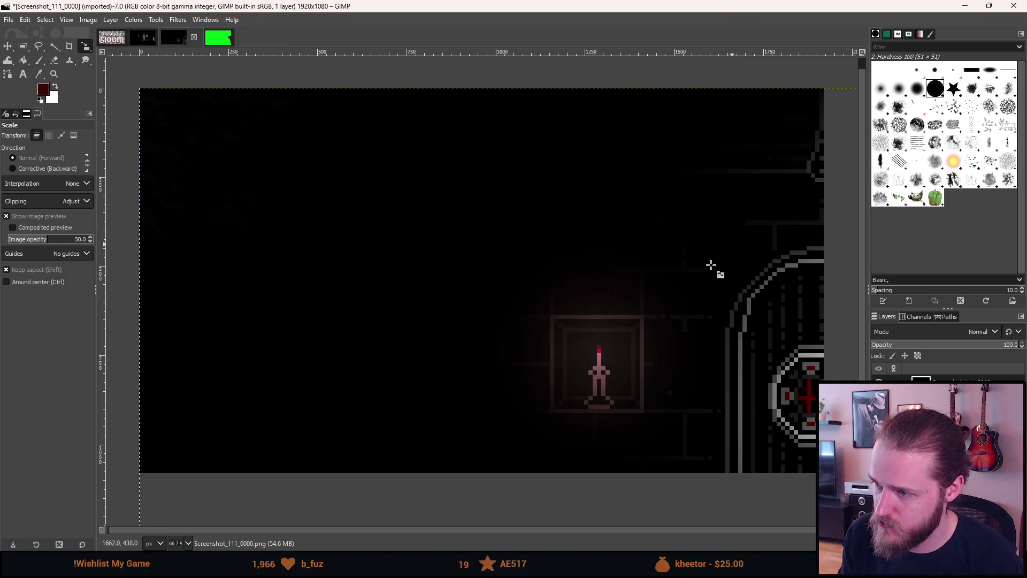
pyautogui.press('m')
pyautogui.moveTo(704, 296)
pyautogui.mouseDown()
pyautogui.moveTo(419, 144)
pyautogui.moveTo(409, 153)
pyautogui.moveTo(599, 156)
pyautogui.moveTo(571, 161)
pyautogui.mouseUp()
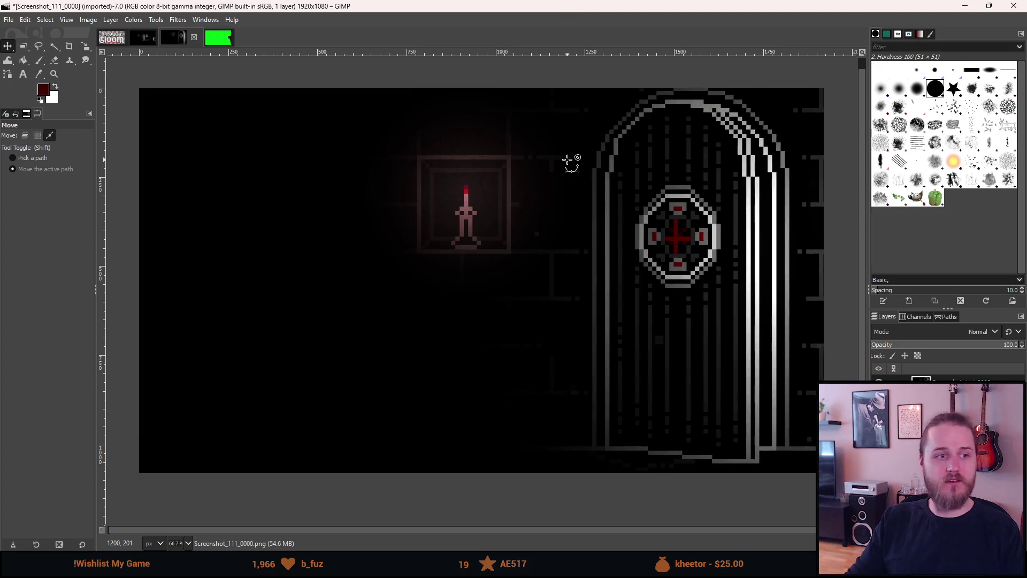
pyautogui.hotkey('ctrl', 'z')
pyautogui.hotkey('ctrl', 'z')
pyautogui.hotkey('ctrl', 'z')
pyautogui.hotkey('shift', 's')
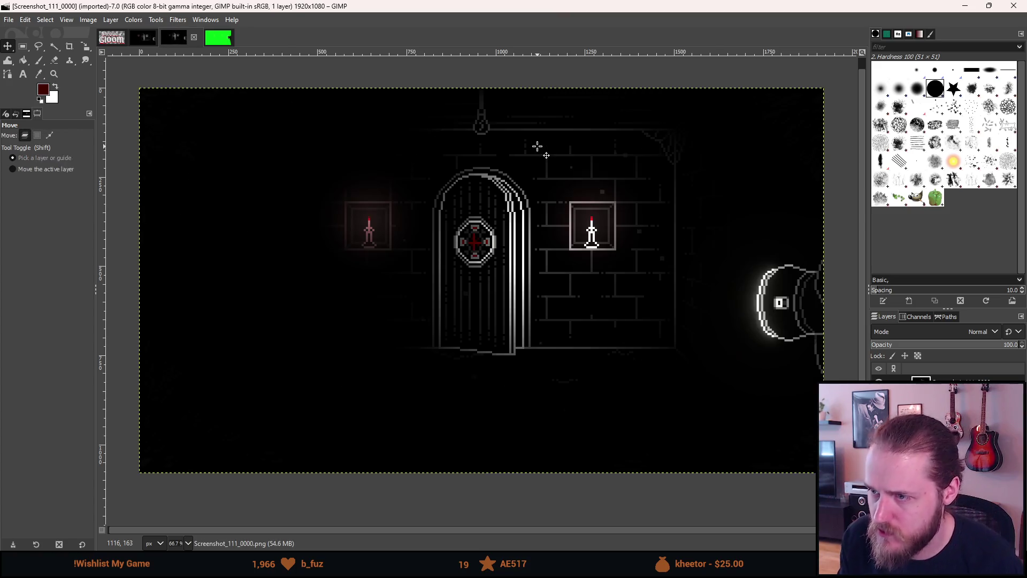
pyautogui.click(539, 147)
pyautogui.click(814, 128)
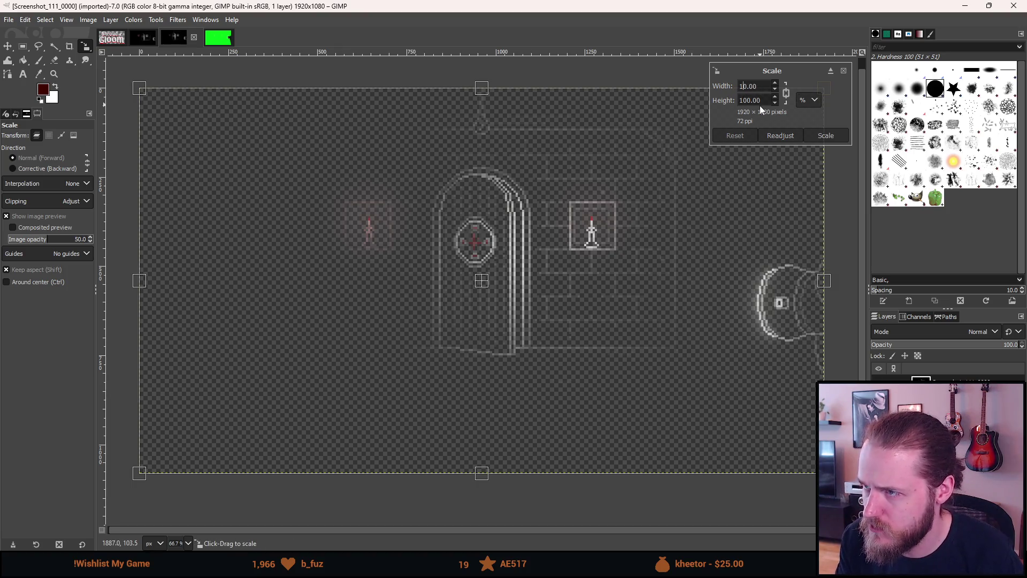
pyautogui.press('Tab')
pyautogui.press('shift')
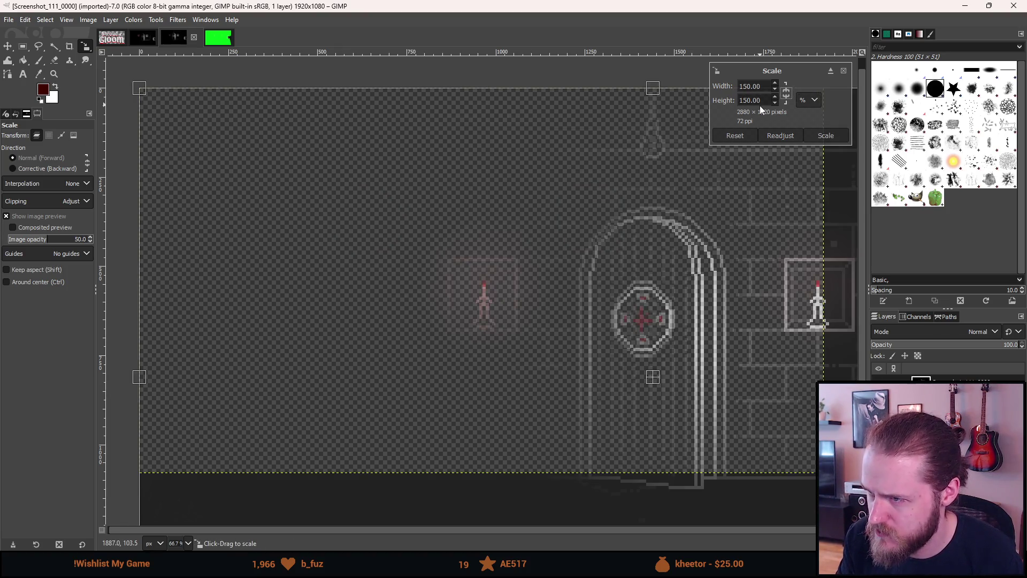
pyautogui.click(815, 137)
pyautogui.press('3')
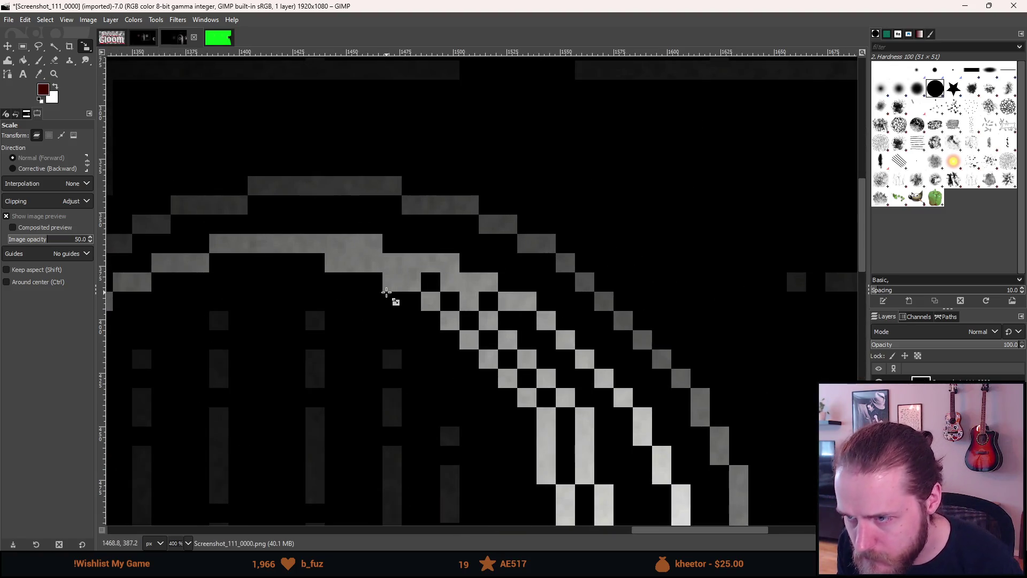
pyautogui.moveTo(386, 291); pyautogui.dragTo(688, 184)
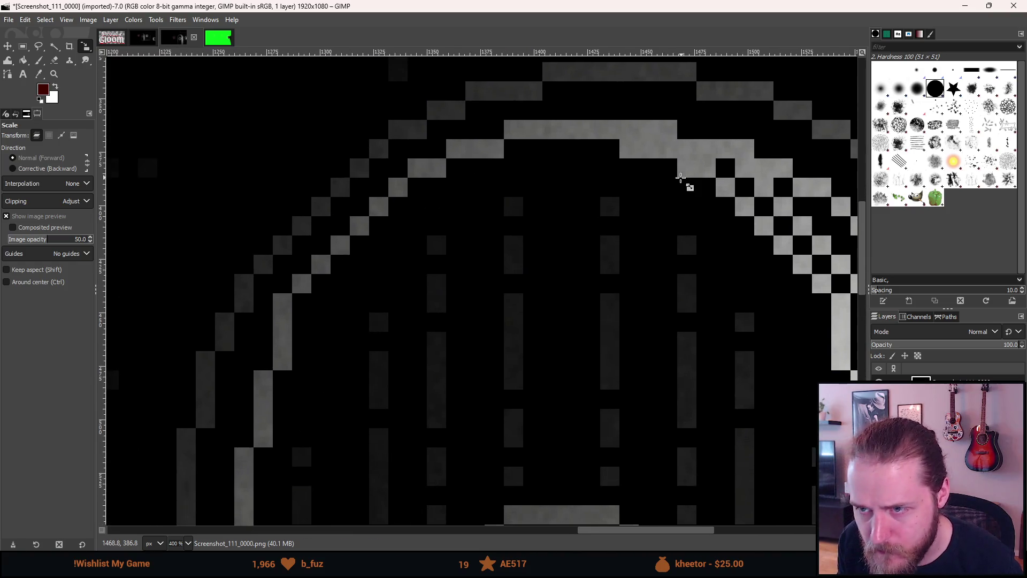
pyautogui.moveTo(495, 371); pyautogui.dragTo(494, 161)
pyautogui.moveTo(509, 477)
pyautogui.mouseDown()
pyautogui.moveTo(470, 328)
pyautogui.moveTo(463, 223)
pyautogui.moveTo(431, 175)
pyautogui.moveTo(385, 28)
pyautogui.mouseUp()
pyautogui.moveTo(473, 345); pyautogui.dragTo(430, 256)
pyautogui.hscroll(1, 430, 257)
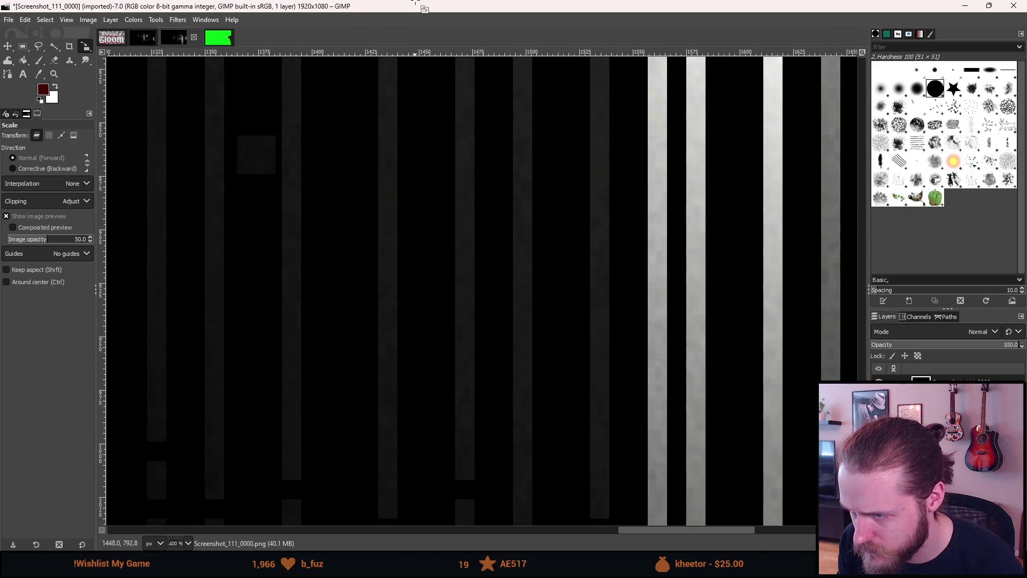
pyautogui.scroll(-5, 420, 300)
pyautogui.scroll(-4, 474, 191)
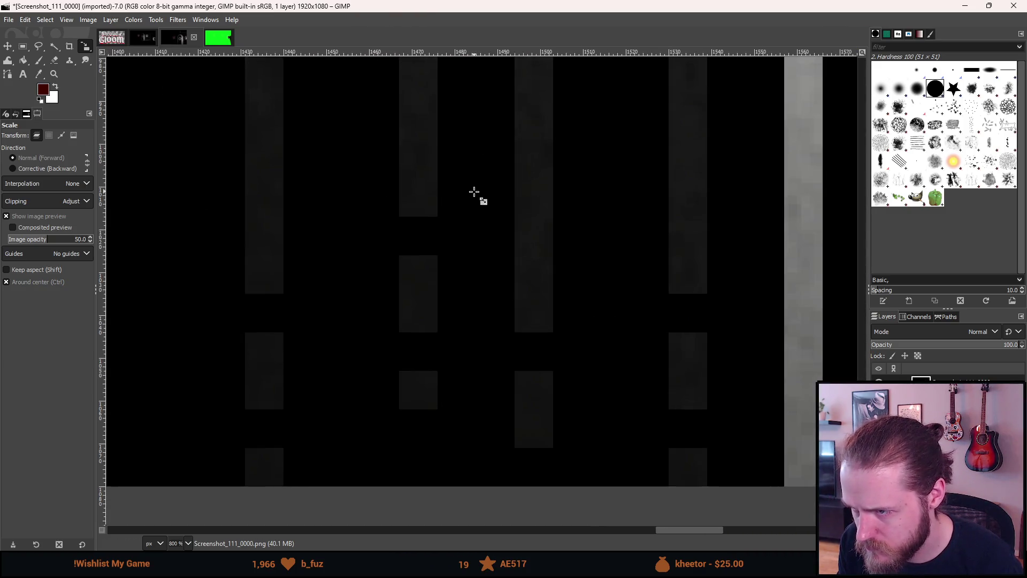
pyautogui.scroll(-2, 551, 136)
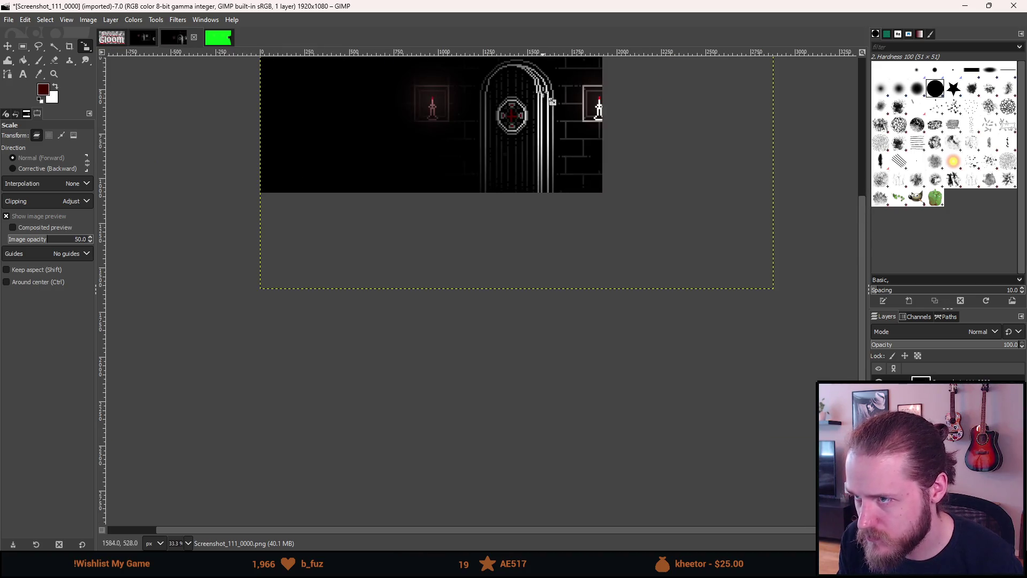
pyautogui.scroll(3, 541, 82)
pyautogui.scroll(-1, 542, 82)
pyautogui.scroll(-3, 541, 81)
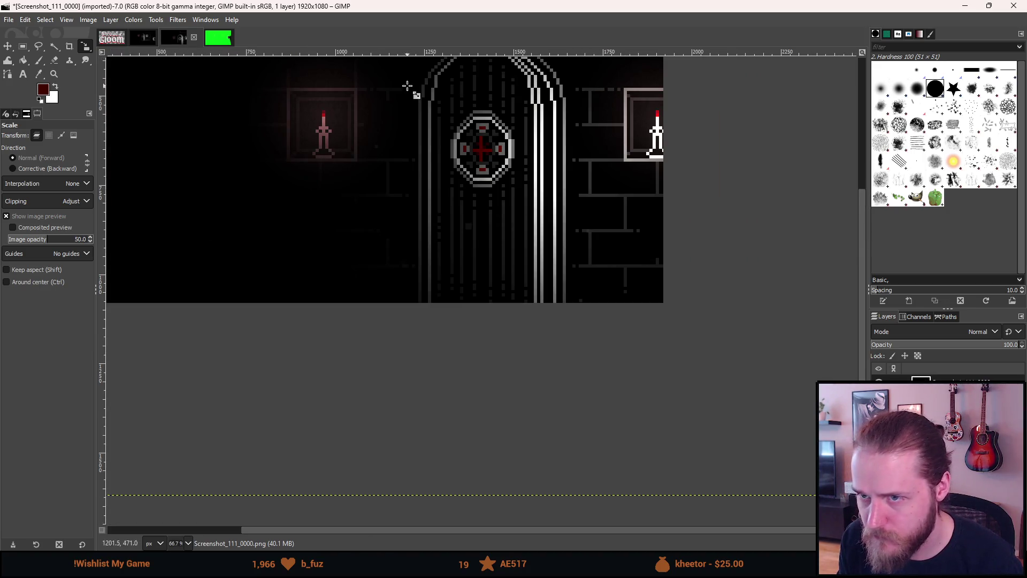
pyautogui.scroll(3, 300, 85)
pyautogui.scroll(-3, 300, 83)
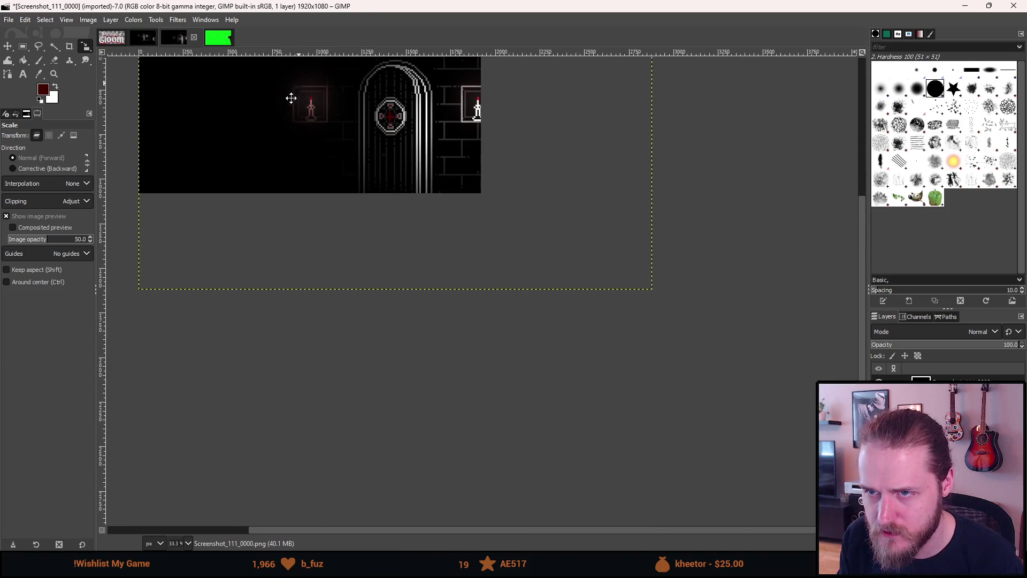
pyautogui.scroll(-1, 321, 160)
pyautogui.scroll(1, 344, 202)
pyautogui.scroll(1, 349, 193)
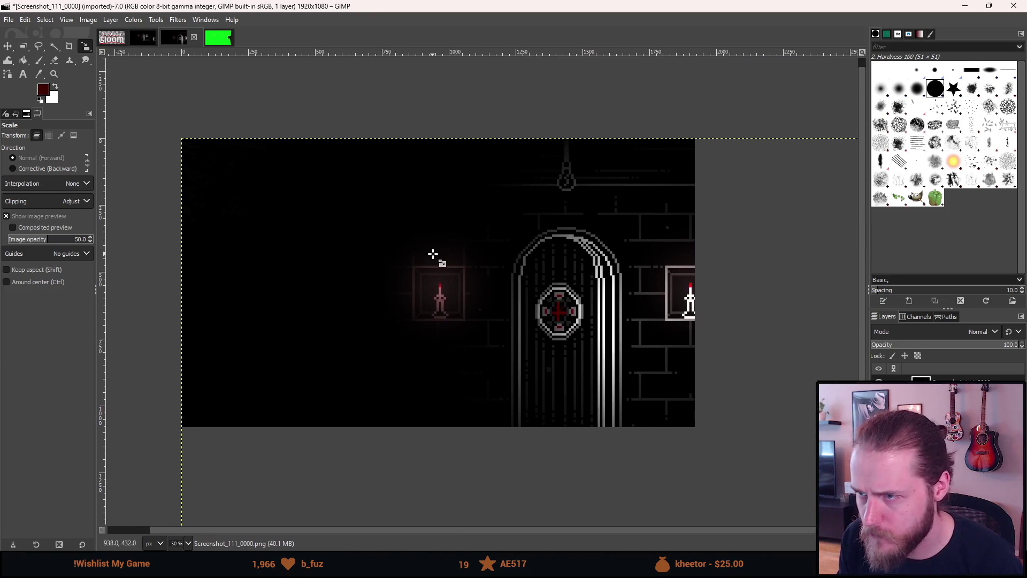
pyautogui.scroll(6, 572, 151)
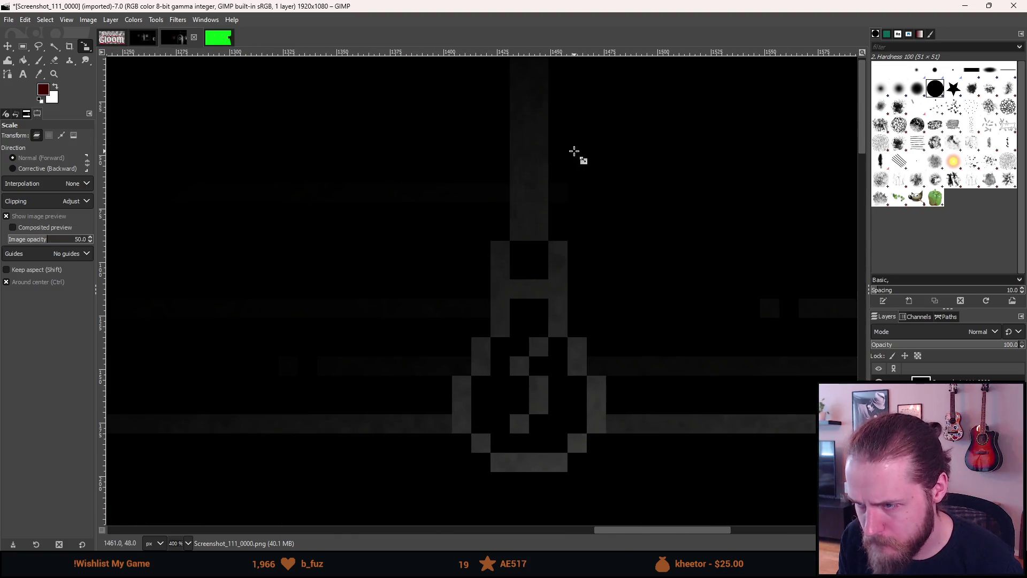
pyautogui.scroll(-7, 585, 147)
pyautogui.scroll(1, 586, 146)
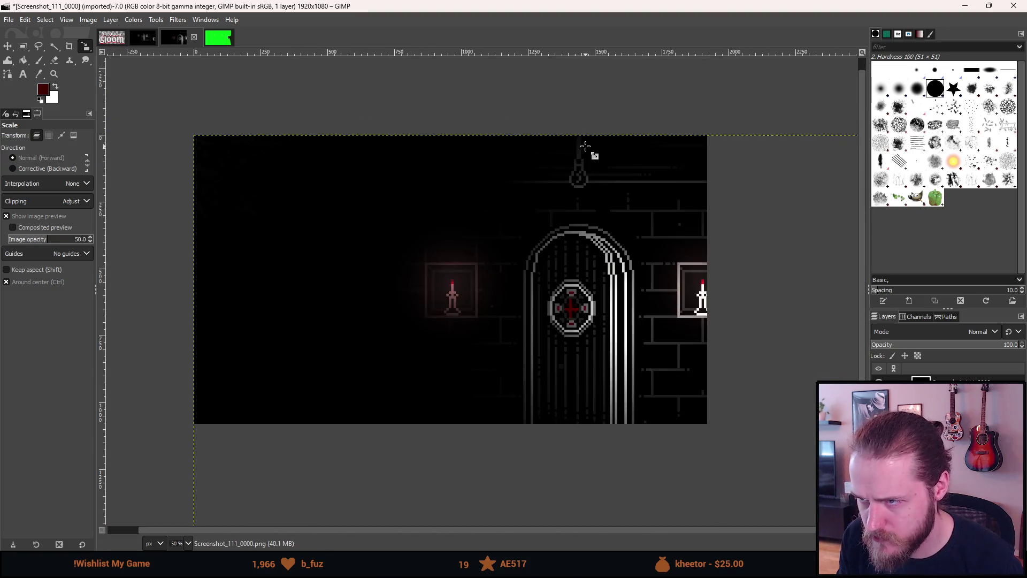
pyautogui.press('m')
# Move the screenshot layer up and right so the door sits right of centre.
pyautogui.moveTo(523, 264)
pyautogui.mouseDown()
pyautogui.moveTo(508, 230)
pyautogui.moveTo(449, 237)
pyautogui.moveTo(401, 227)
pyautogui.moveTo(413, 230)
pyautogui.mouseUp()
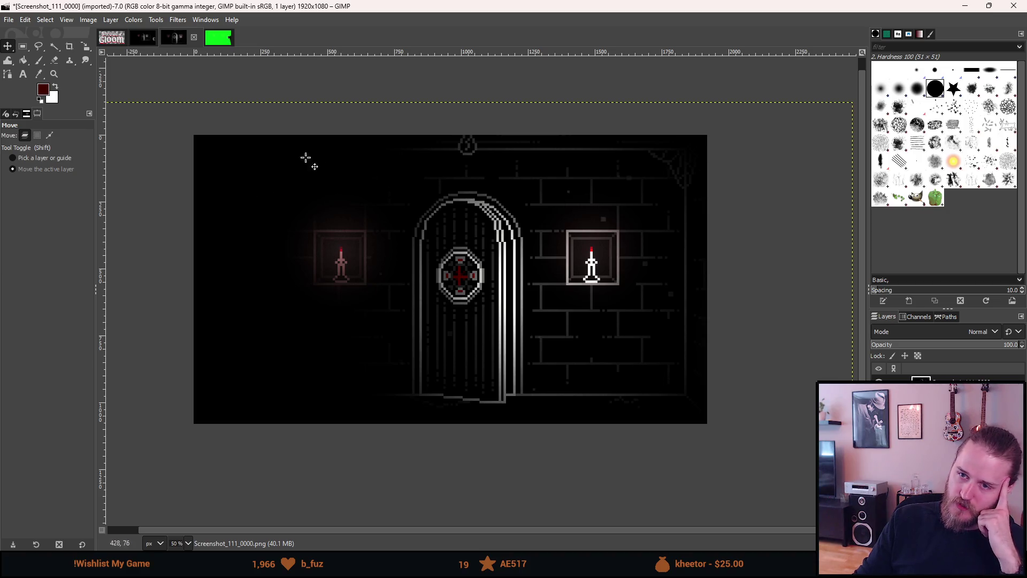
pyautogui.moveTo(368, 342)
pyautogui.mouseDown()
pyautogui.moveTo(384, 302)
pyautogui.moveTo(396, 299)
pyautogui.moveTo(364, 312)
pyautogui.moveTo(381, 308)
pyautogui.moveTo(381, 293)
pyautogui.moveTo(348, 328)
pyautogui.moveTo(367, 337)
pyautogui.moveTo(389, 315)
pyautogui.moveTo(418, 314)
pyautogui.mouseUp()
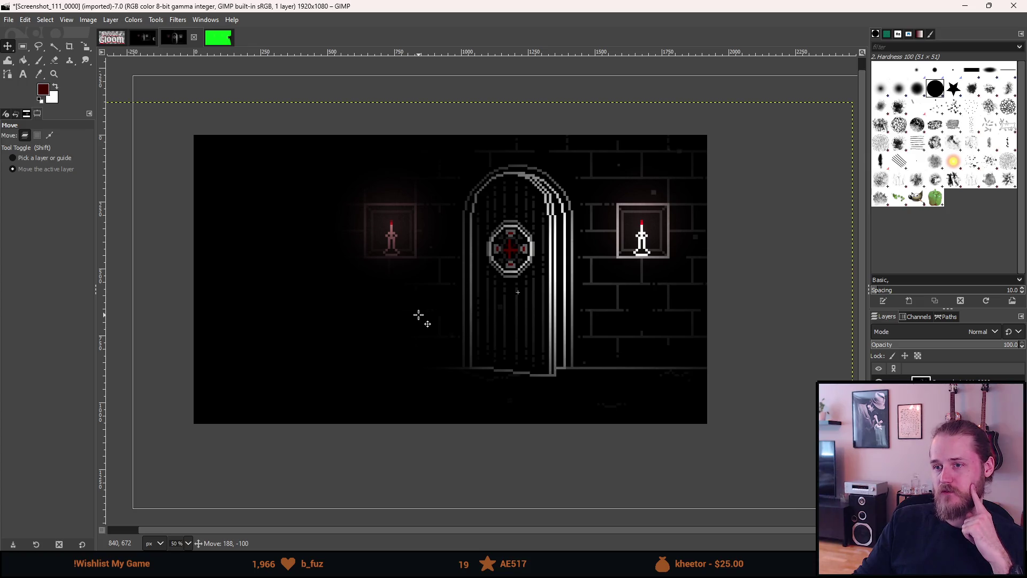
pyautogui.moveTo(418, 315); pyautogui.dragTo(418, 315)
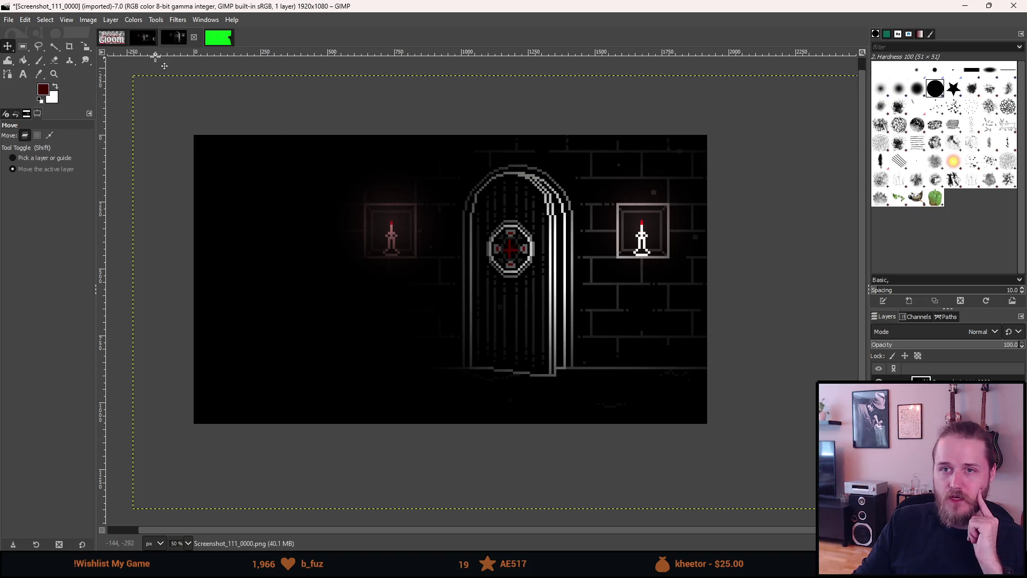
pyautogui.click(111, 37)
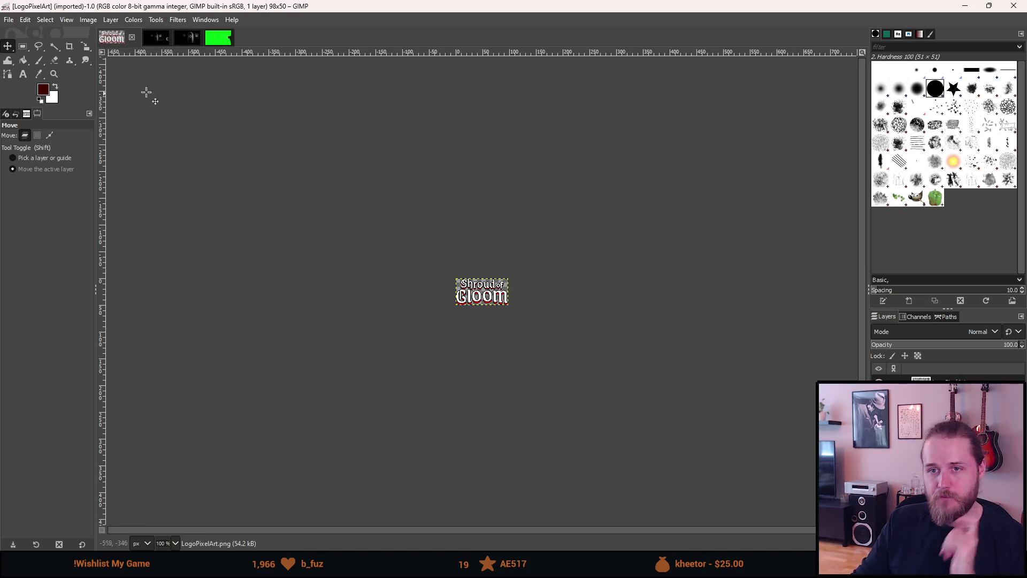
# Rectangle-select the area around the Shroud of Gloom pixel logo in LogoPixelArt and copy it.
pyautogui.click(24, 47)
pyautogui.moveTo(369, 218); pyautogui.dragTo(608, 420)
pyautogui.click(310, 282)
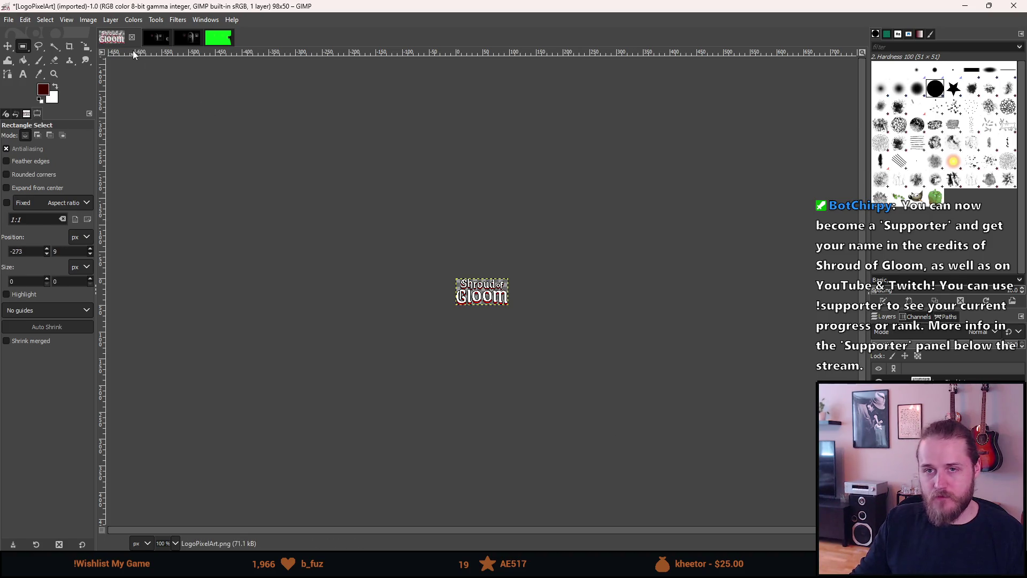
pyautogui.click(83, 20)
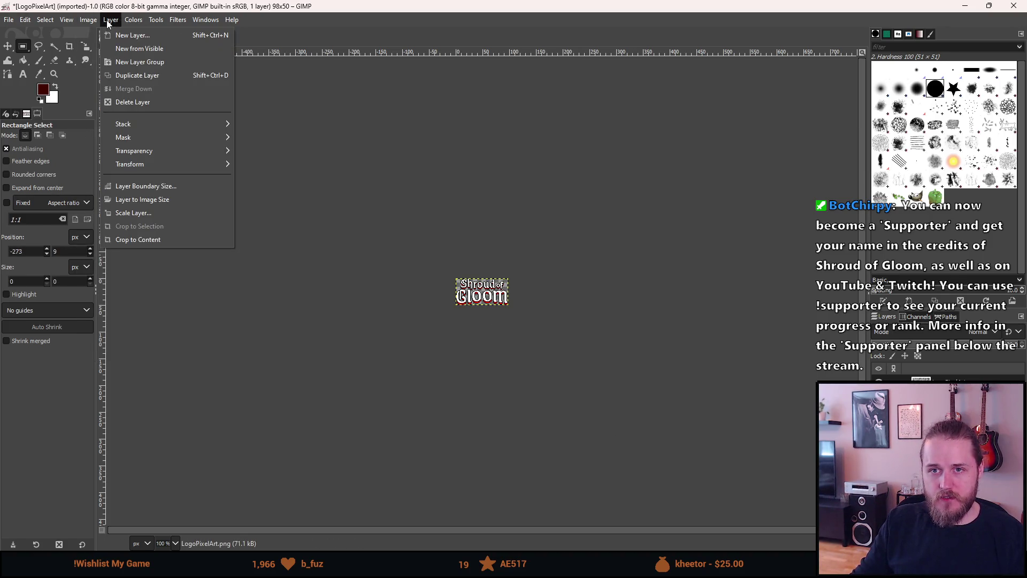
pyautogui.click(108, 22)
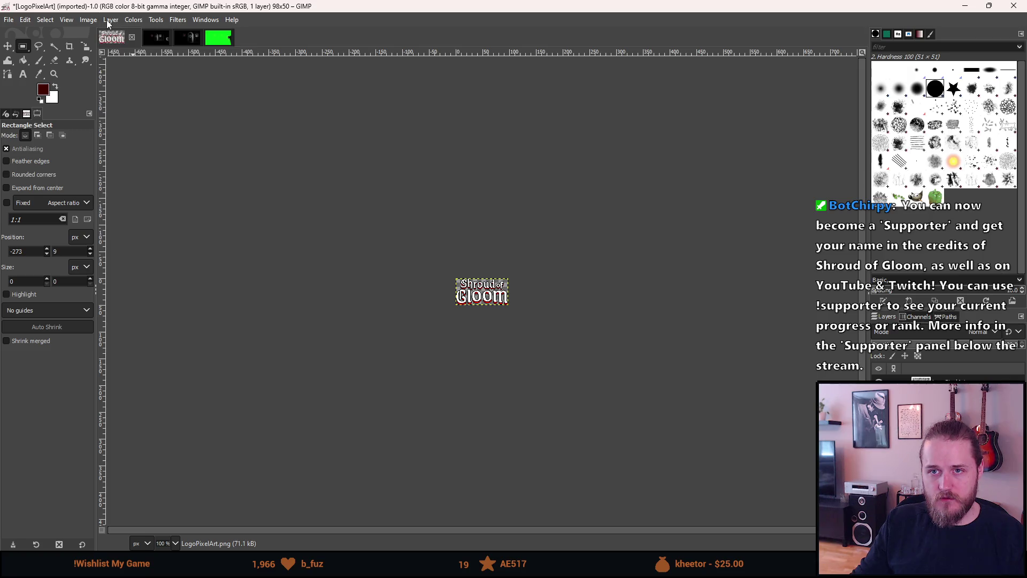
pyautogui.moveTo(397, 231)
pyautogui.mouseDown()
pyautogui.moveTo(507, 344)
pyautogui.moveTo(727, 486)
pyautogui.mouseUp()
pyautogui.hotkey('ctrl', 'c')
pyautogui.click(187, 37)
# Paste the copied logo into the dungeon screenshot and turn it into its own layer.
pyautogui.hotkey('ctrl', 'v')
pyautogui.rightClick(856, 381)
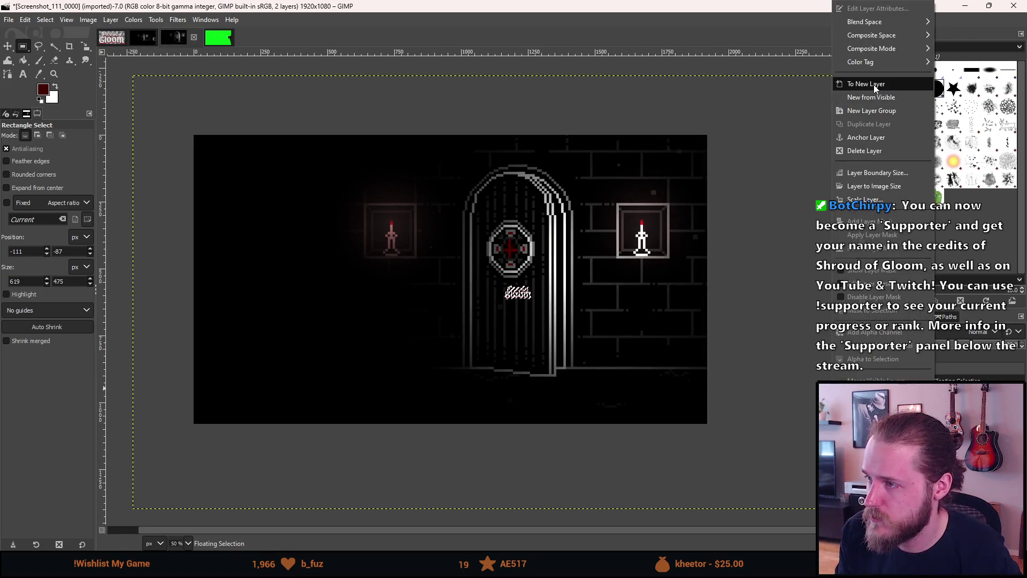
pyautogui.click(866, 84)
# Scale the pasted logo in percent, entering a 600% width with proportions linked.
pyautogui.hotkey('shift', 'w')
pyautogui.click(469, 286)
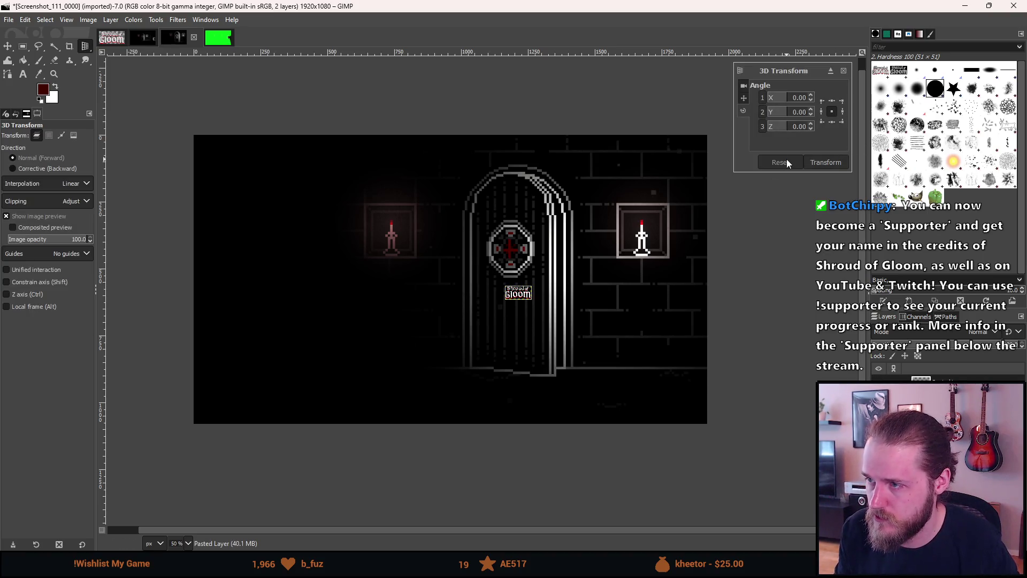
pyautogui.hotkey('shift', 's')
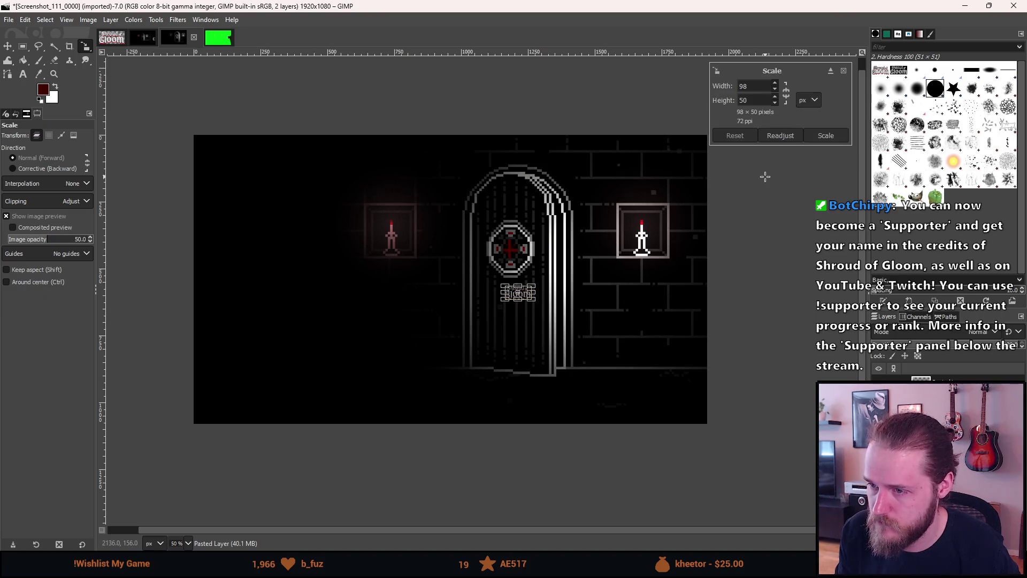
pyautogui.click(808, 100)
pyautogui.click(809, 110)
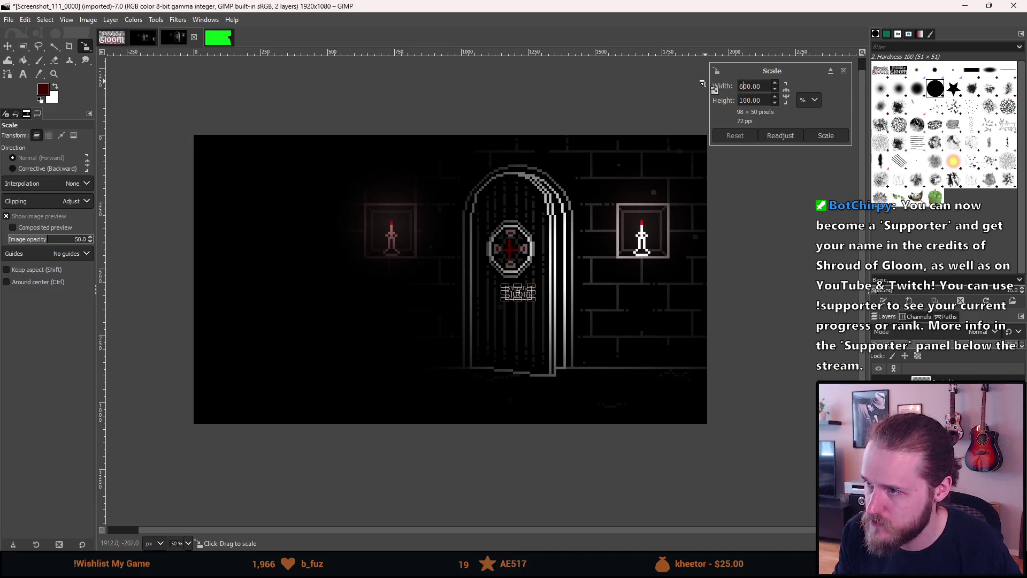
pyautogui.press('Tab')
pyautogui.click(785, 94)
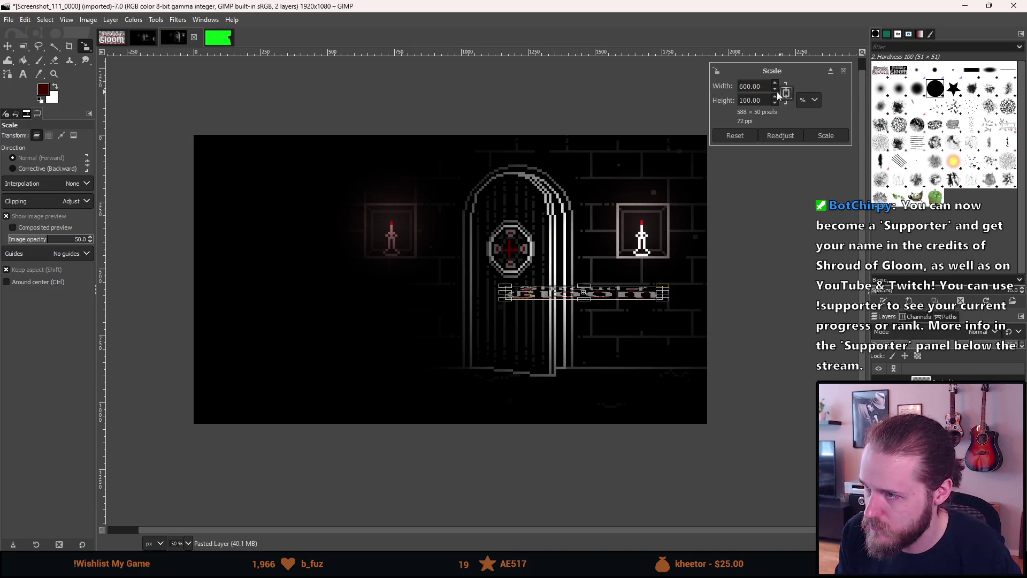
pyautogui.press('Tab')
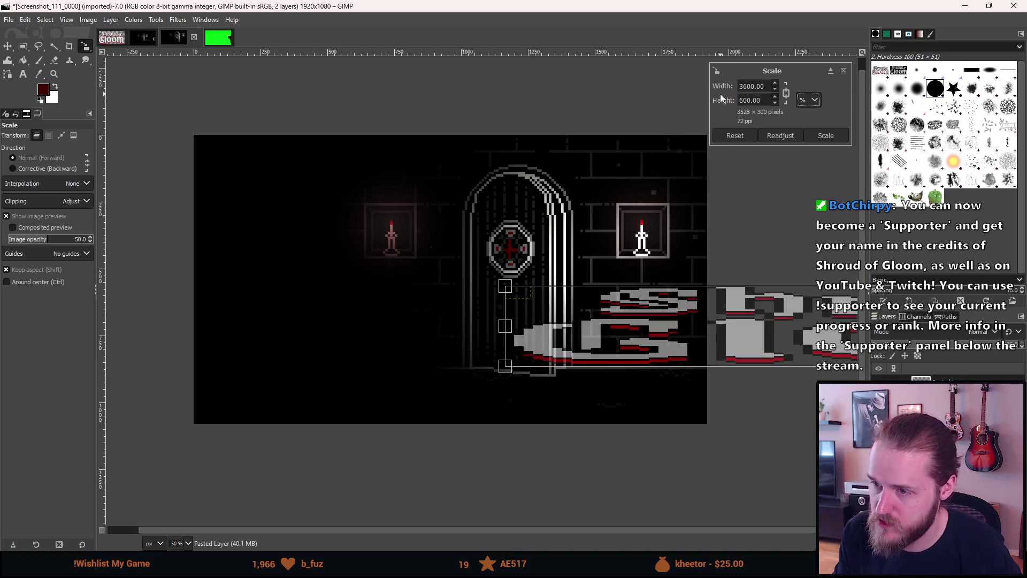
# Reset the logo's scale width to 600%, relink proportions, and try an upper-left placement.
pyautogui.click(786, 94)
pyautogui.doubleClick(756, 87)
pyautogui.write('600')
pyautogui.press('Tab')
pyautogui.click(786, 95)
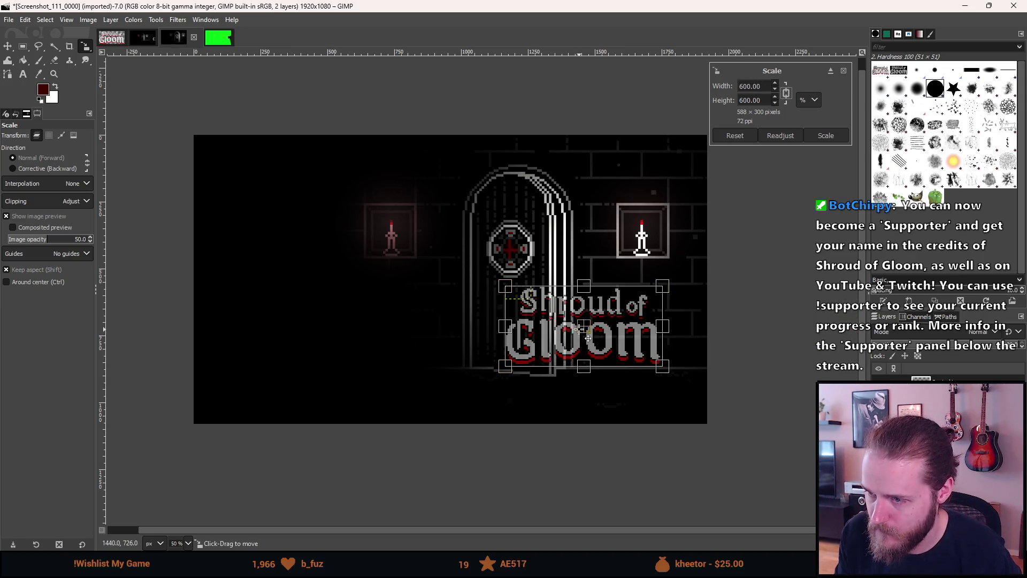
pyautogui.moveTo(588, 337); pyautogui.dragTo(355, 236)
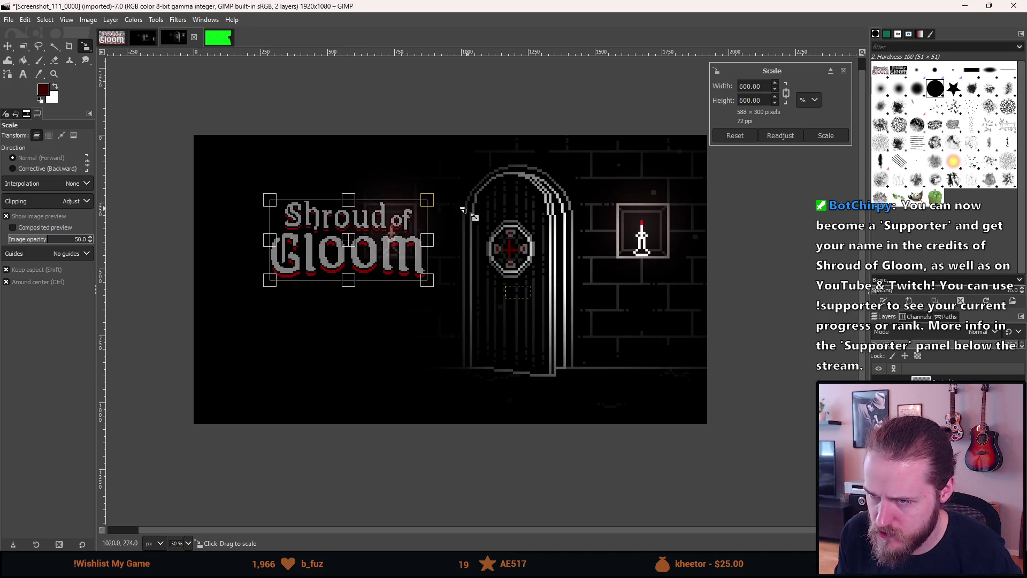
pyautogui.scroll(7, 429, 207)
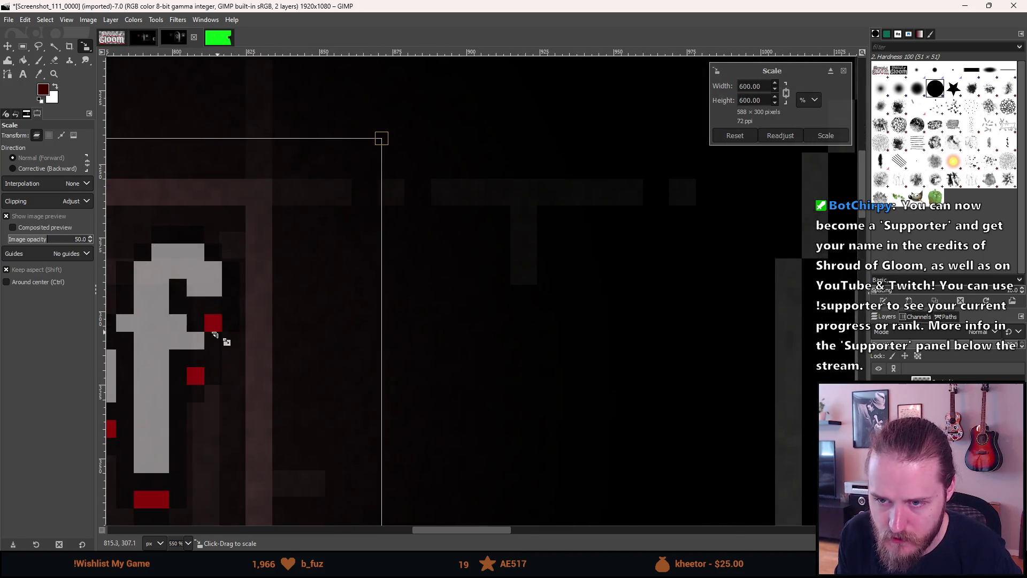
pyautogui.scroll(-3, 214, 334)
pyautogui.scroll(-3, 222, 339)
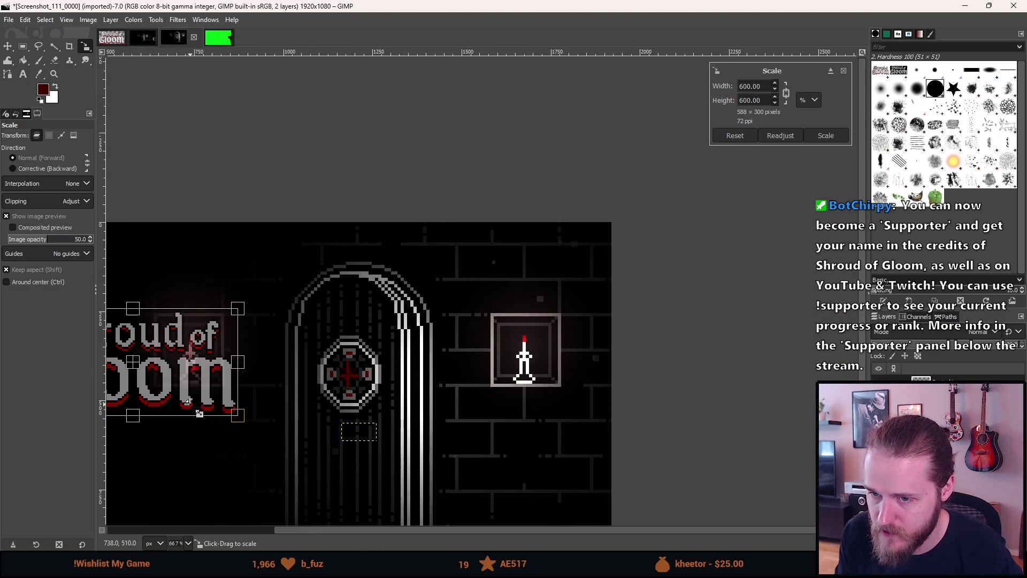
pyautogui.moveTo(193, 396); pyautogui.dragTo(409, 348)
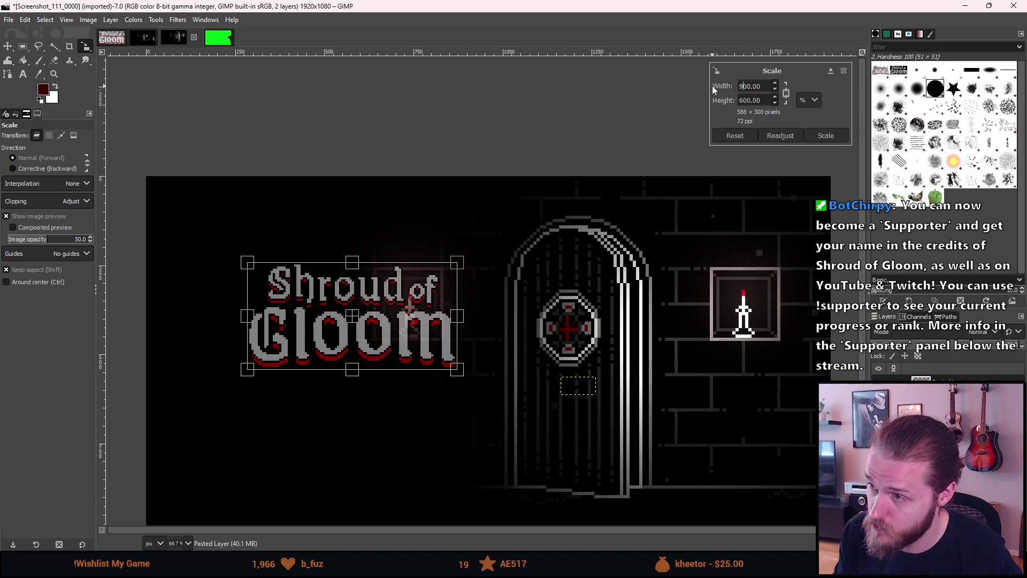
# Enlarge the logo to 900% (882 × 450 px) and position it low-left, overhanging the bottom.
pyautogui.write('9')
pyautogui.press('Tab')
pyautogui.scroll(6, 486, 282)
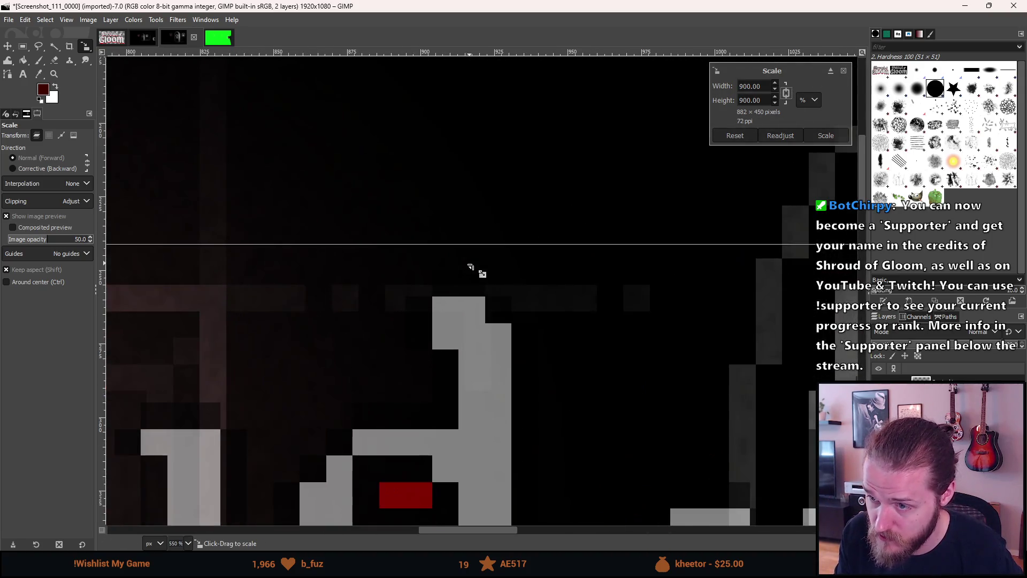
pyautogui.moveTo(500, 417)
pyautogui.mouseDown()
pyautogui.moveTo(415, 412)
pyautogui.moveTo(408, 401)
pyautogui.mouseUp()
pyautogui.hotkey('ctrl', 'z')
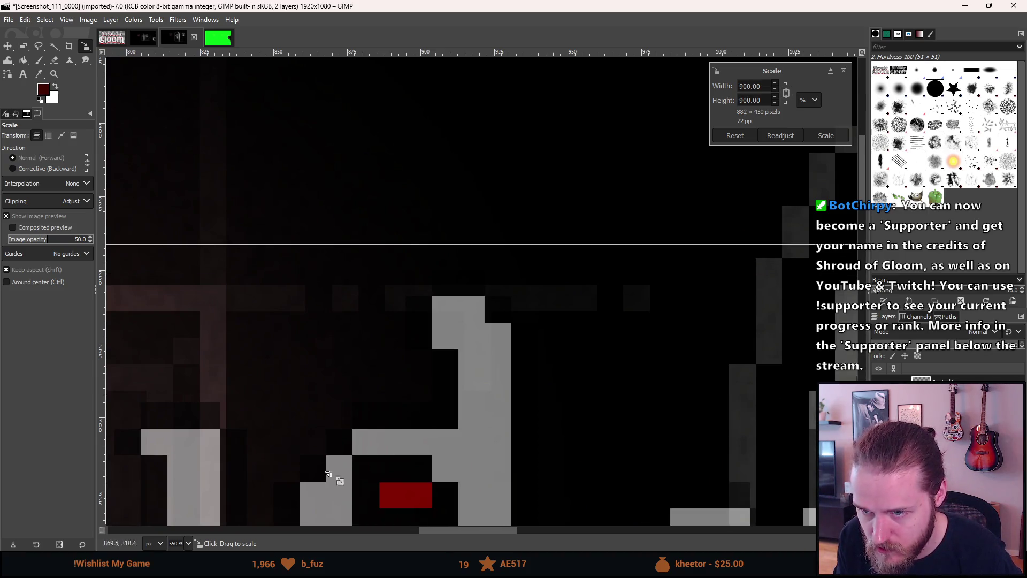
pyautogui.scroll(-7, 385, 471)
pyautogui.moveTo(378, 469)
pyautogui.mouseDown()
pyautogui.moveTo(494, 320)
pyautogui.moveTo(396, 304)
pyautogui.mouseUp()
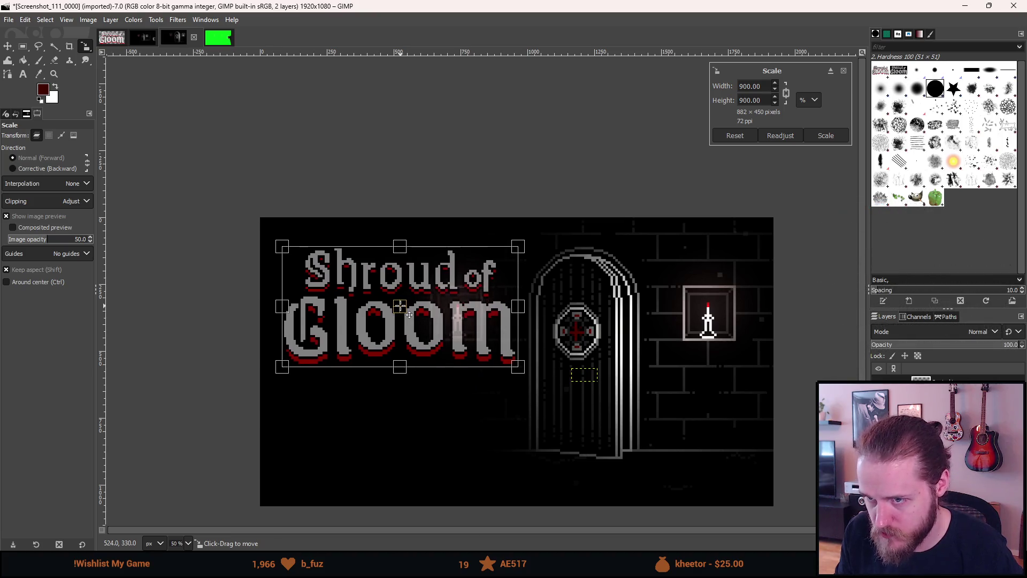
pyautogui.scroll(2, 493, 314)
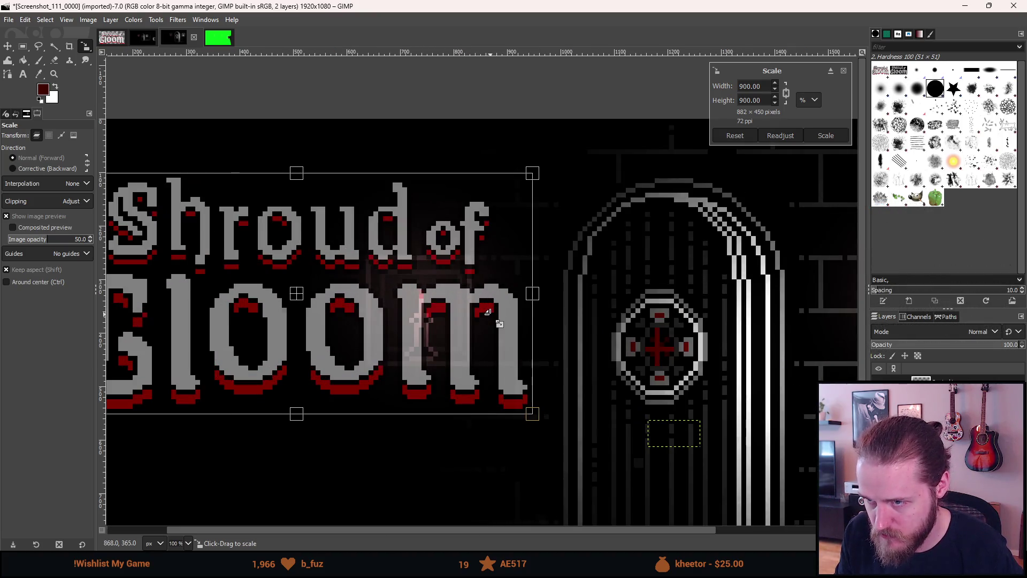
pyautogui.scroll(-2, 487, 309)
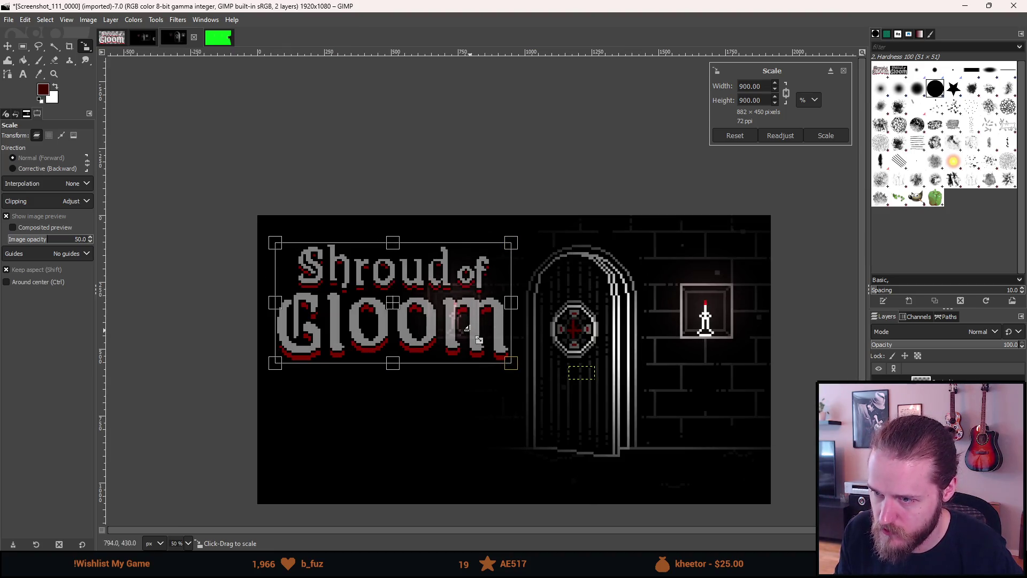
pyautogui.moveTo(403, 312)
pyautogui.mouseDown()
pyautogui.moveTo(412, 313)
pyautogui.moveTo(414, 556)
pyautogui.moveTo(420, 497)
pyautogui.mouseUp()
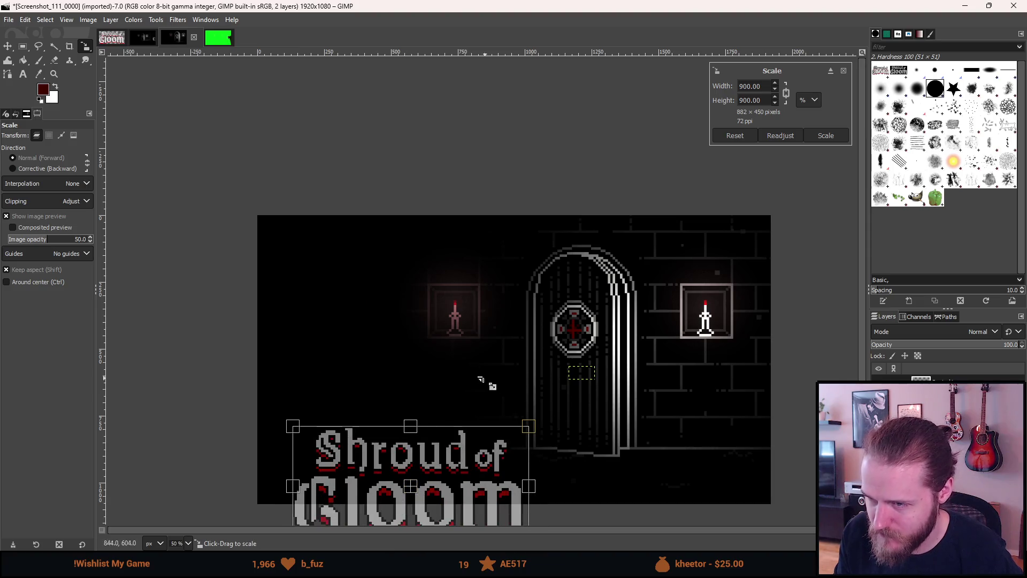
pyautogui.scroll(1, 427, 292)
pyautogui.scroll(-5, 429, 293)
pyautogui.scroll(3, 428, 295)
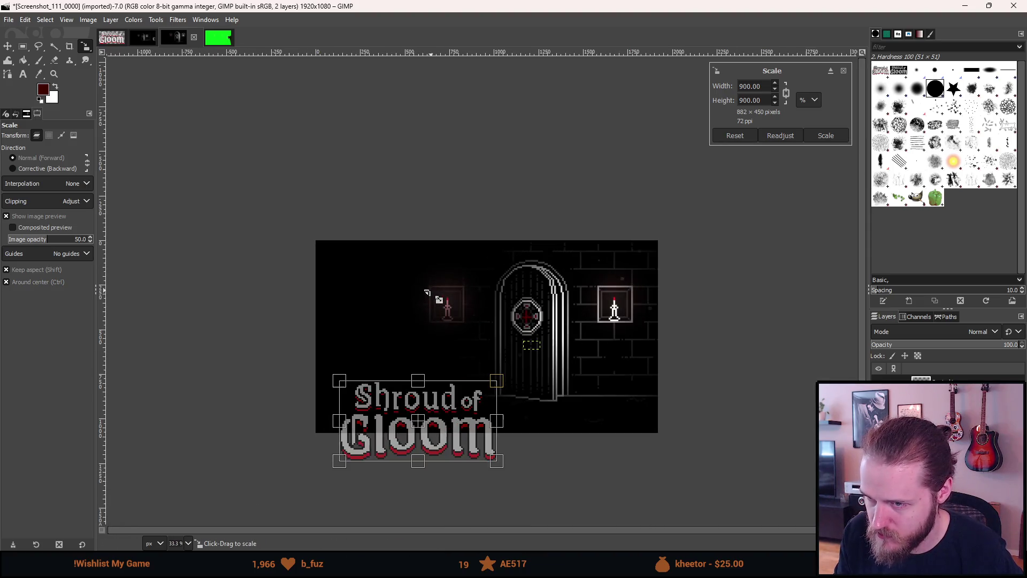
# Move the 900% logo up to the left of the arched door, mid-height, and apply the scale.
pyautogui.moveTo(430, 429); pyautogui.dragTo(433, 333)
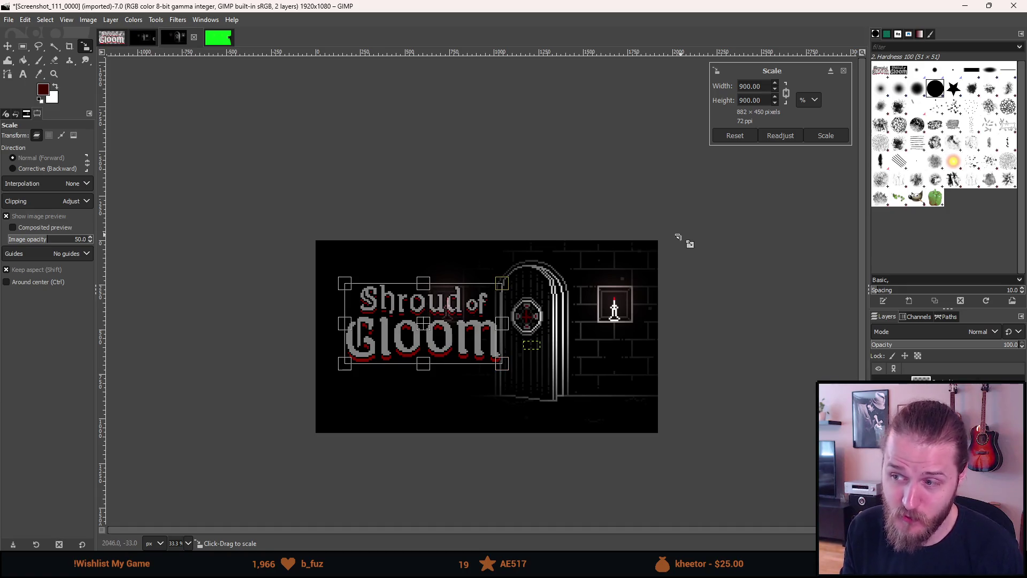
pyautogui.click(824, 136)
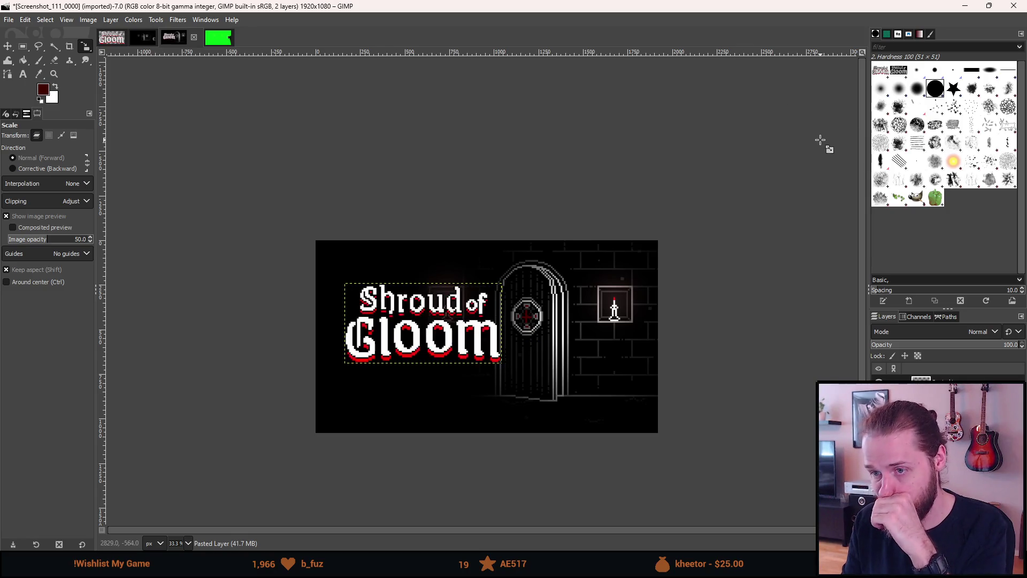
# Nudge the logo 5 px right and up with the Move tool and anchor it onto the screenshot.
pyautogui.scroll(5, 416, 323)
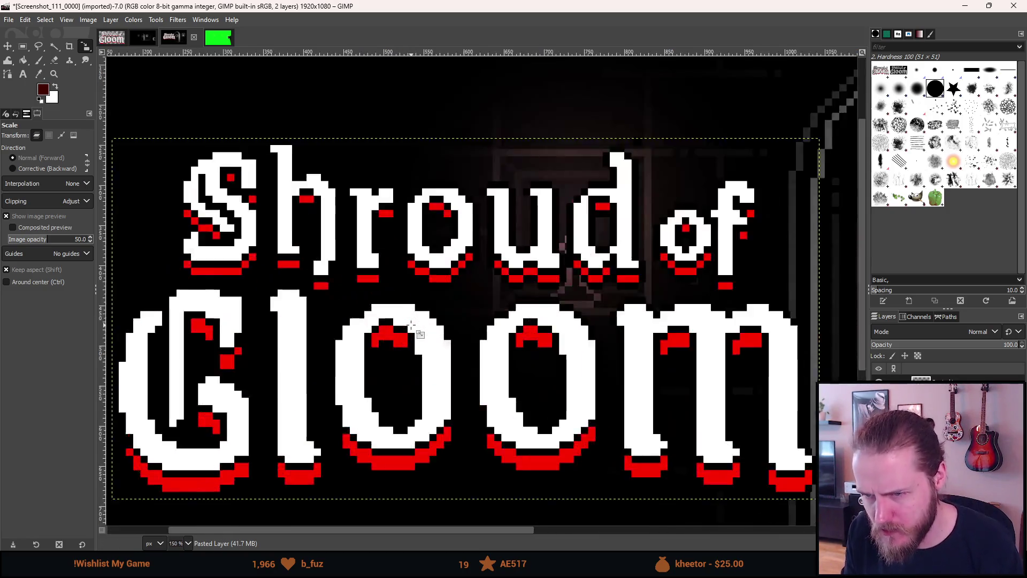
pyautogui.press('m')
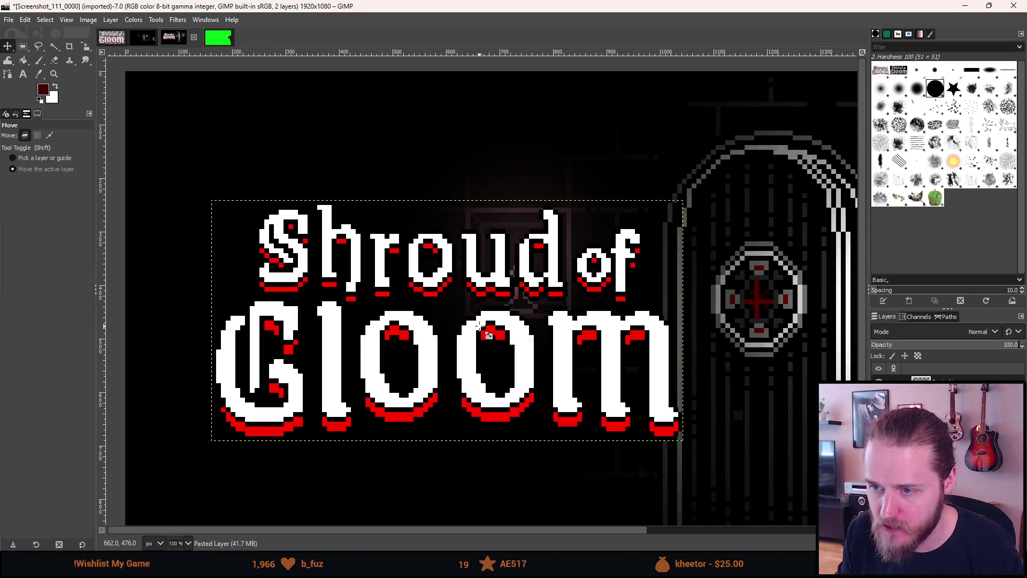
pyautogui.click(502, 330)
pyautogui.moveTo(500, 330); pyautogui.dragTo(504, 328)
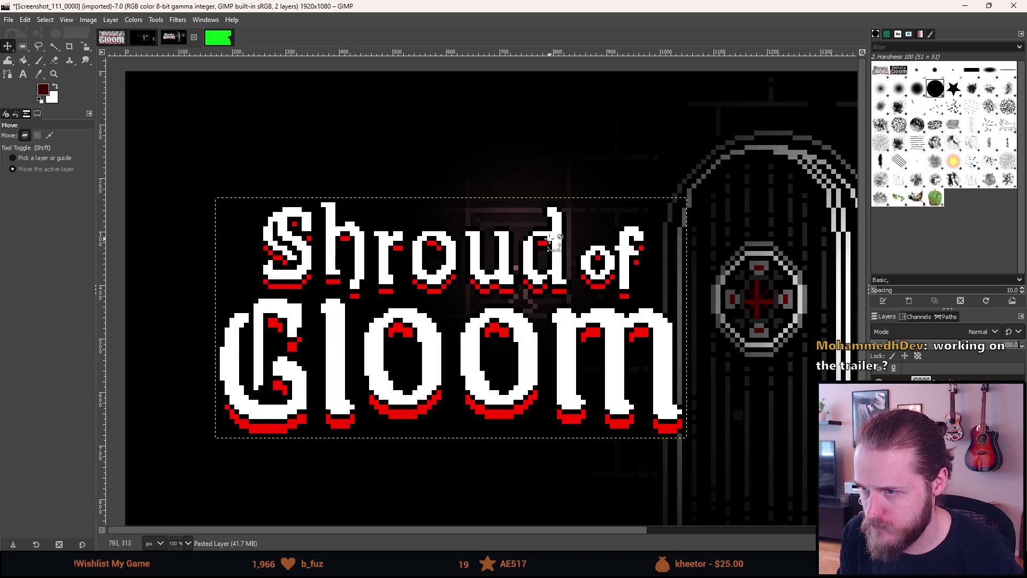
pyautogui.keyDown('ctrl'); pyautogui.scroll(5, 560, 233); pyautogui.keyUp('ctrl')
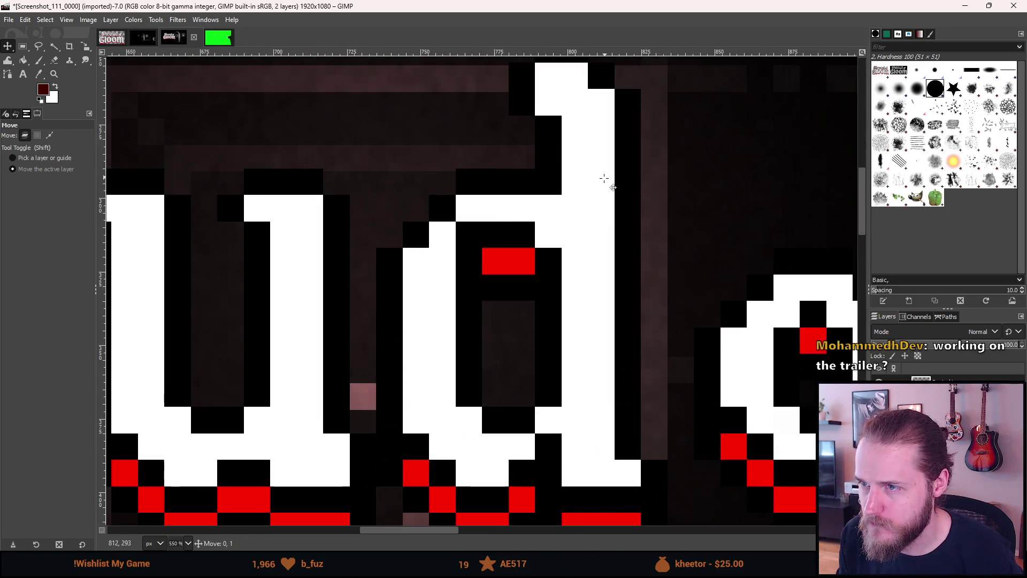
pyautogui.keyDown('ctrl'); pyautogui.scroll(-1, 605, 178); pyautogui.keyUp('ctrl')
pyautogui.keyDown('ctrl'); pyautogui.scroll(-7, 605, 179); pyautogui.keyUp('ctrl')
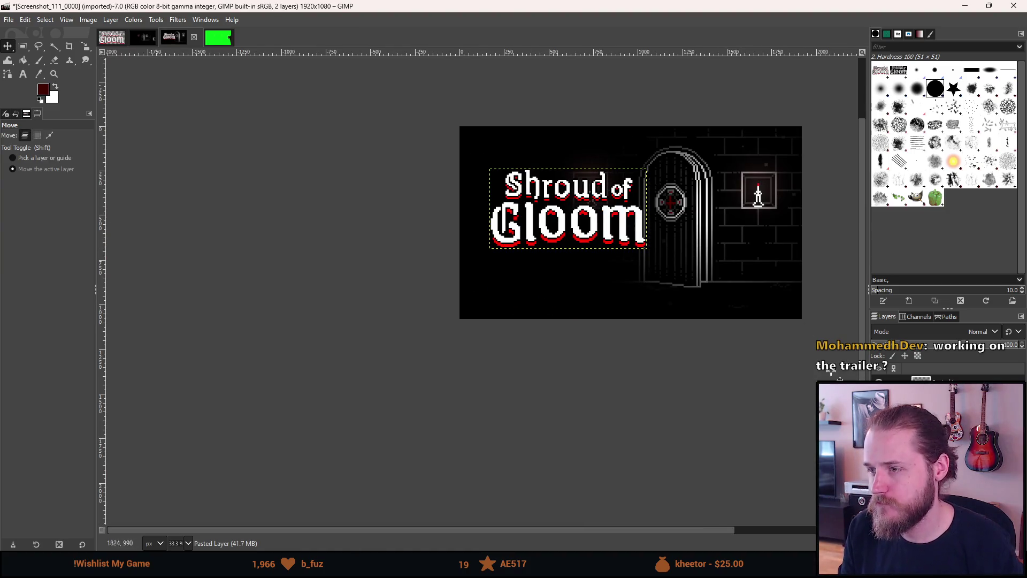
pyautogui.hotkey('ctrl', 'h')
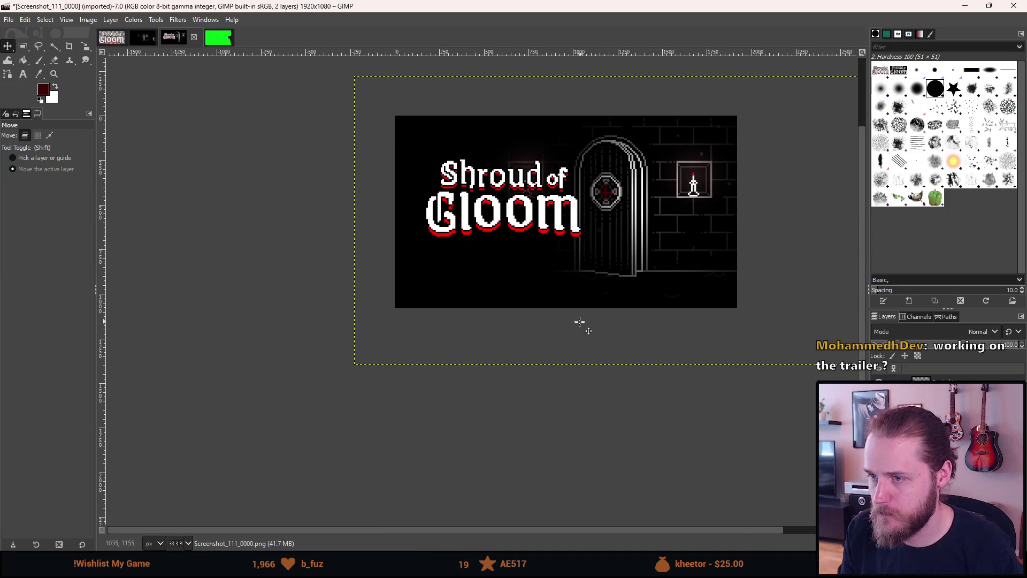
# Pan and zoom around to review the anchored logo on the dark screenshot.
pyautogui.moveTo(629, 292)
pyautogui.mouseDown()
pyautogui.moveTo(553, 323)
pyautogui.moveTo(585, 348)
pyautogui.mouseUp()
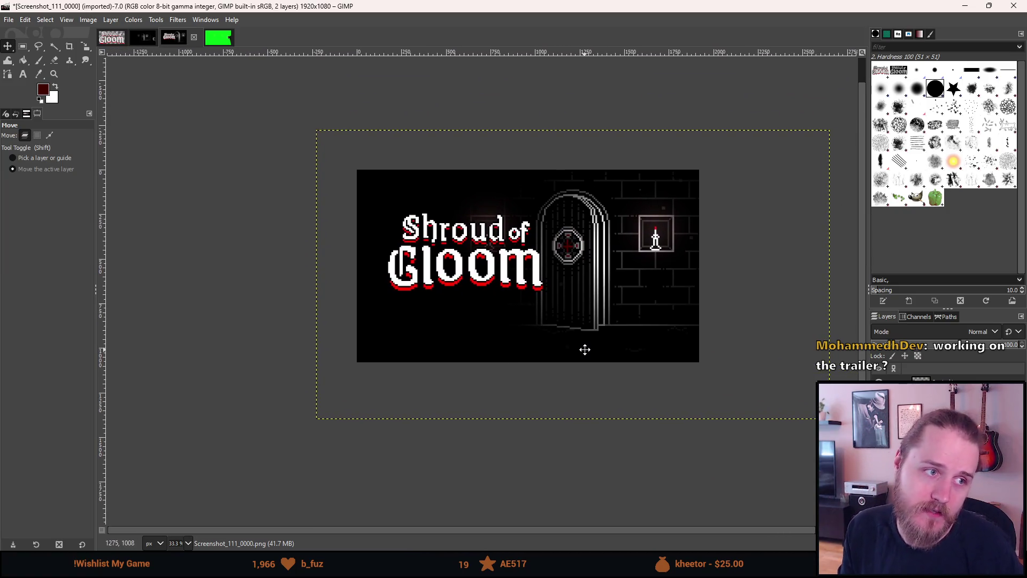
pyautogui.scroll(1, 573, 303)
pyautogui.keyDown('ctrl'); pyautogui.scroll(-2, 554, 254); pyautogui.keyUp('ctrl')
pyautogui.keyDown('ctrl'); pyautogui.scroll(4, 554, 254); pyautogui.keyUp('ctrl')
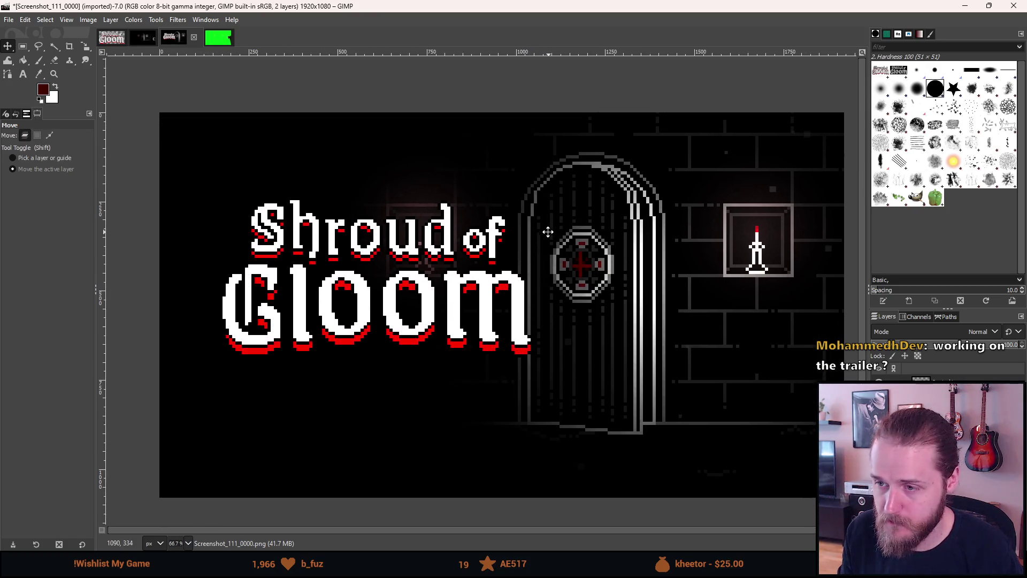
pyautogui.moveTo(510, 213); pyautogui.dragTo(537, 225)
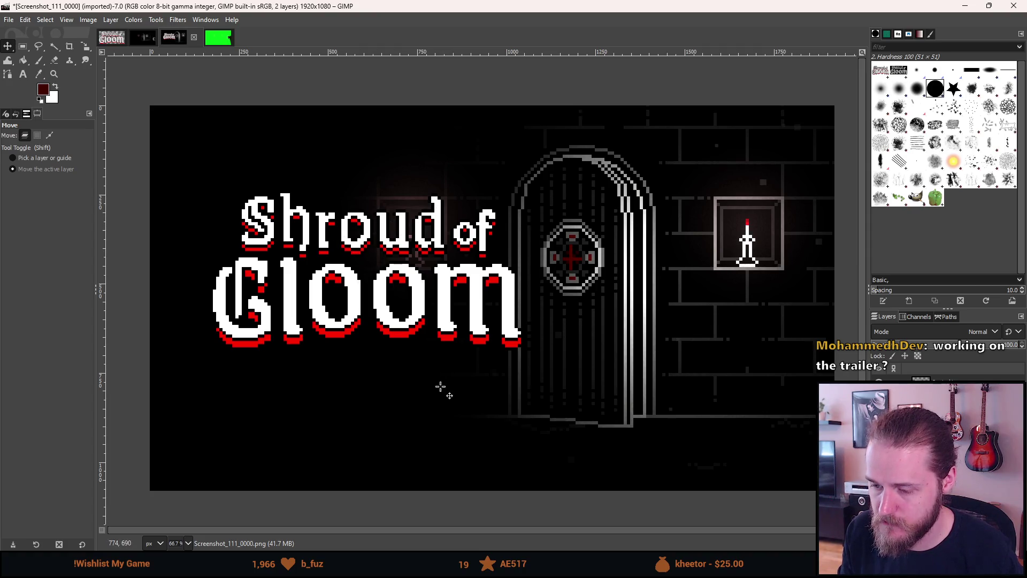
pyautogui.hotkey('alt', 'Tab')
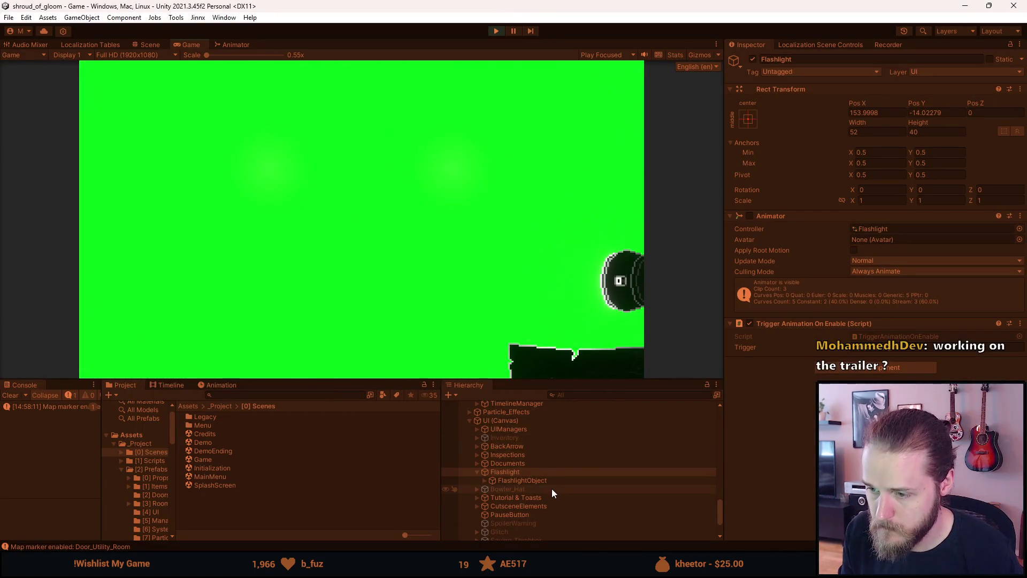
# Inspect FlashlightObject, then select the Greenscreen object and switch it off.
pyautogui.scroll(-2, 551, 489)
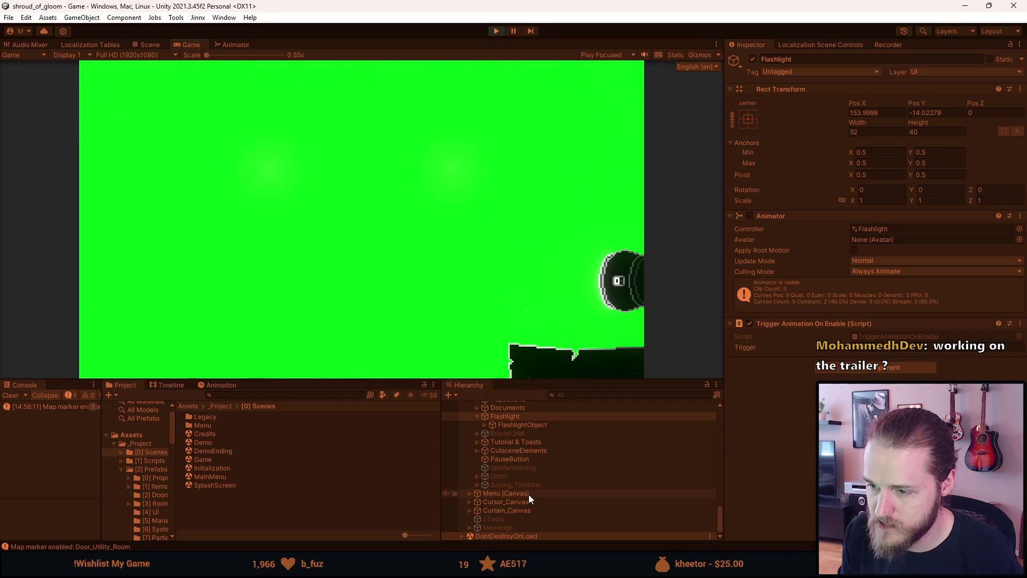
pyautogui.click(519, 426)
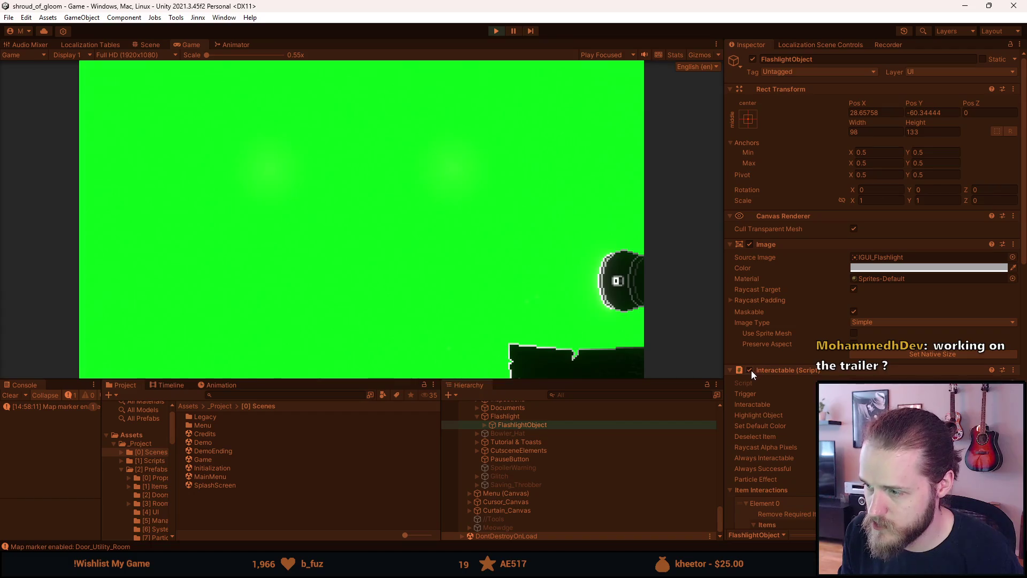
pyautogui.scroll(-10, 753, 370)
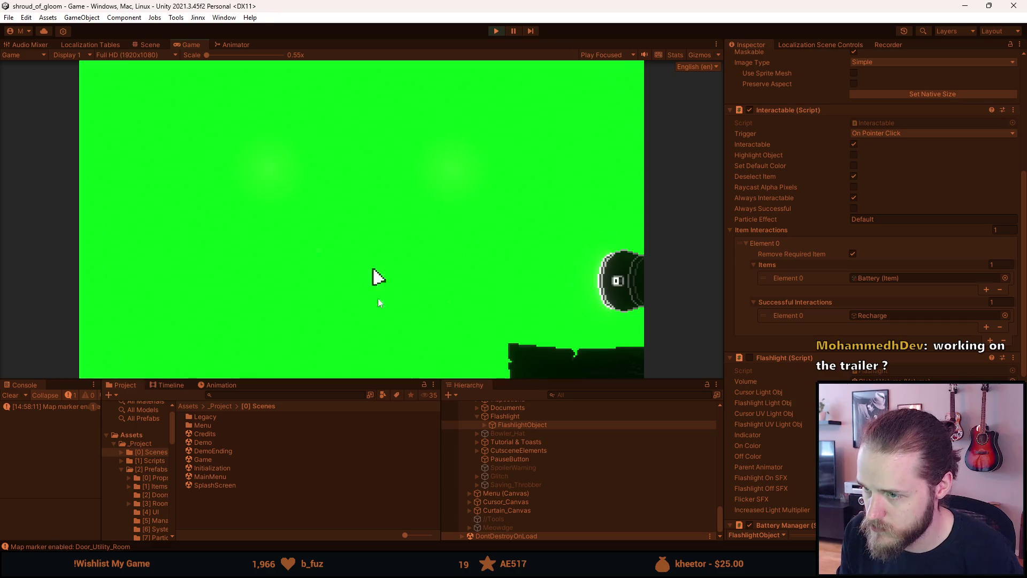
pyautogui.hotkey('alt', 'Tab')
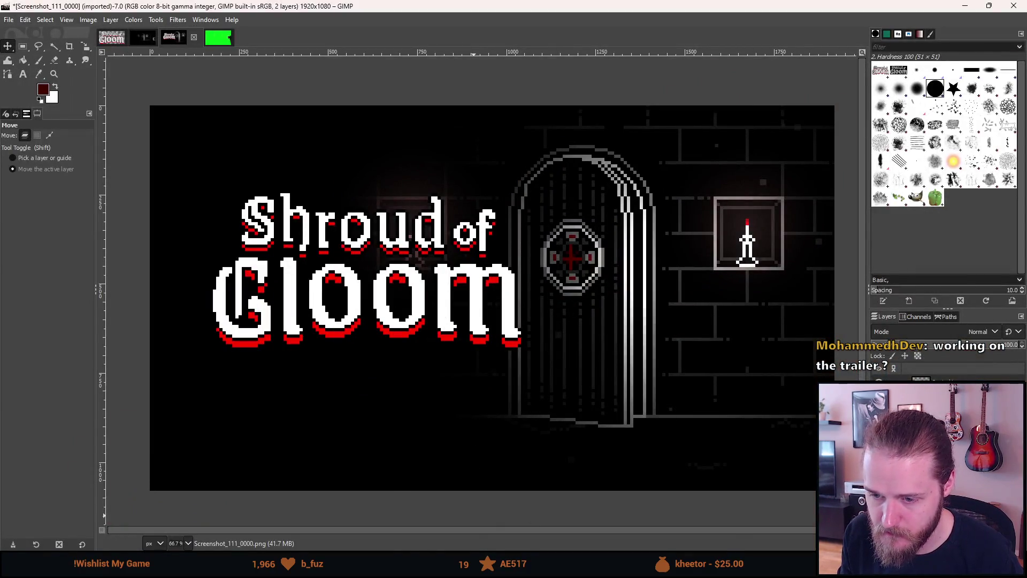
pyautogui.hotkey('alt', 'Tab')
pyautogui.scroll(3, 500, 431)
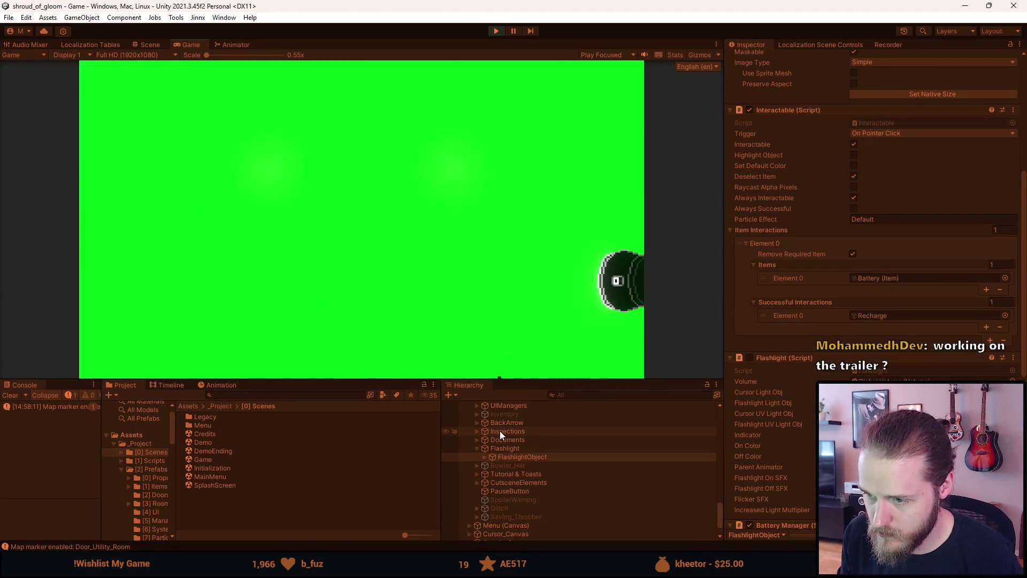
pyautogui.scroll(3, 499, 422)
pyautogui.click(504, 433)
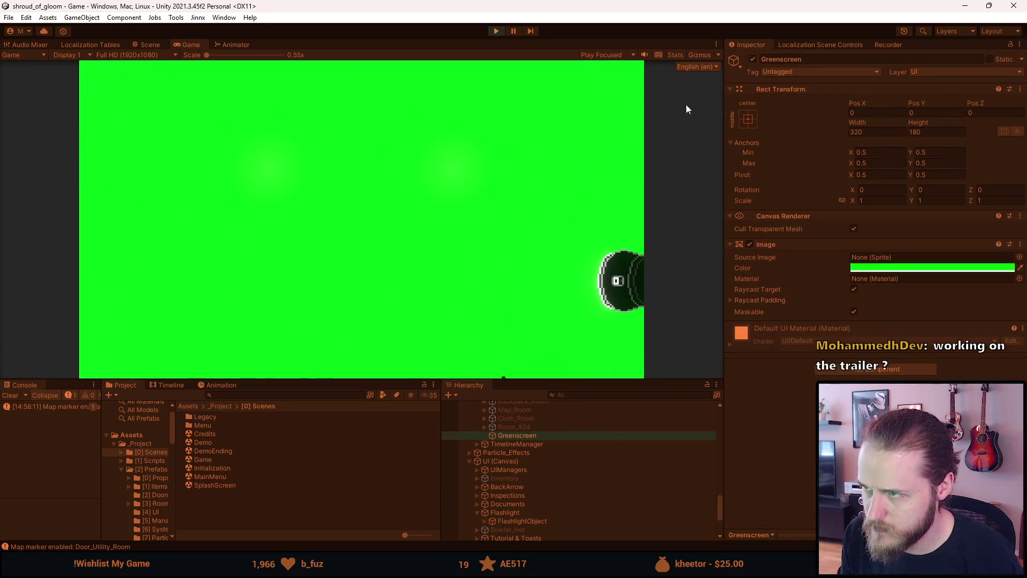
pyautogui.click(751, 60)
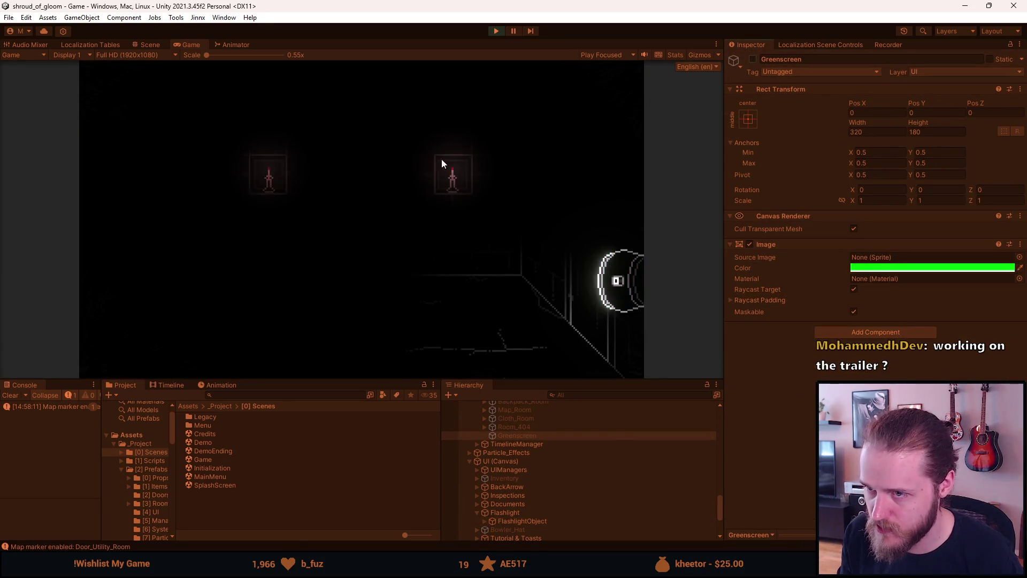
# Delete the editor save file from the running game's F1 developer tools.
pyautogui.click(351, 208)
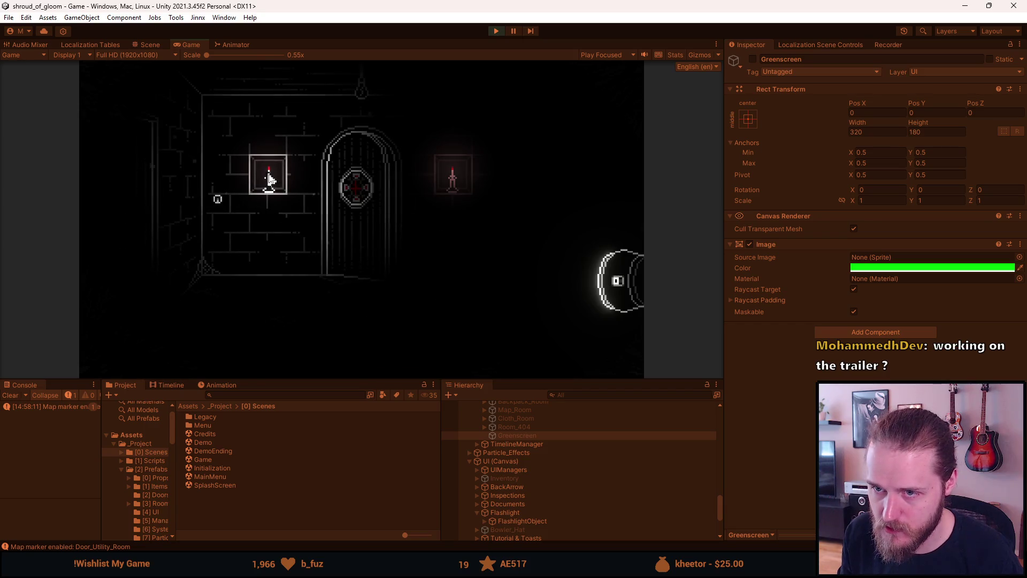
pyautogui.press('F1')
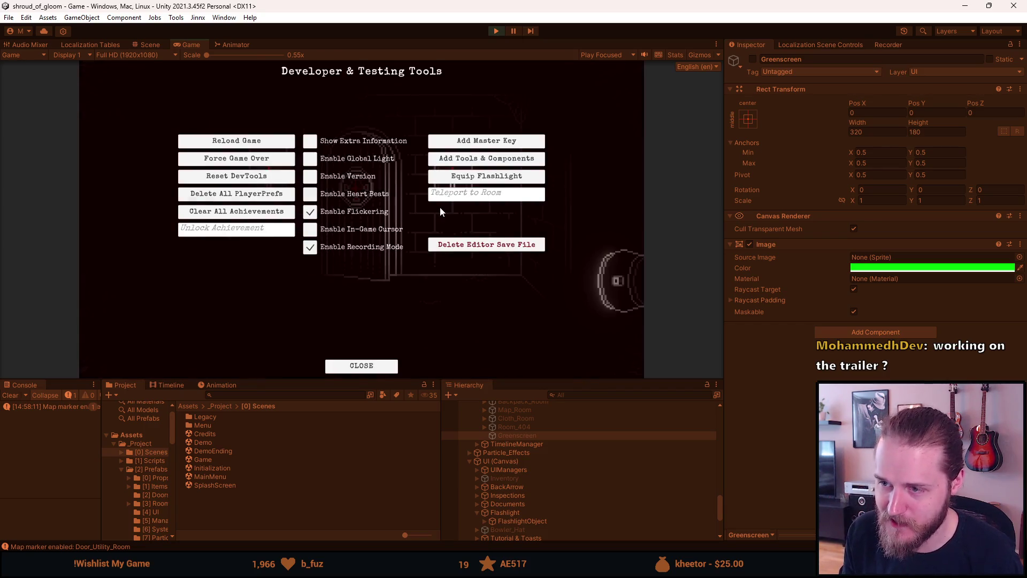
pyautogui.click(444, 242)
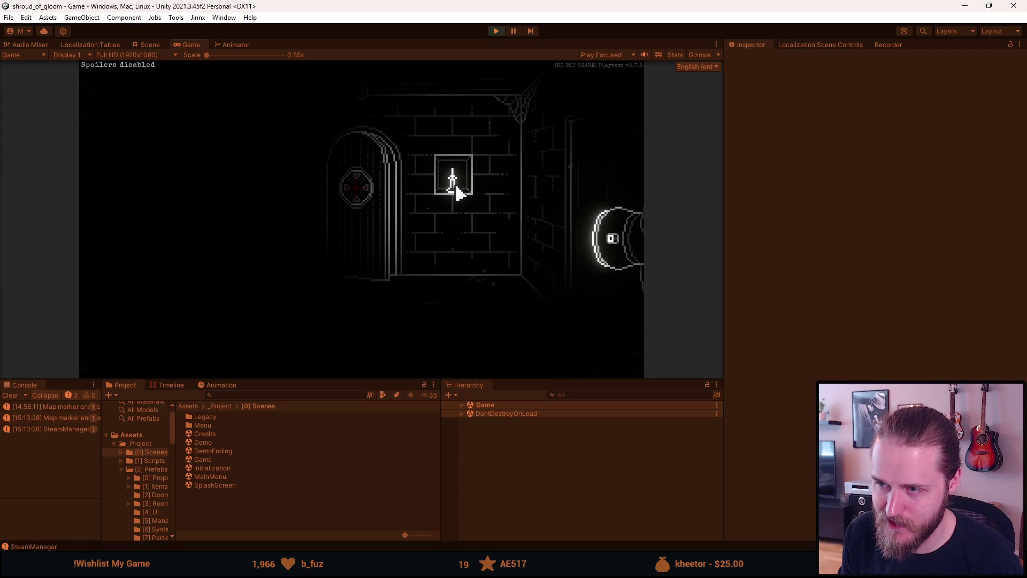
# Turn off Enable Version and Heart Beats in the developer tools, then close them.
pyautogui.press('F1')
pyautogui.click(310, 176)
pyautogui.click(310, 194)
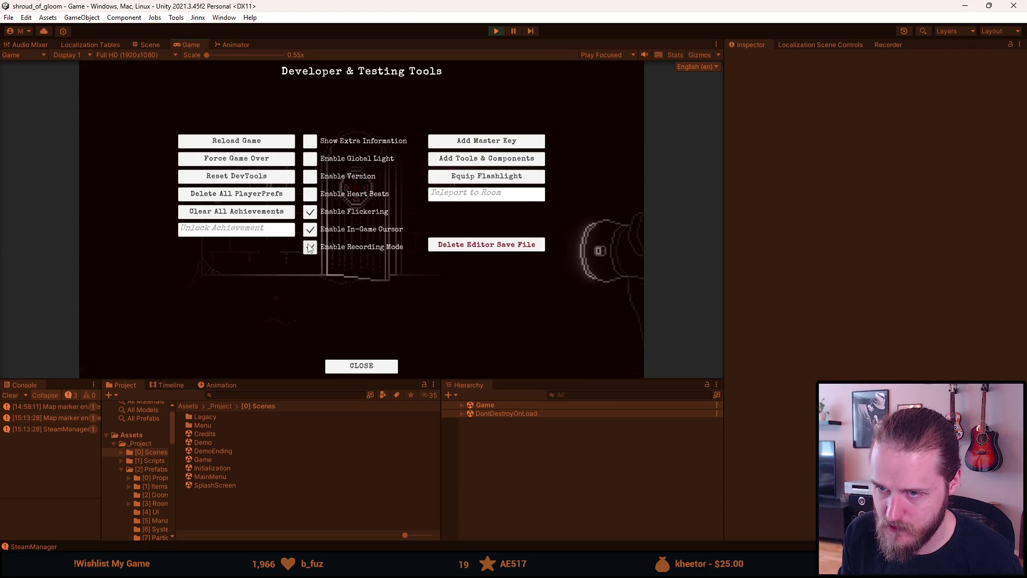
pyautogui.press('F1')
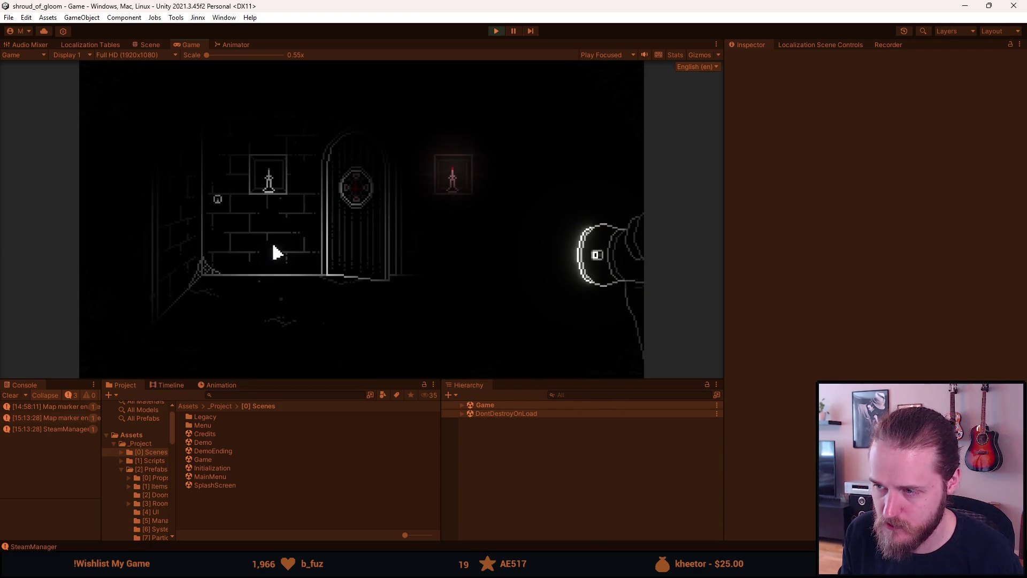
pyautogui.hotkey('alt', 'Tab')
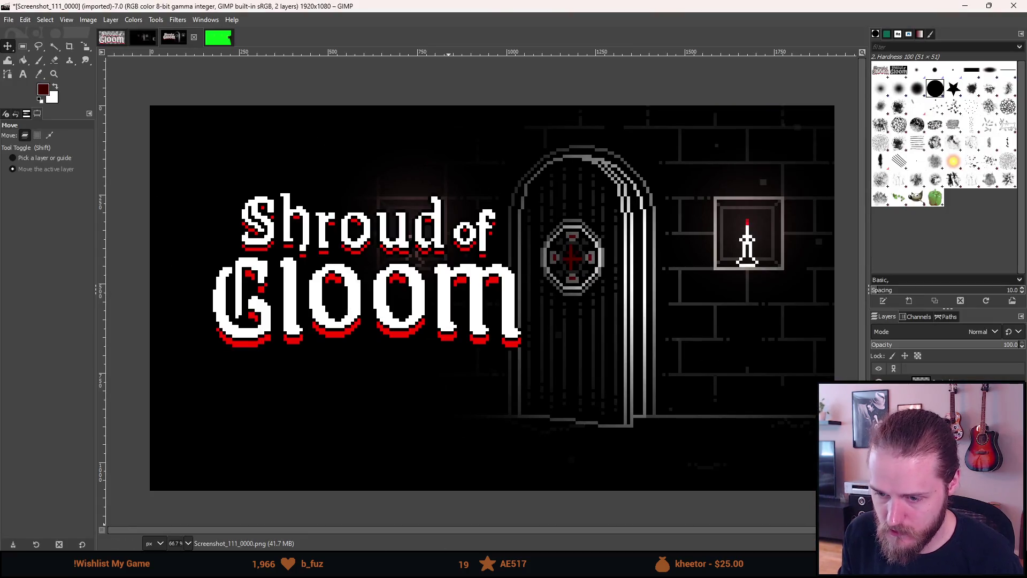
pyautogui.hotkey('alt', 'Tab')
pyautogui.click(462, 405)
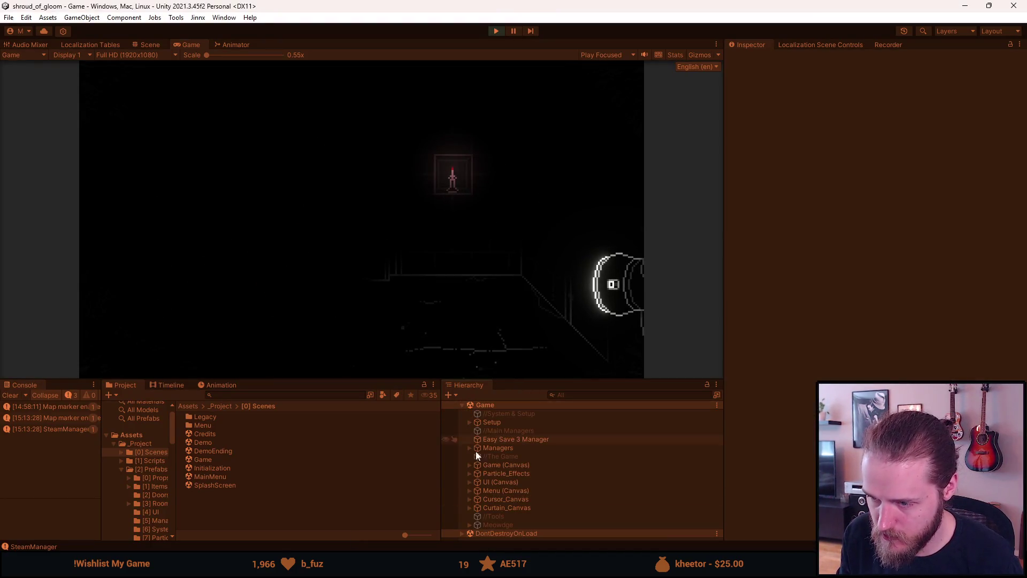
# Disable the Animator on UI > Flashlight, select its FlashlightObject child, and pause the game.
pyautogui.click(469, 482)
pyautogui.scroll(-3, 499, 499)
pyautogui.click(506, 471)
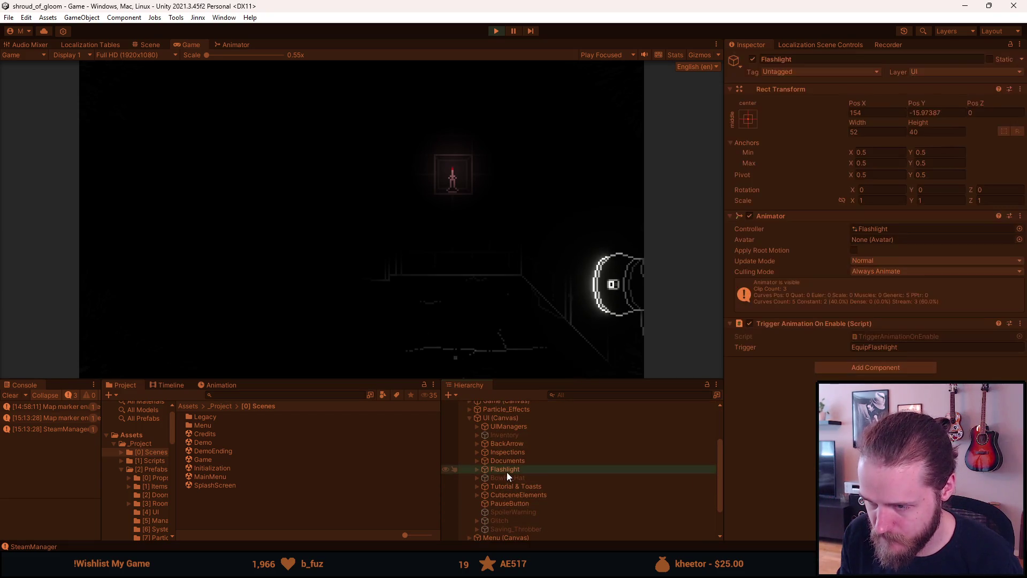
pyautogui.click(750, 215)
pyautogui.click(476, 470)
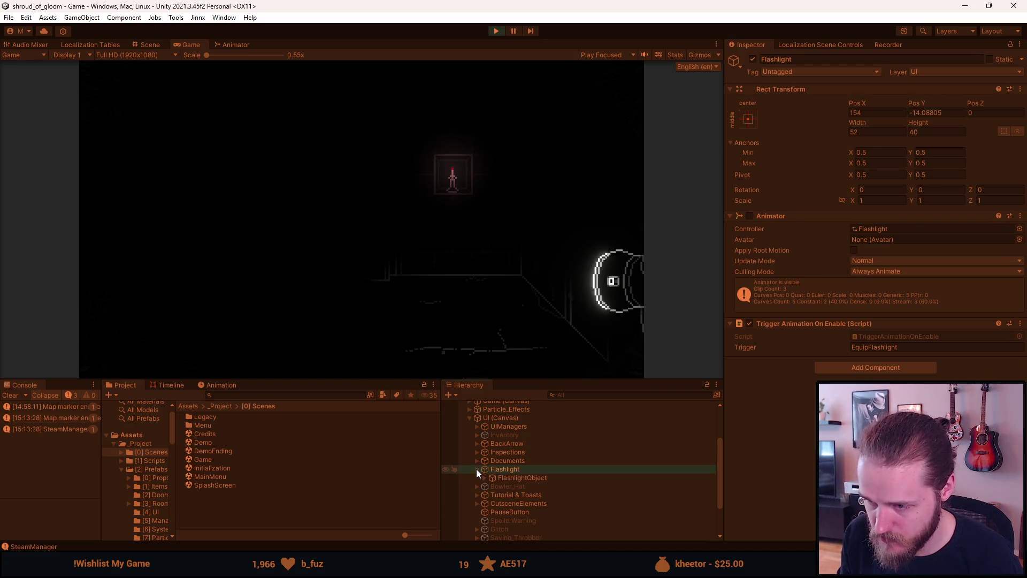
pyautogui.click(509, 476)
pyautogui.scroll(-10, 741, 384)
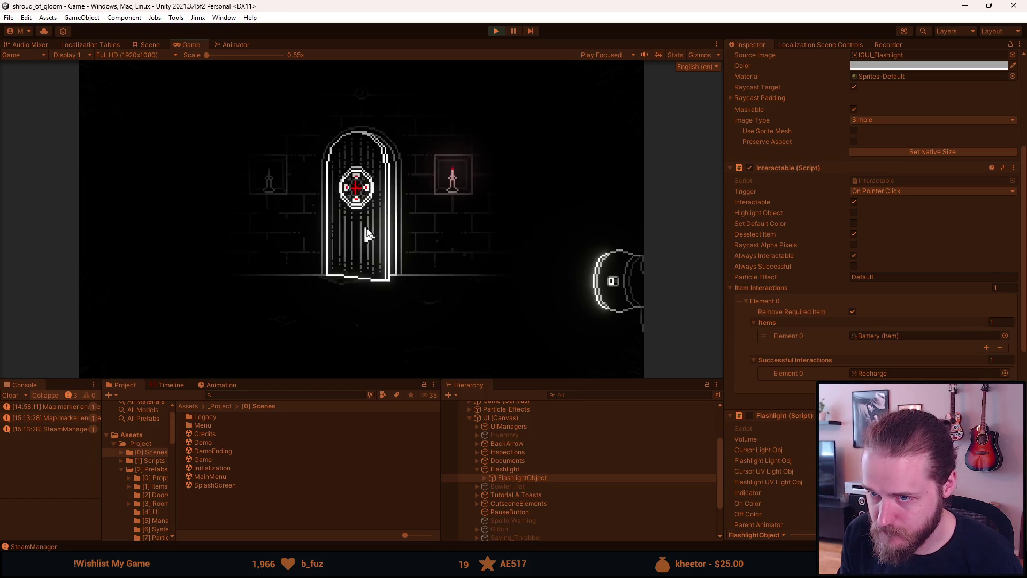
pyautogui.press('Escape')
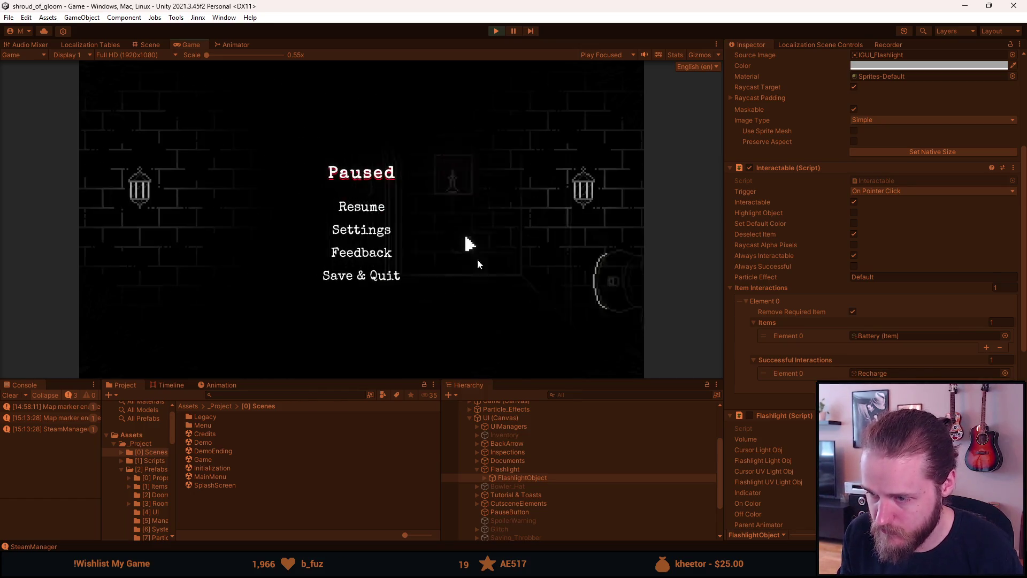
# Expand Game, Rooms and Basement_Hall_North in the Hierarchy.
pyautogui.scroll(2, 497, 503)
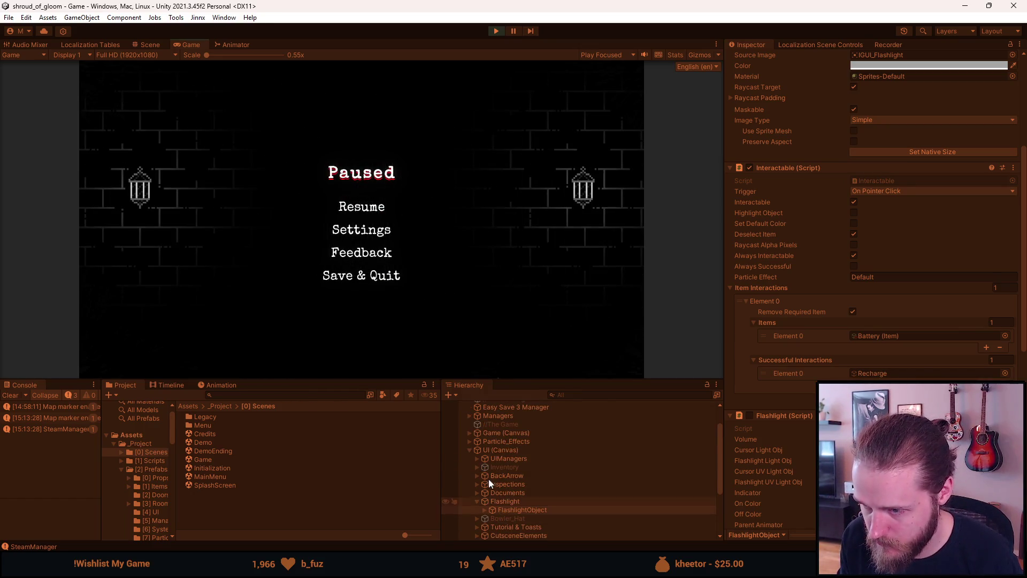
pyautogui.click(468, 433)
pyautogui.click(476, 450)
pyautogui.scroll(-8, 544, 498)
pyautogui.click(481, 443)
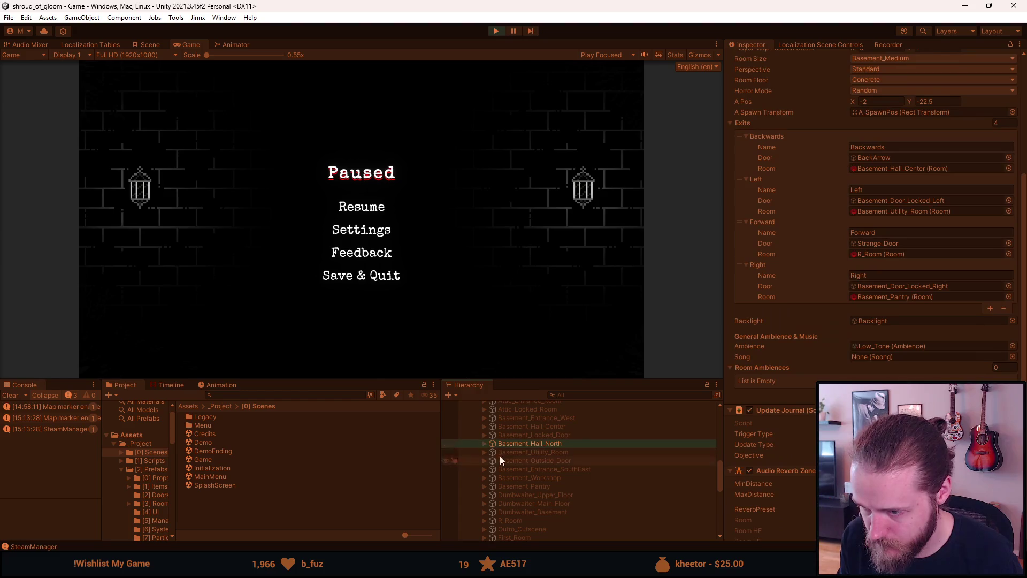
pyautogui.click(485, 444)
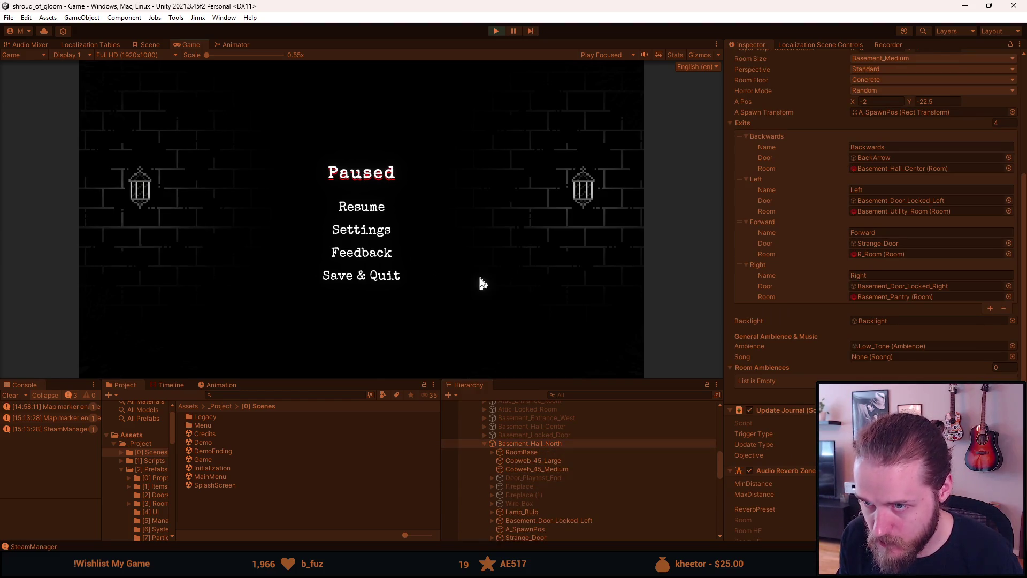
pyautogui.scroll(-3, 557, 495)
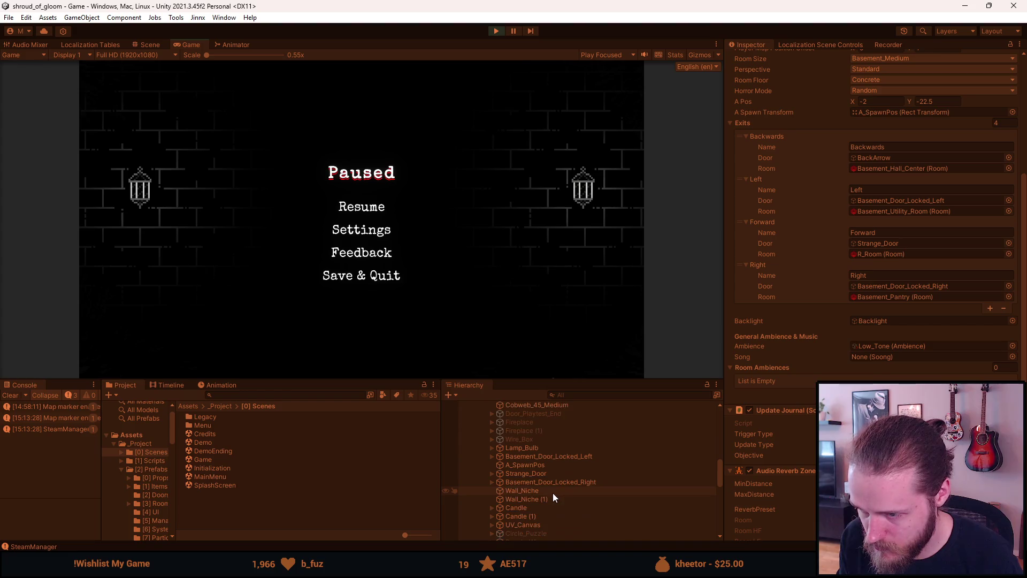
pyautogui.scroll(-3, 550, 493)
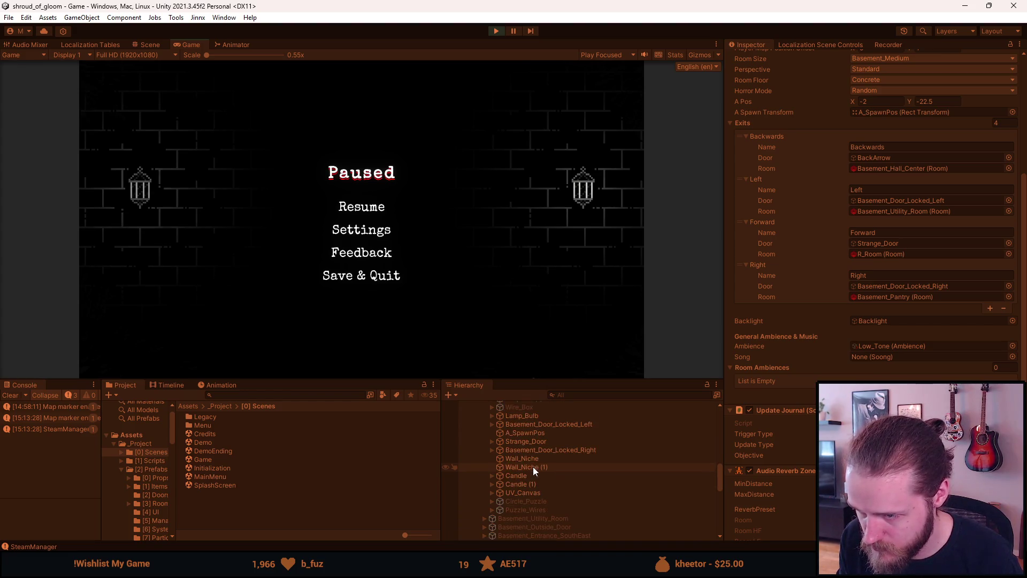
# Uncheck Interactable (Script) on Strange_Door's Door_Unlocked object and resume the game.
pyautogui.click(532, 443)
pyautogui.click(493, 442)
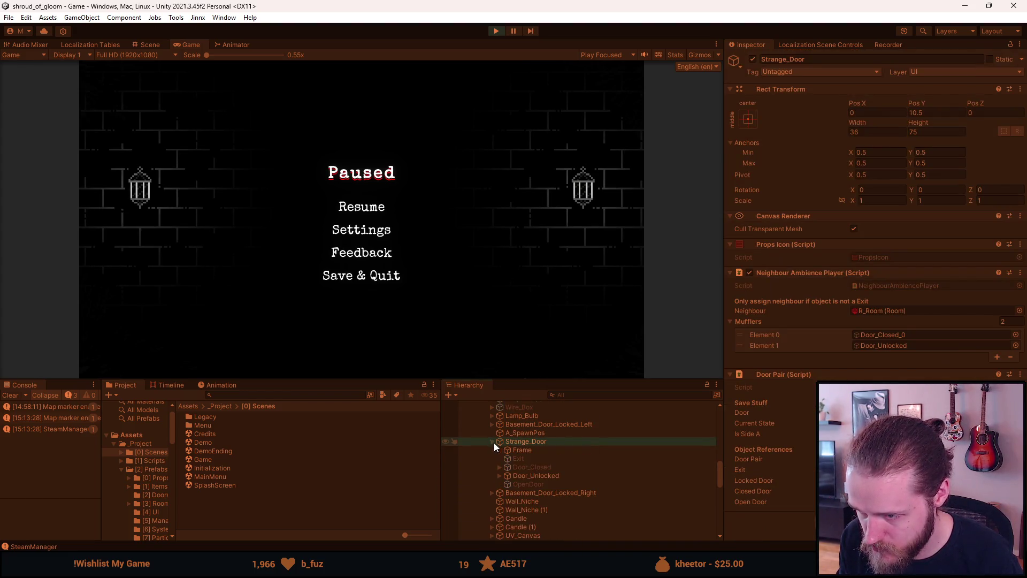
pyautogui.click(529, 483)
pyautogui.click(528, 476)
pyautogui.scroll(-3, 877, 289)
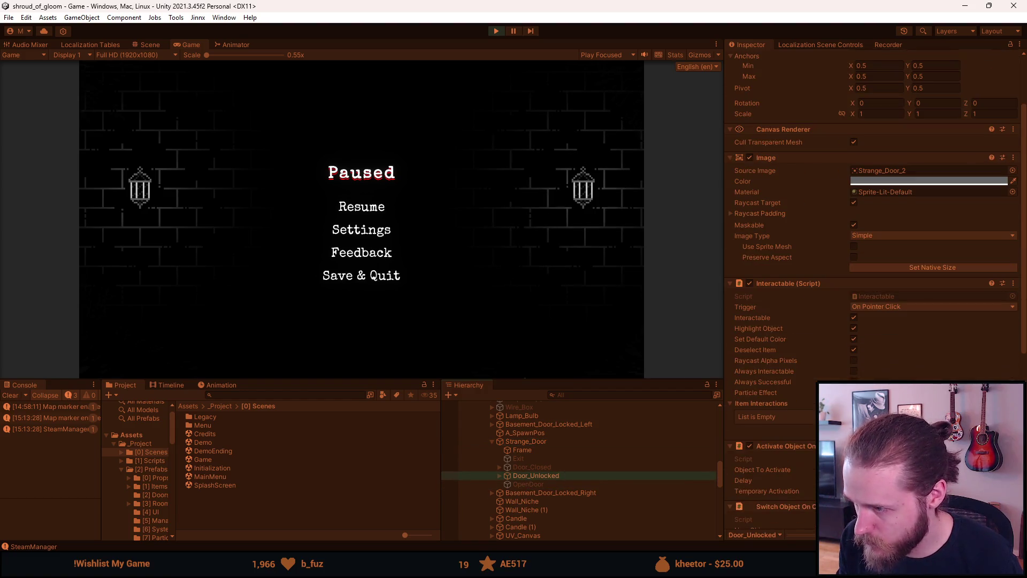
pyautogui.click(749, 283)
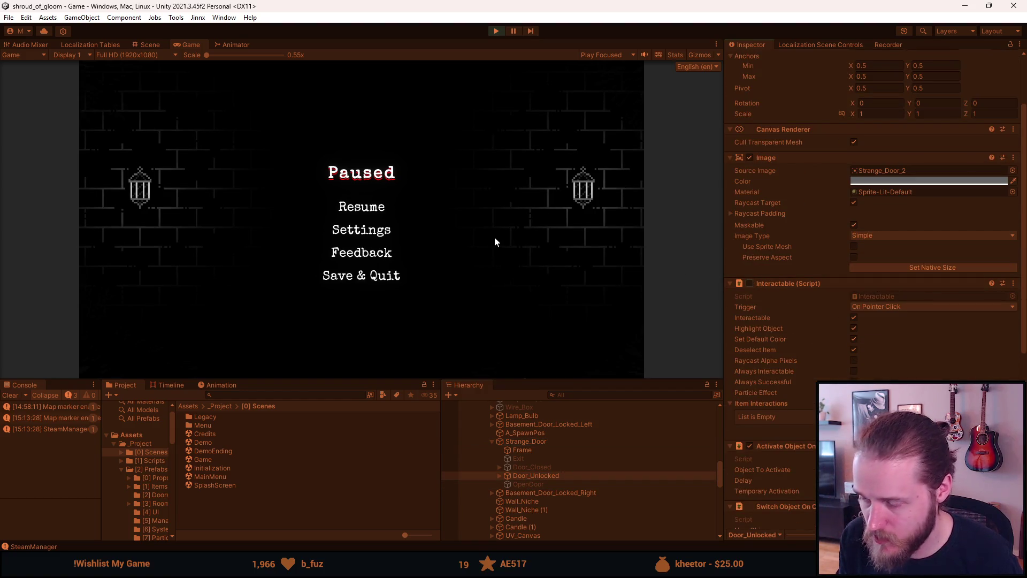
pyautogui.click(362, 207)
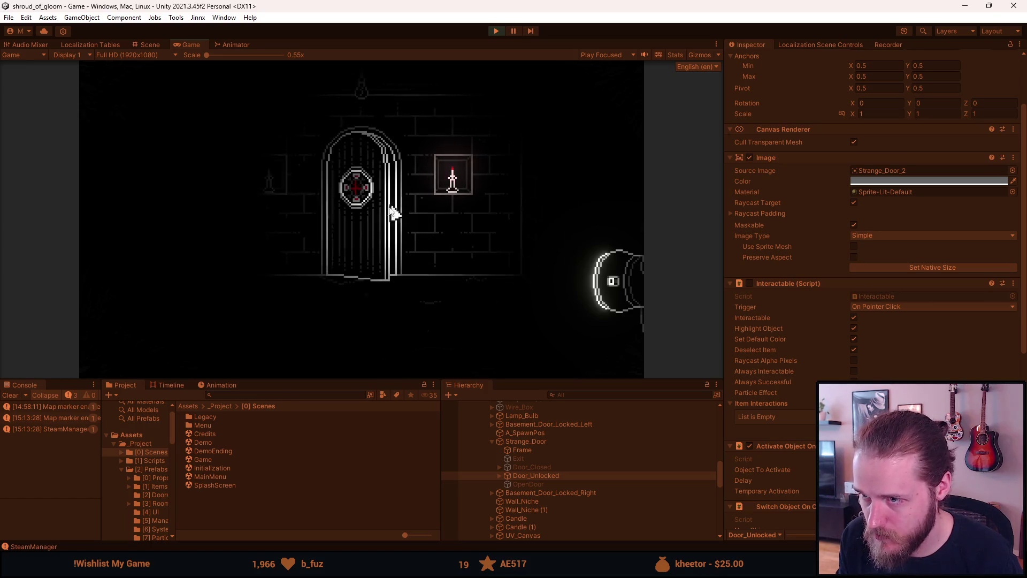
pyautogui.press('Escape')
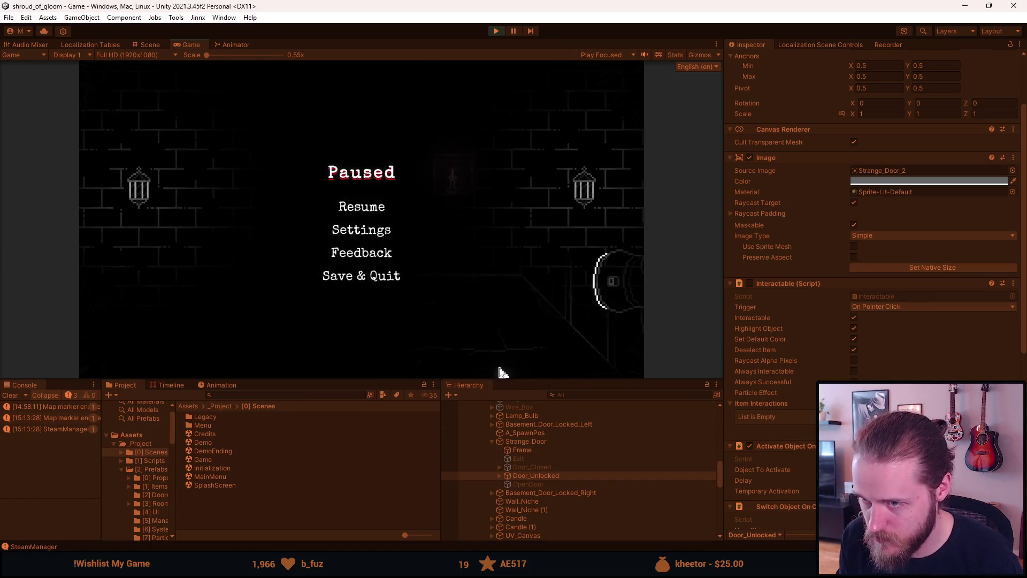
pyautogui.press('Escape')
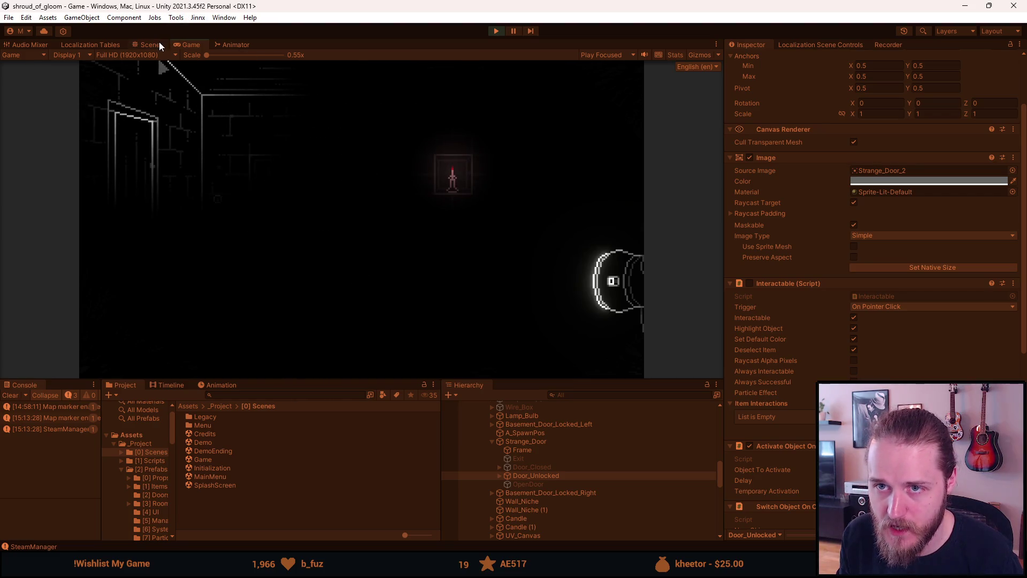
# Disable Curtain_Canvas in the Scene view to reveal the room.
pyautogui.click(155, 44)
pyautogui.scroll(-10, 537, 502)
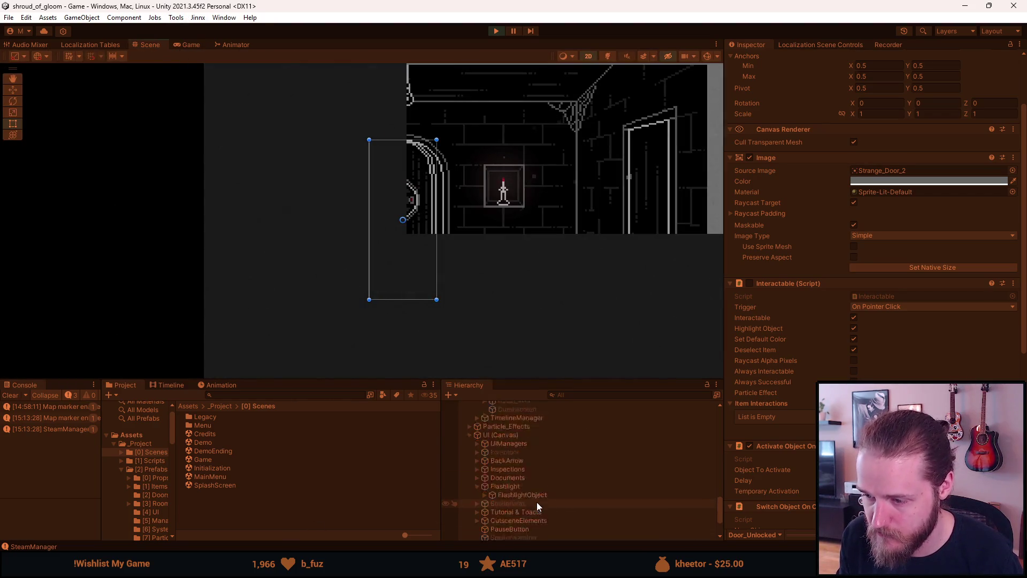
pyautogui.click(521, 510)
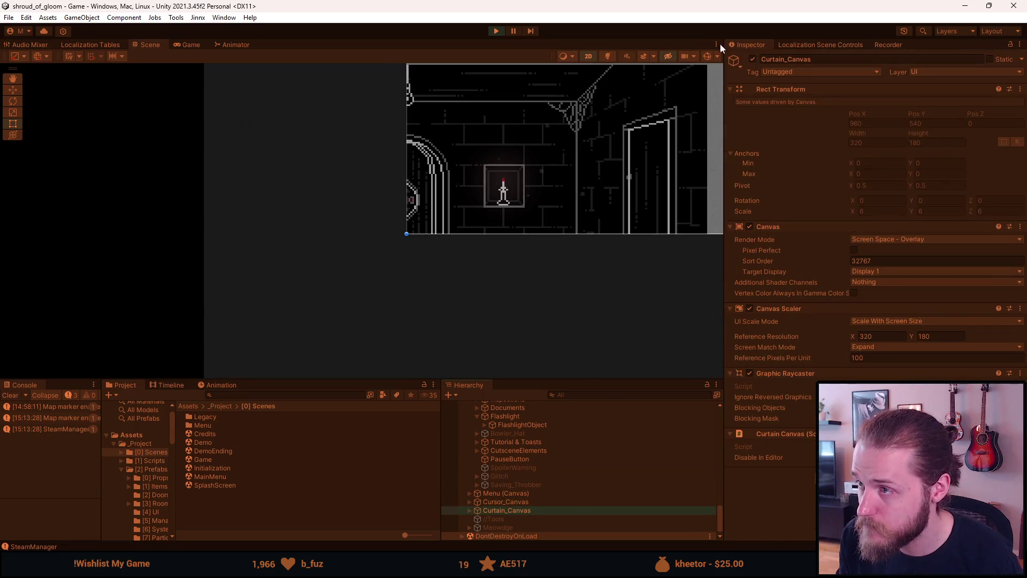
pyautogui.click(753, 59)
# Round FlashlightObject's Pos X to 26 and edit the decimal part of its Pos Y.
pyautogui.scroll(2, 527, 471)
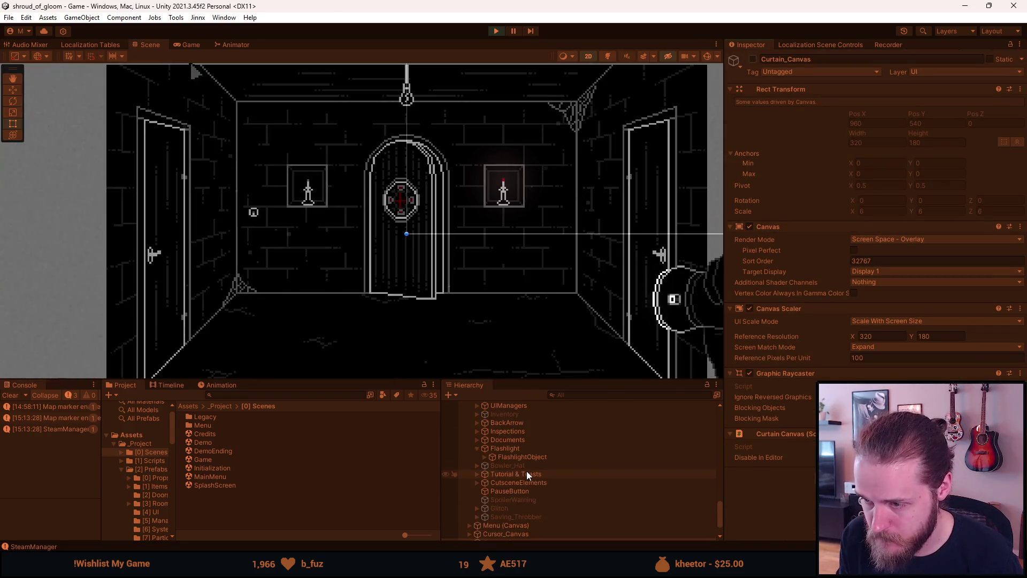
pyautogui.click(525, 448)
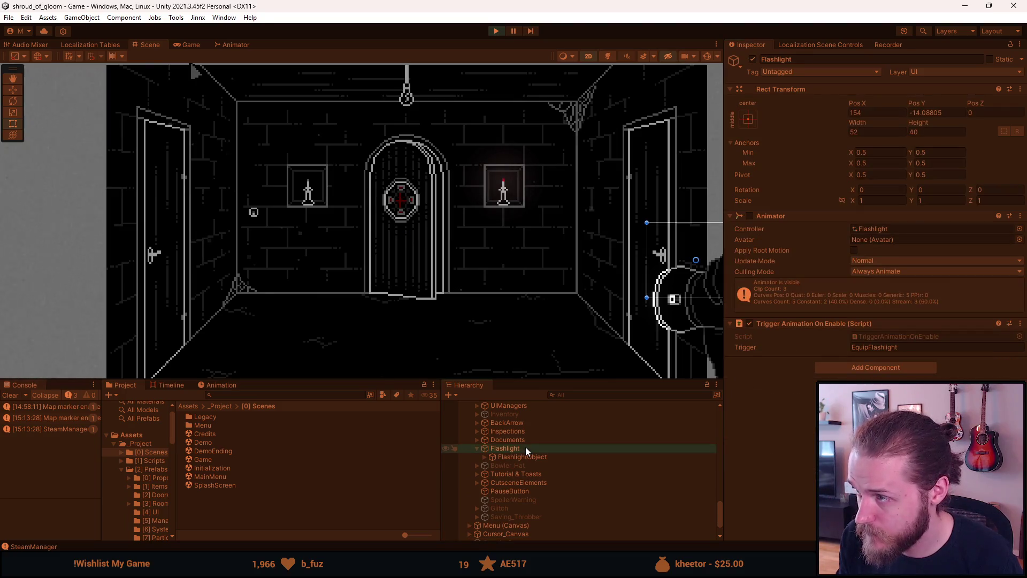
pyautogui.click(525, 457)
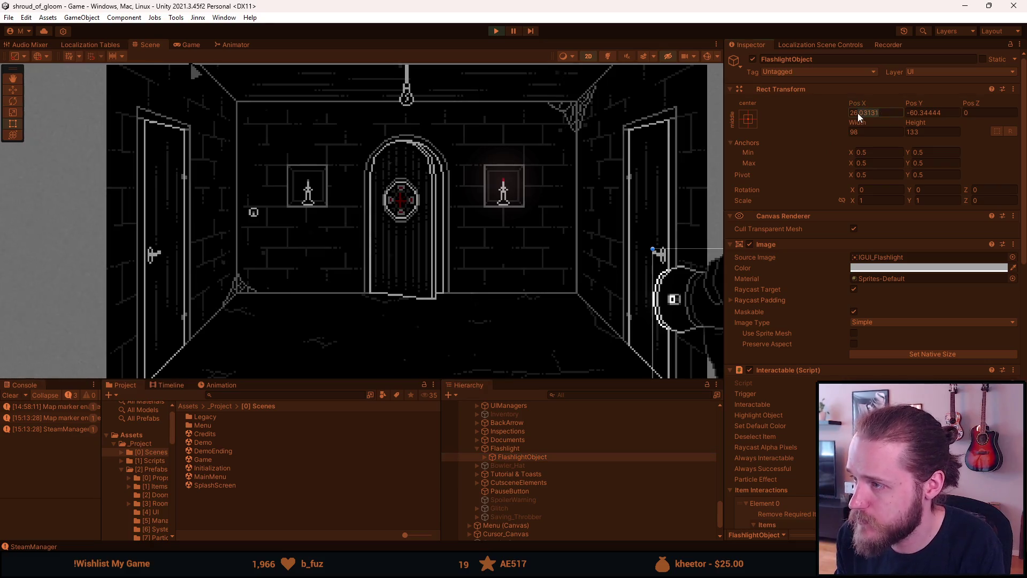
pyautogui.press('BackSpace')
pyautogui.click(944, 113)
pyautogui.moveTo(950, 113); pyautogui.dragTo(921, 114)
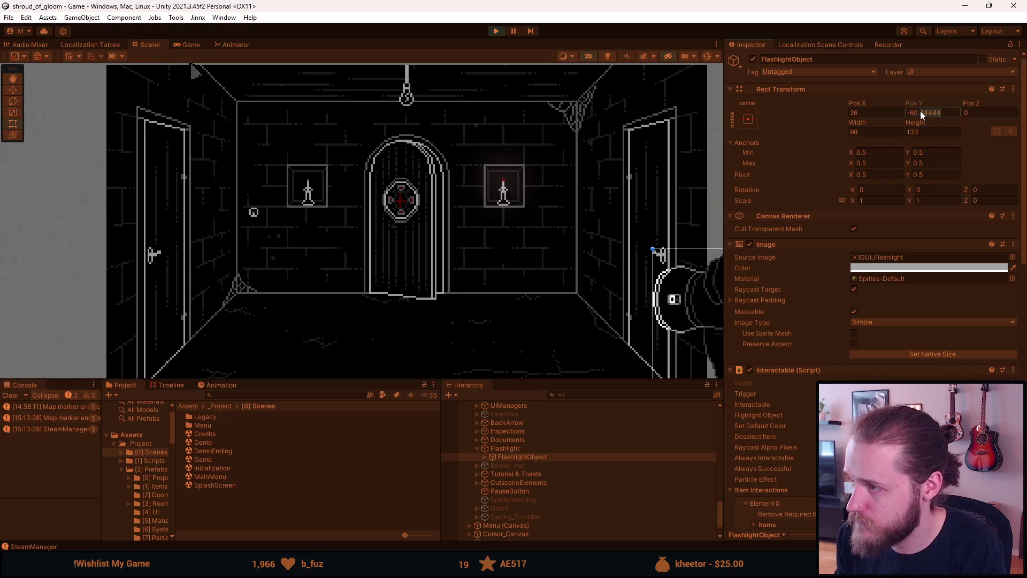
pyautogui.write('5')
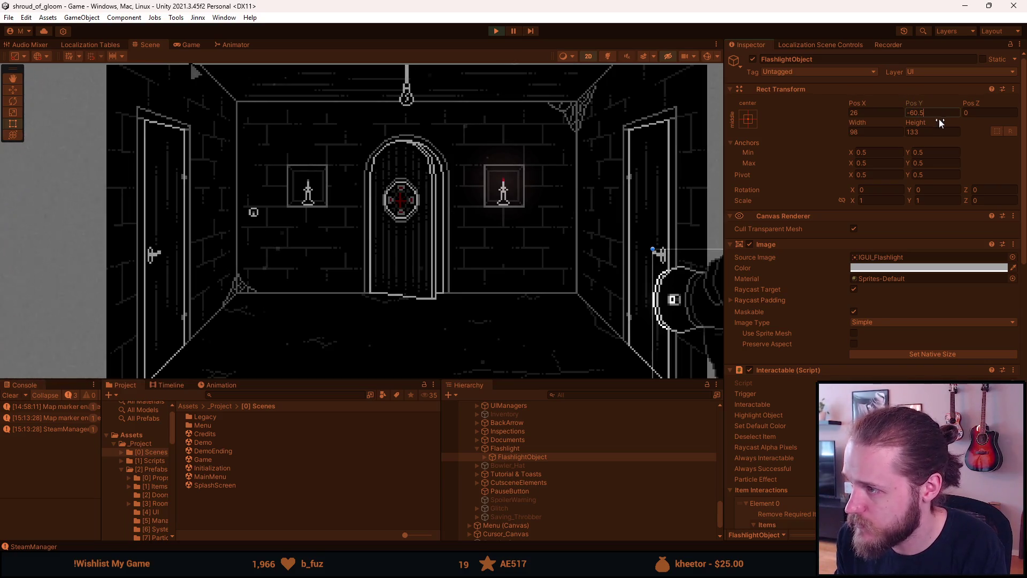
# Set the Flashlight's Rect Transform to Pos X 70, Pos Y 0.
pyautogui.click(527, 451)
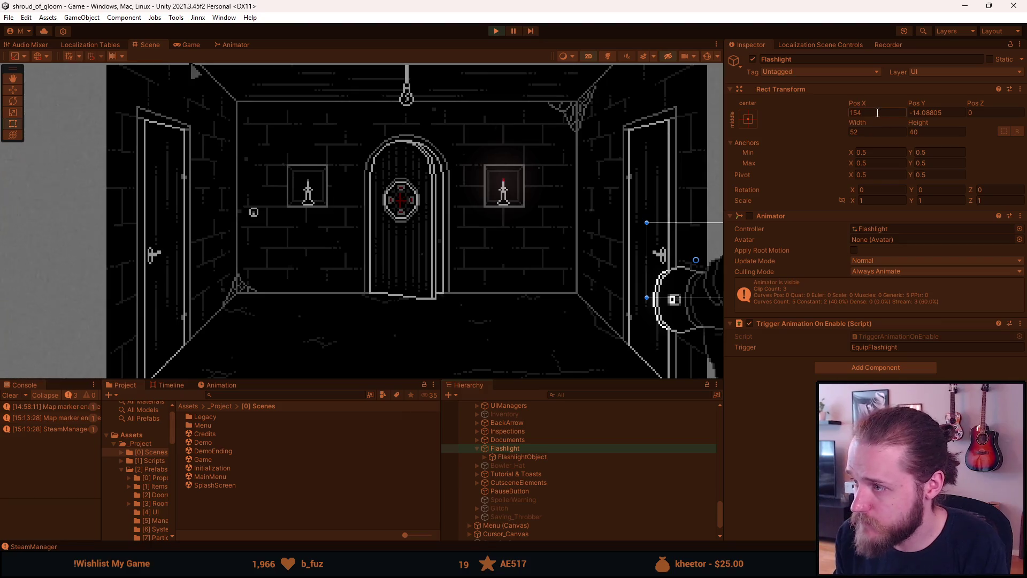
pyautogui.click(928, 112)
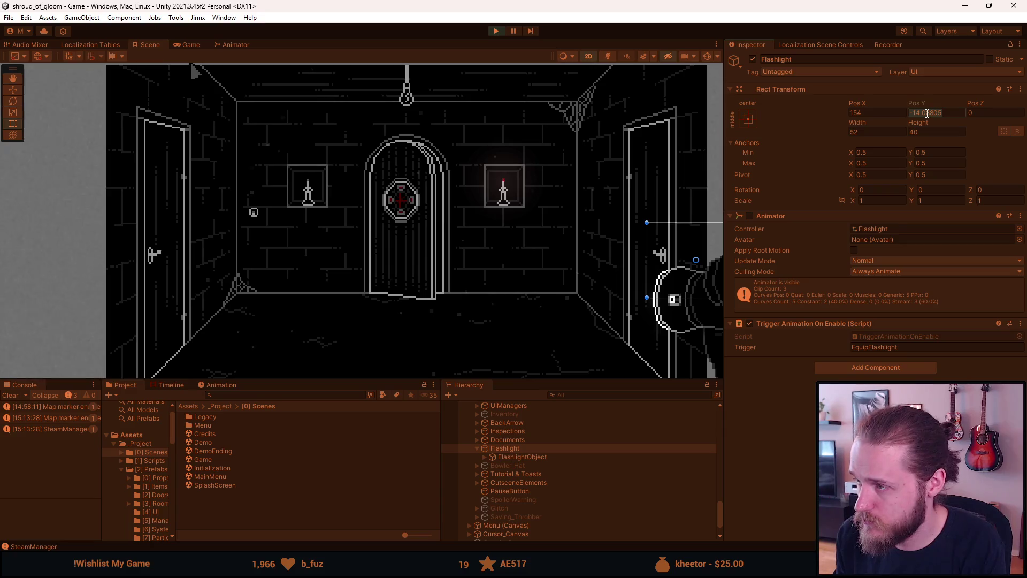
pyautogui.write('0')
pyautogui.click(876, 112)
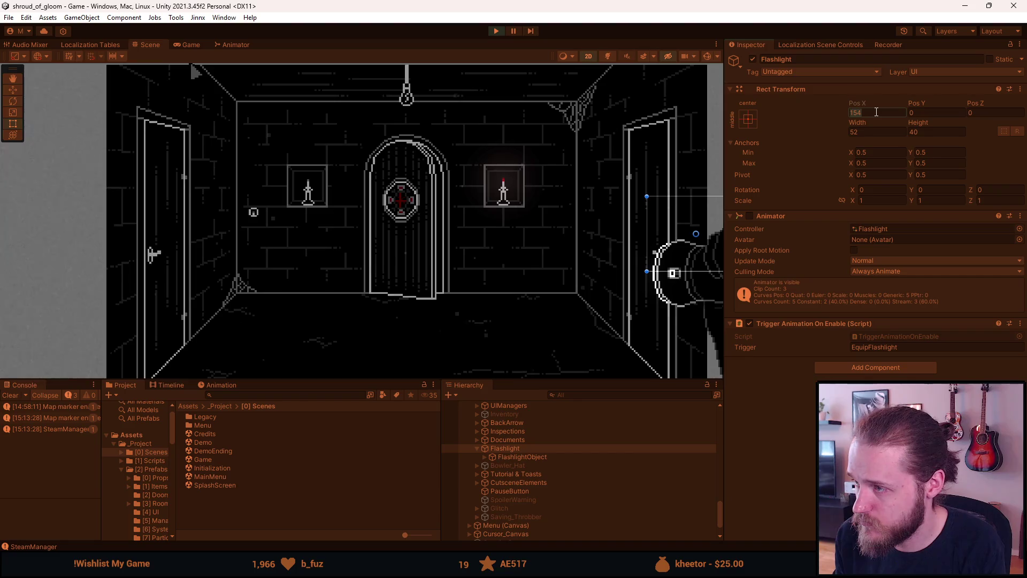
pyautogui.write('100')
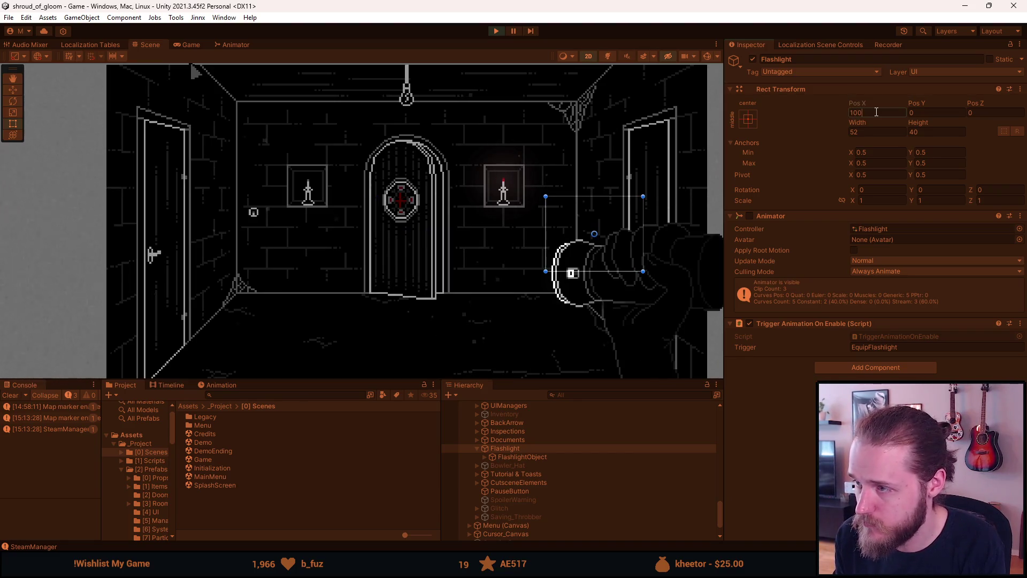
pyautogui.write('80')
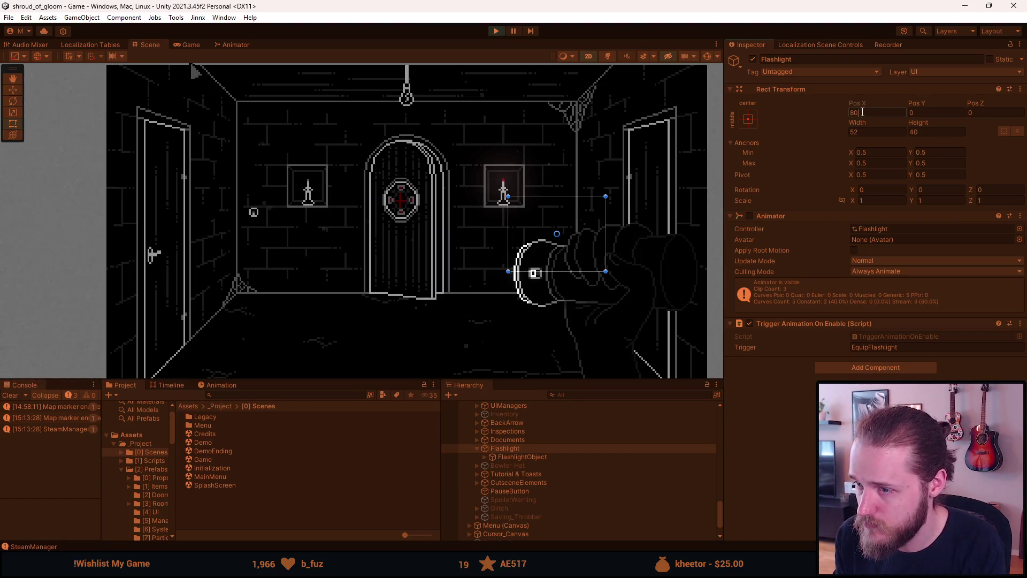
pyautogui.write('70')
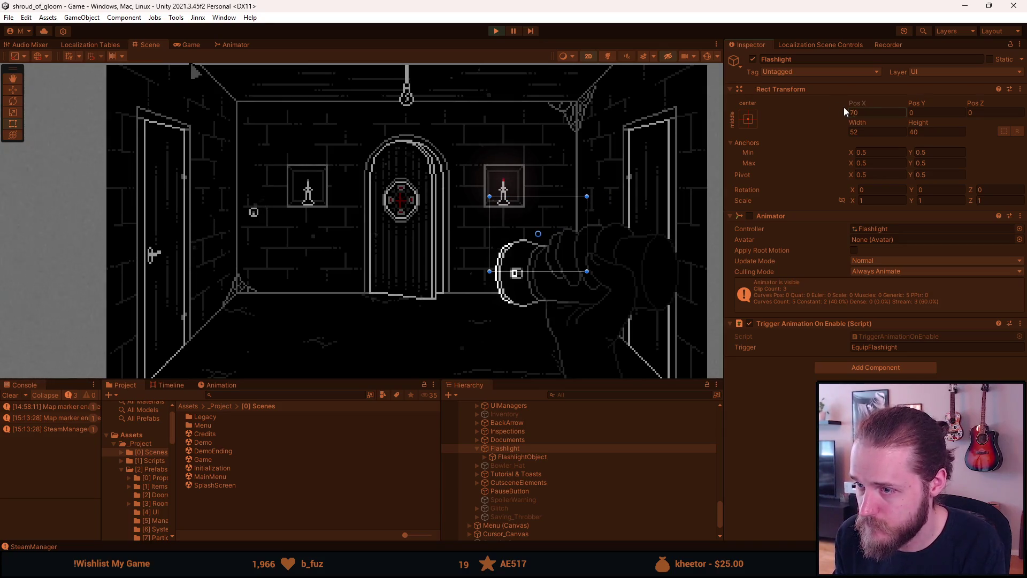
pyautogui.click(188, 46)
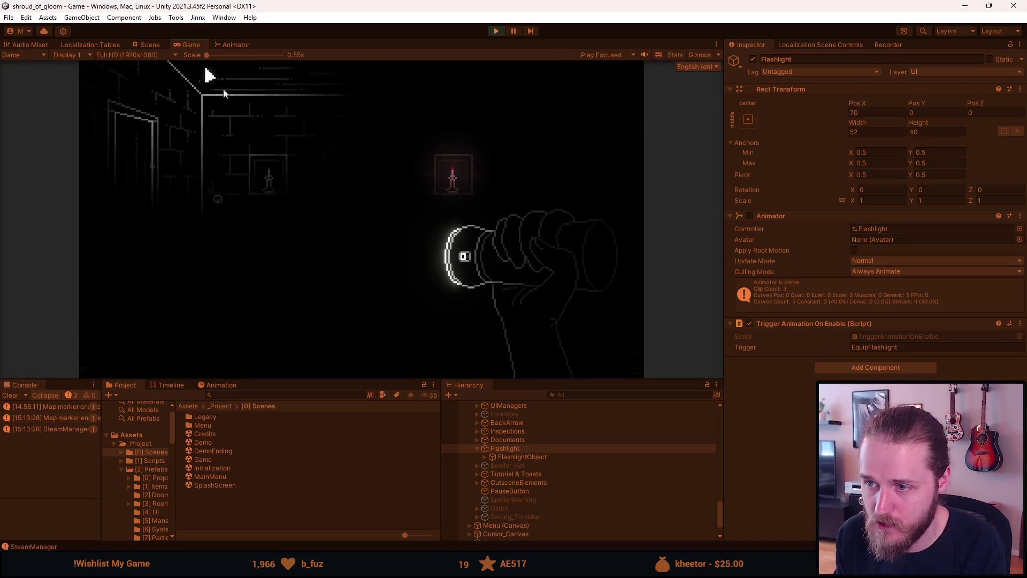
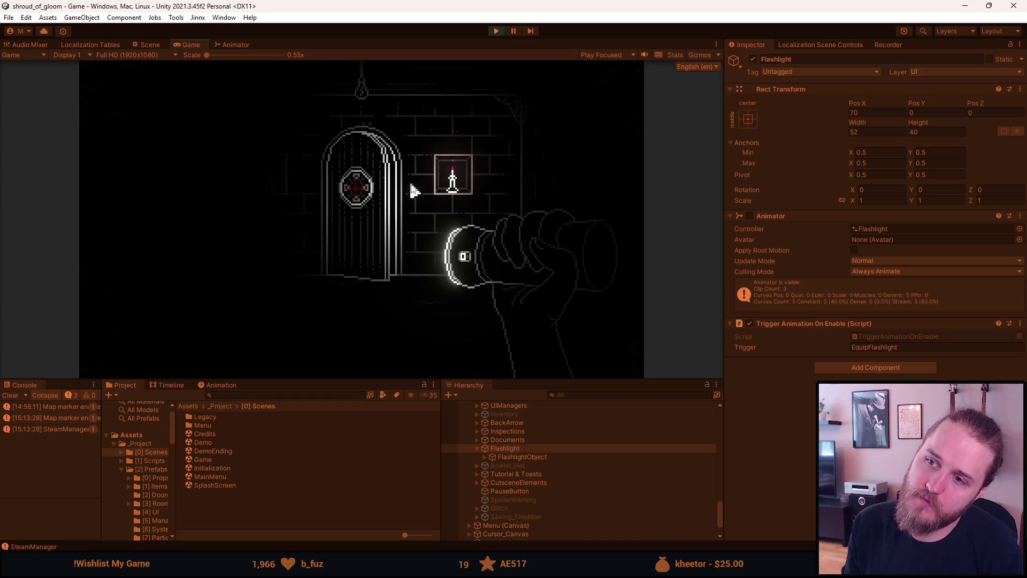
# Compare the running Unity game view against the GIMP title image.
pyautogui.hotkey('alt', 'Tab')
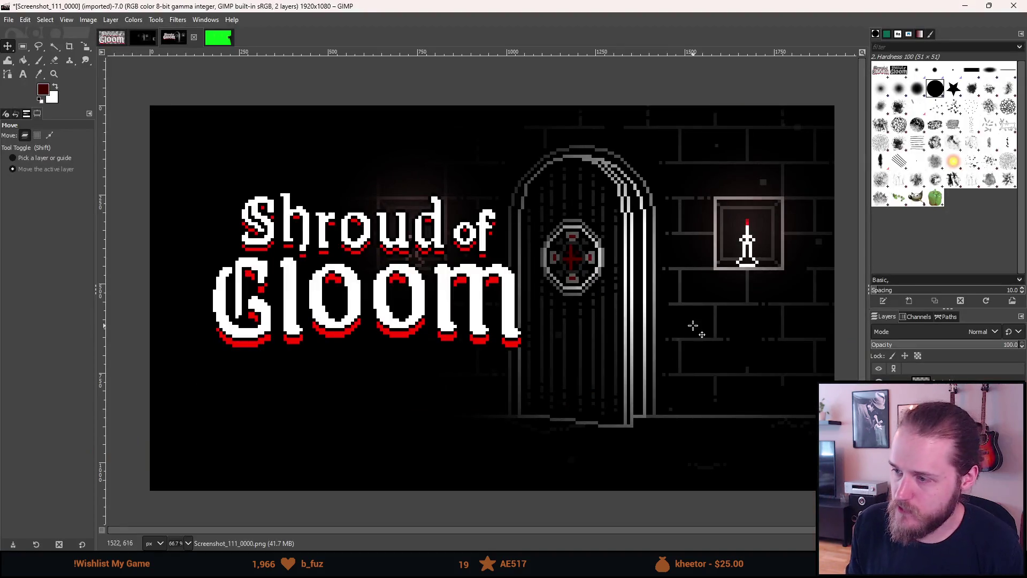
pyautogui.moveTo(718, 308)
pyautogui.mouseDown()
pyautogui.moveTo(628, 275)
pyautogui.moveTo(669, 291)
pyautogui.mouseUp()
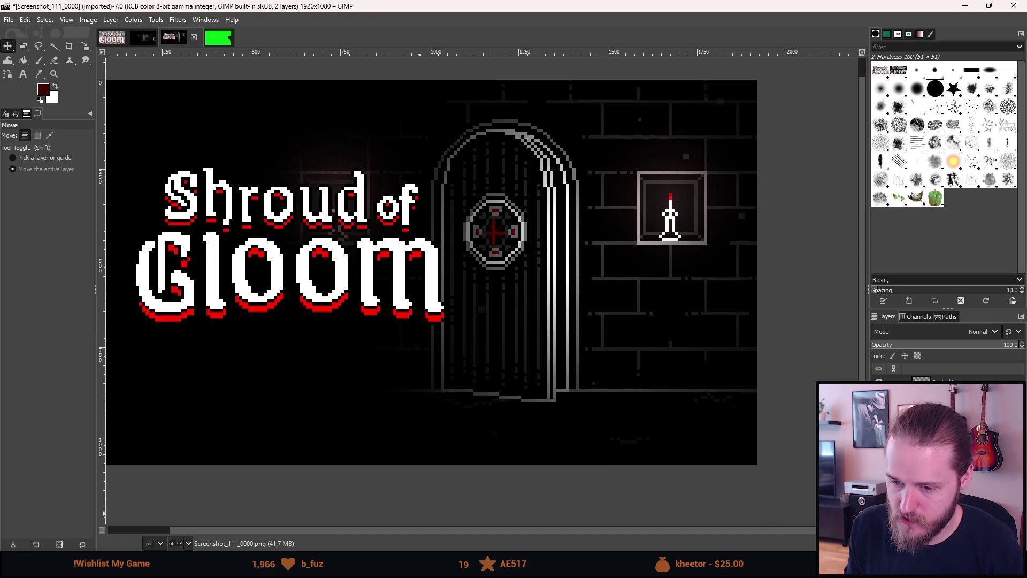
pyautogui.click(266, 566)
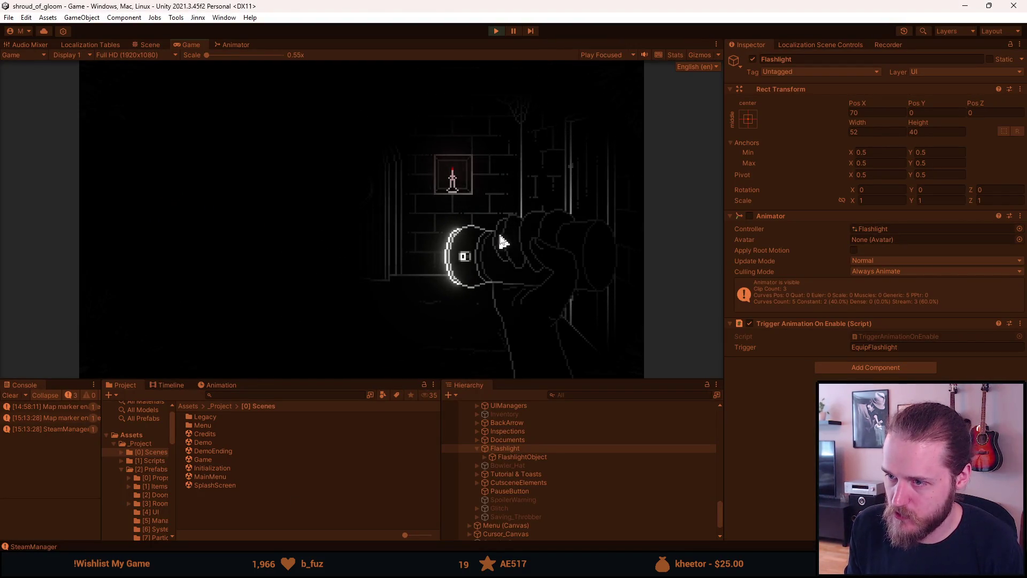
pyautogui.hotkey('alt', 'Tab')
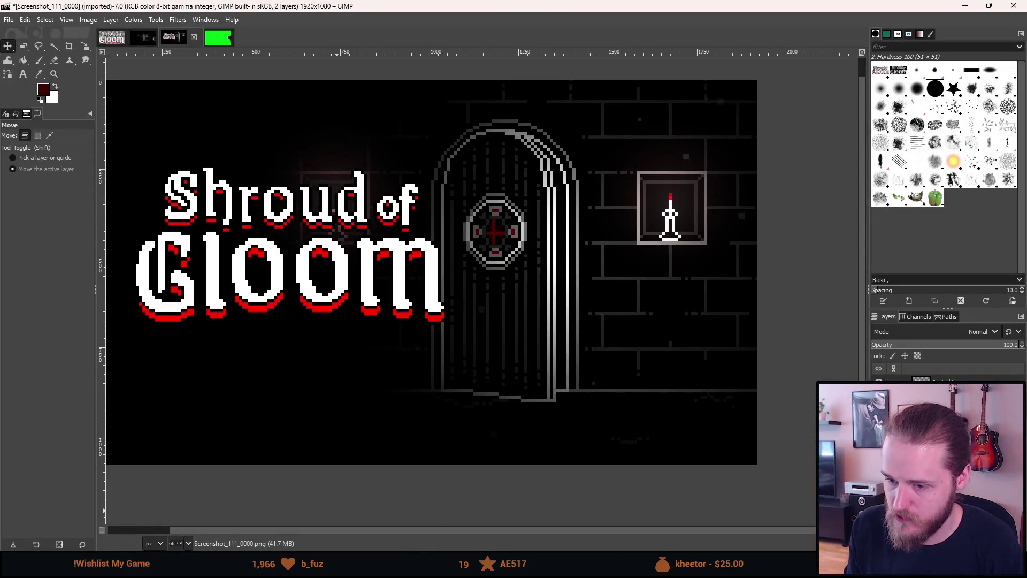
pyautogui.hotkey('alt', 'Tab')
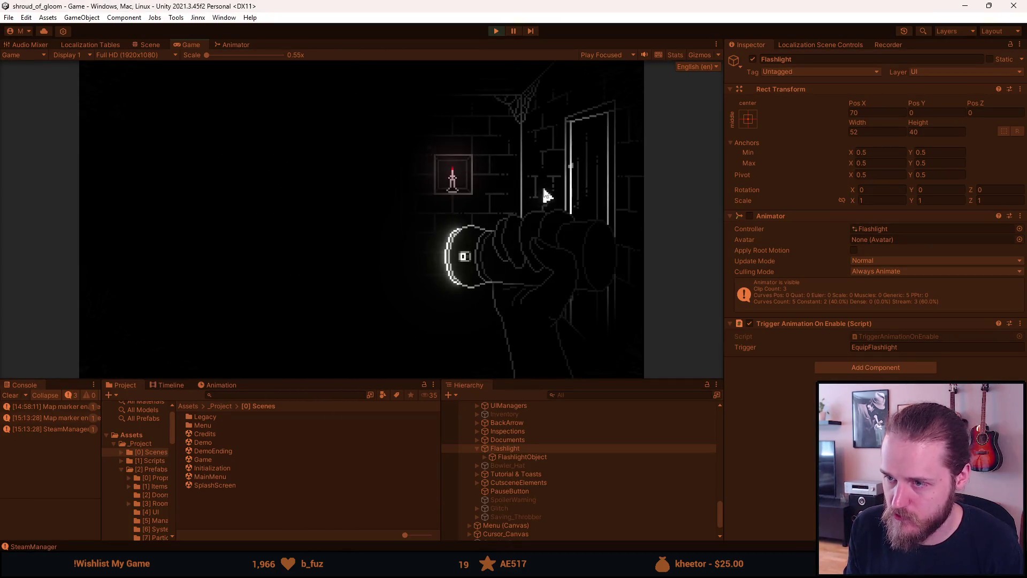
pyautogui.hotkey('alt', 'Tab')
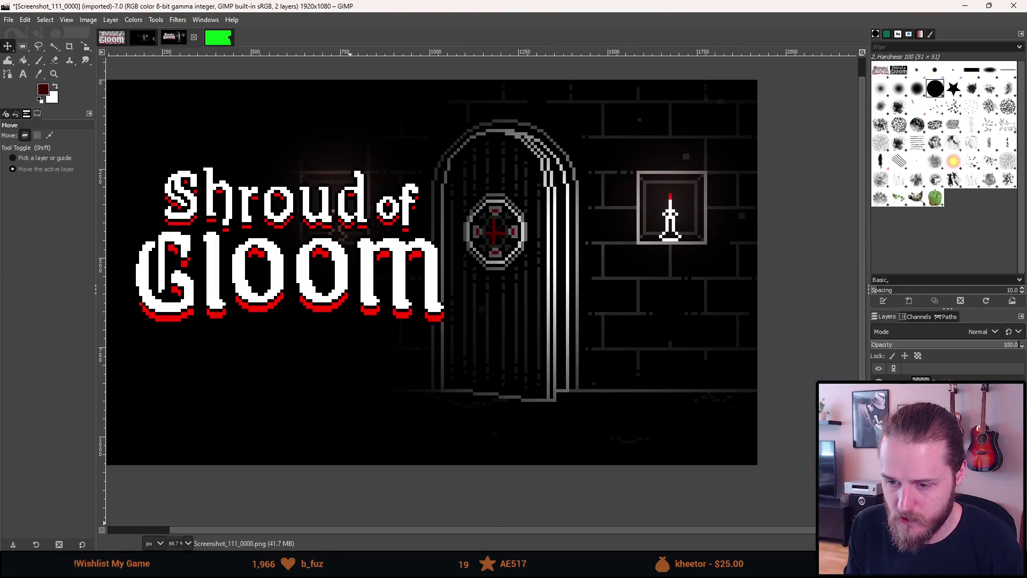
pyautogui.hotkey('alt', 'Tab')
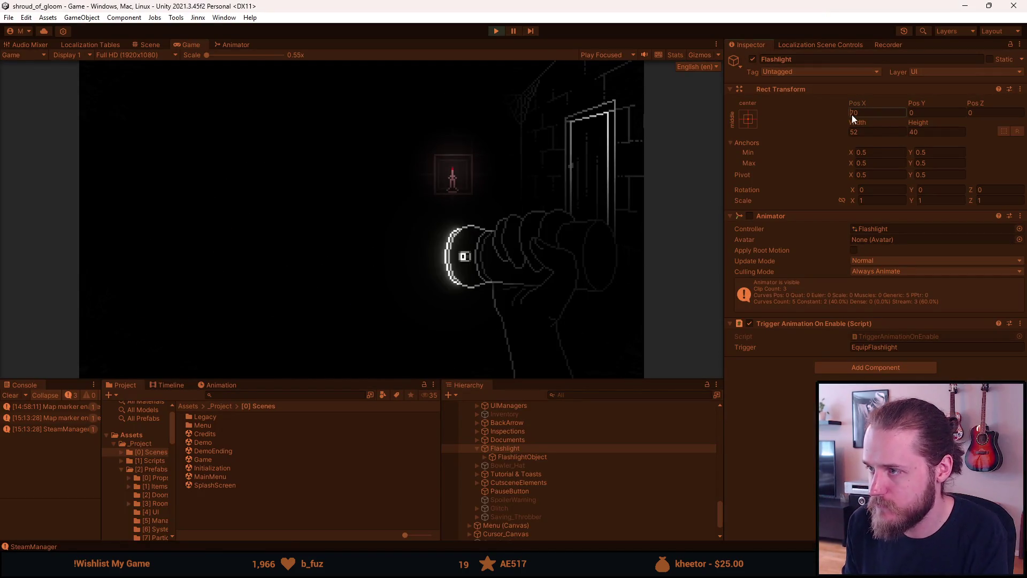
# Change the Flashlight's Pos X from 70 to 60 and open the Developer & Testing Tools overlay.
pyautogui.write('6')
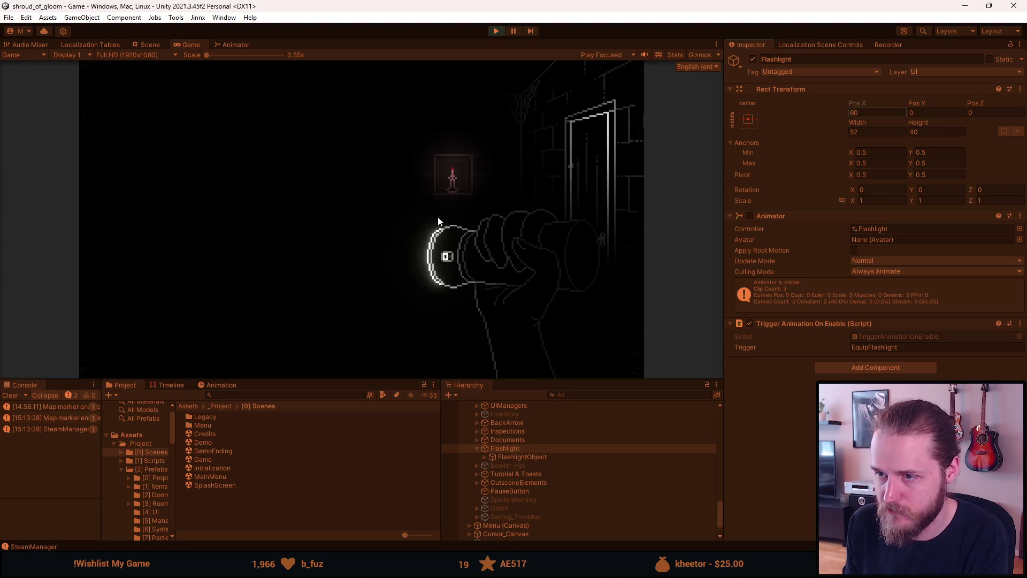
pyautogui.press('Return')
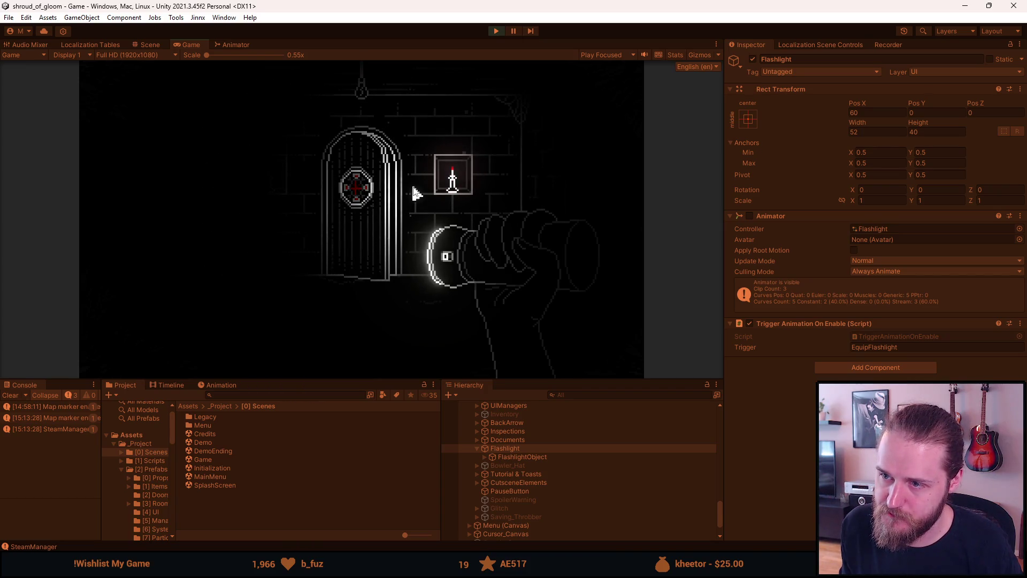
pyautogui.press('F1')
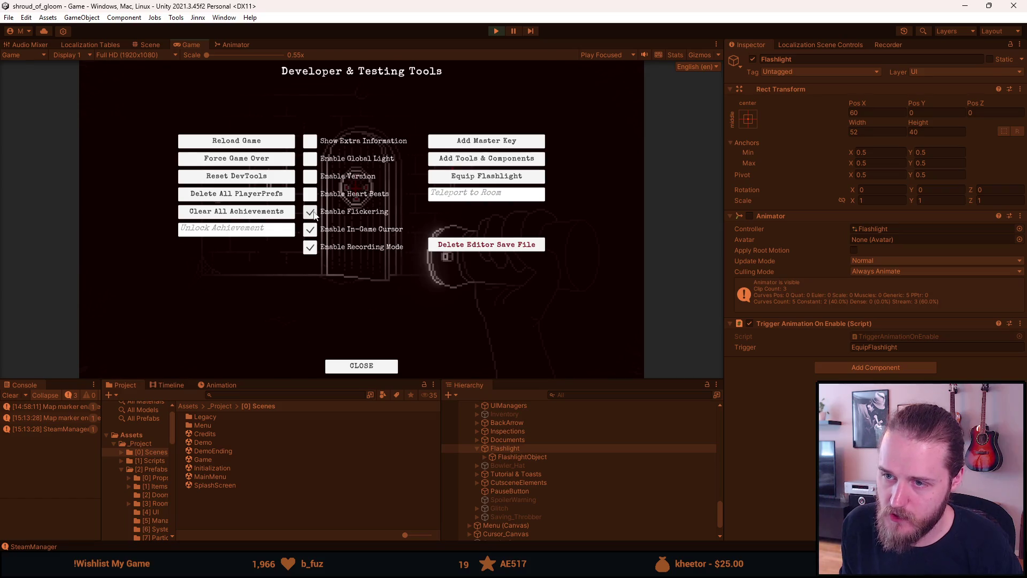
# Close the developer overlay, pause the game, switch to the Scene view and minimize Unity.
pyautogui.press('F1')
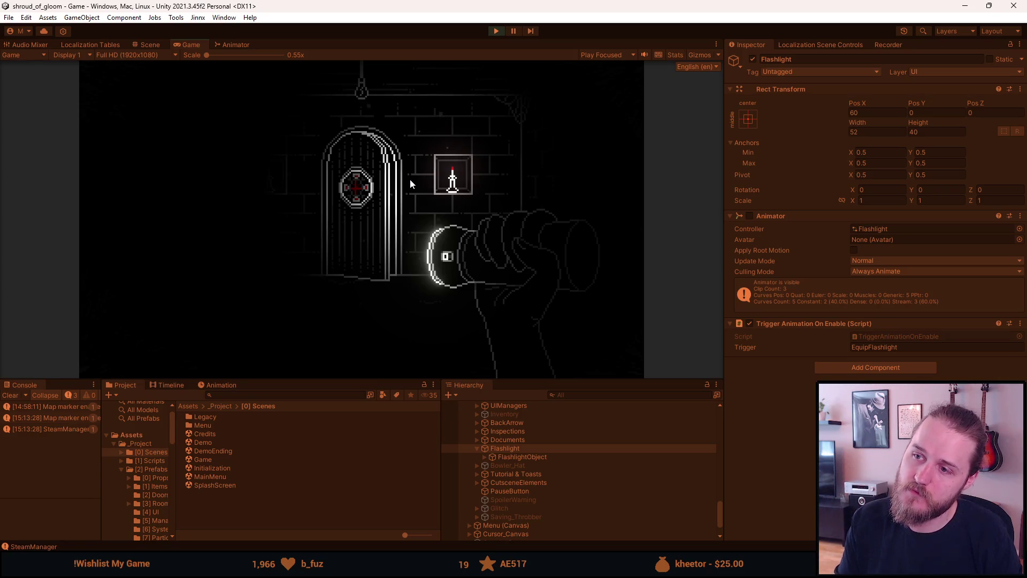
pyautogui.press('Escape')
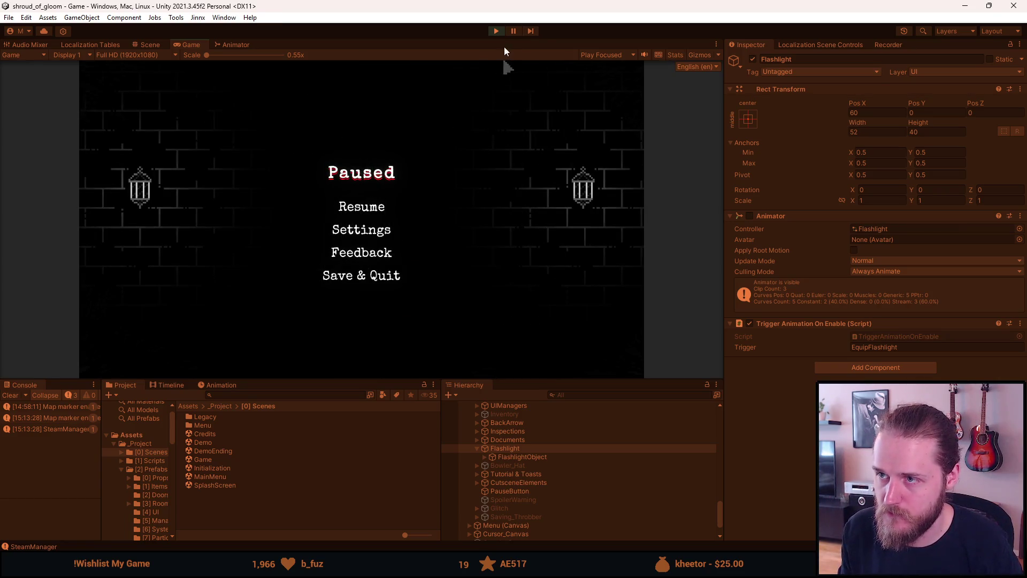
pyautogui.hotkey('ctrl', '1')
pyautogui.click(963, 7)
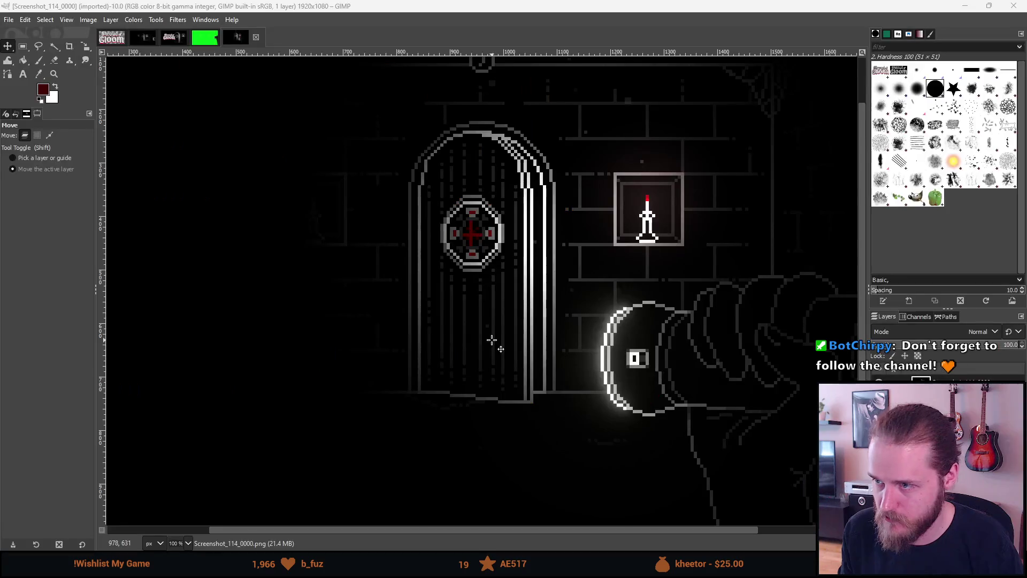
# Select and copy the whole new Screenshot_114 game capture.
pyautogui.scroll(-2, 492, 334)
pyautogui.scroll(5, 492, 334)
pyautogui.scroll(-5, 492, 334)
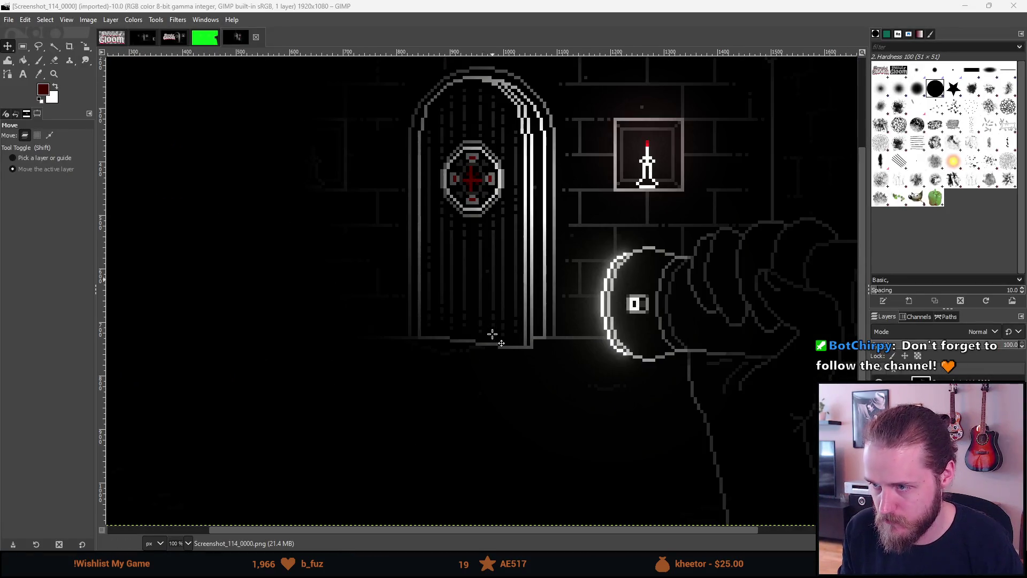
pyautogui.scroll(1, 550, 309)
pyautogui.scroll(5, 550, 309)
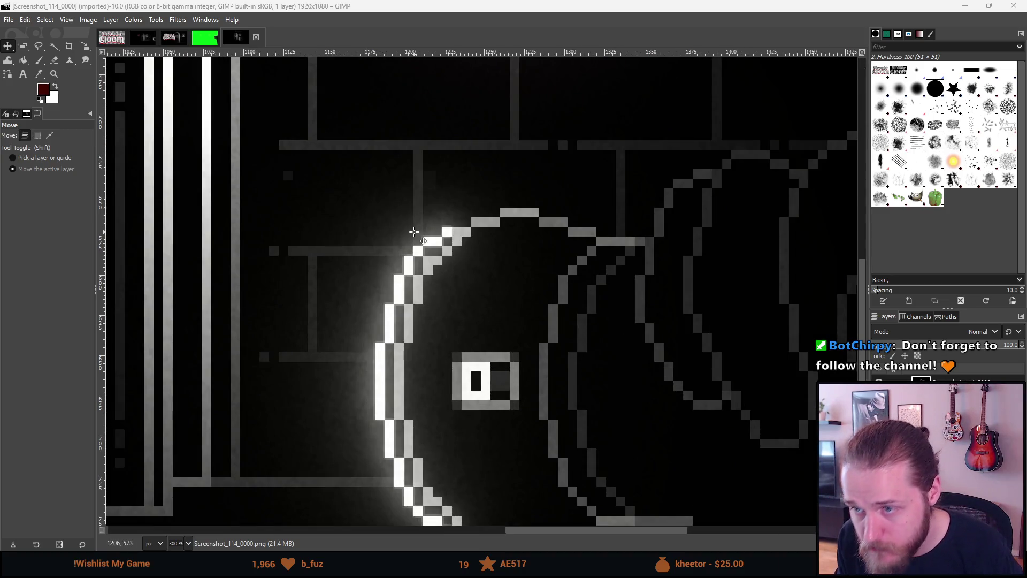
pyautogui.scroll(-5, 415, 236)
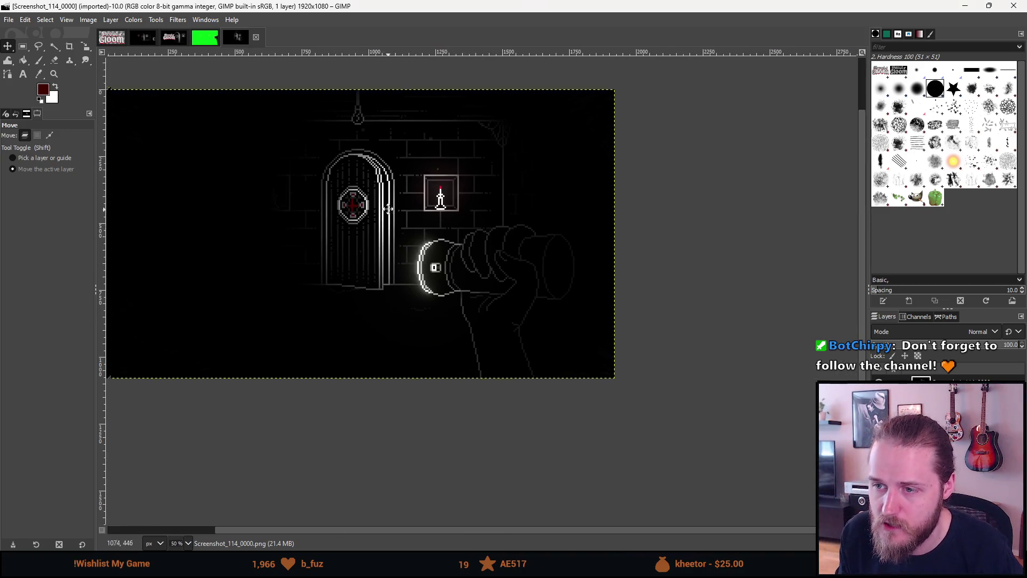
pyautogui.click(23, 46)
pyautogui.moveTo(143, 95); pyautogui.dragTo(717, 481)
pyautogui.hotkey('ctrl', 'c')
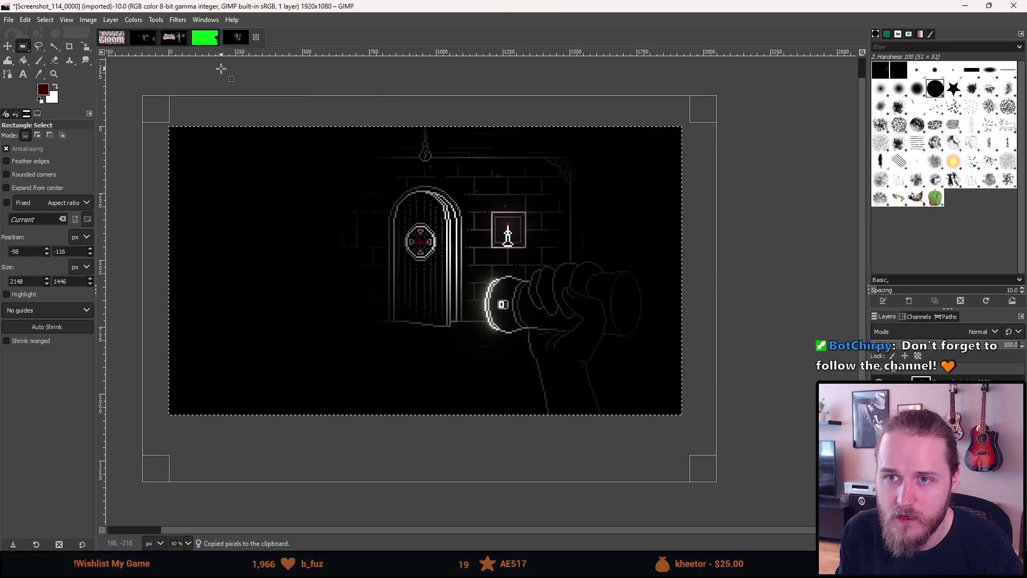
# In Screenshot_111, delete the old dark background layer and paste the capture as a new layer.
pyautogui.click(178, 40)
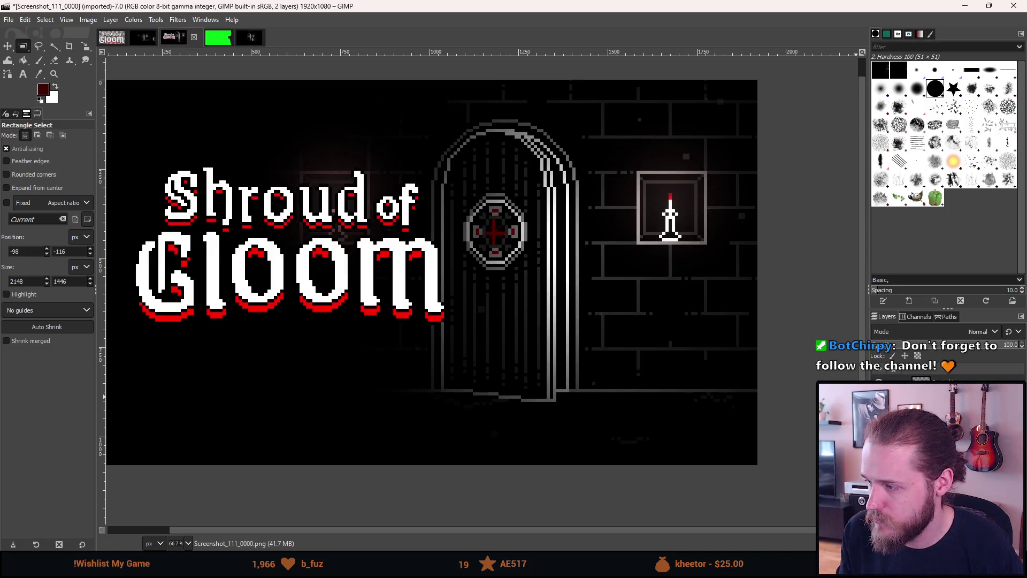
pyautogui.rightClick(906, 395)
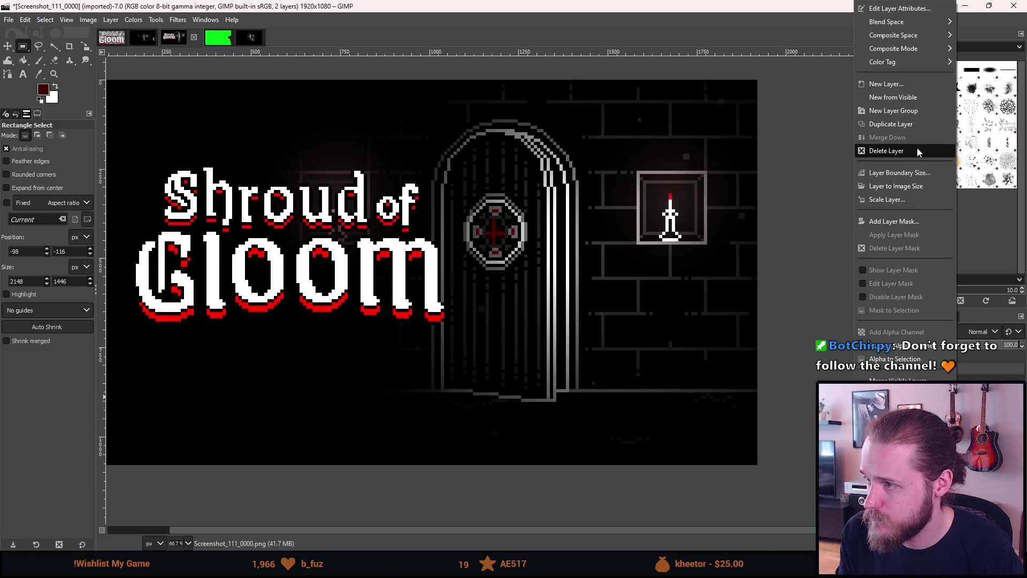
pyautogui.click(917, 147)
pyautogui.hotkey('ctrl', 'v')
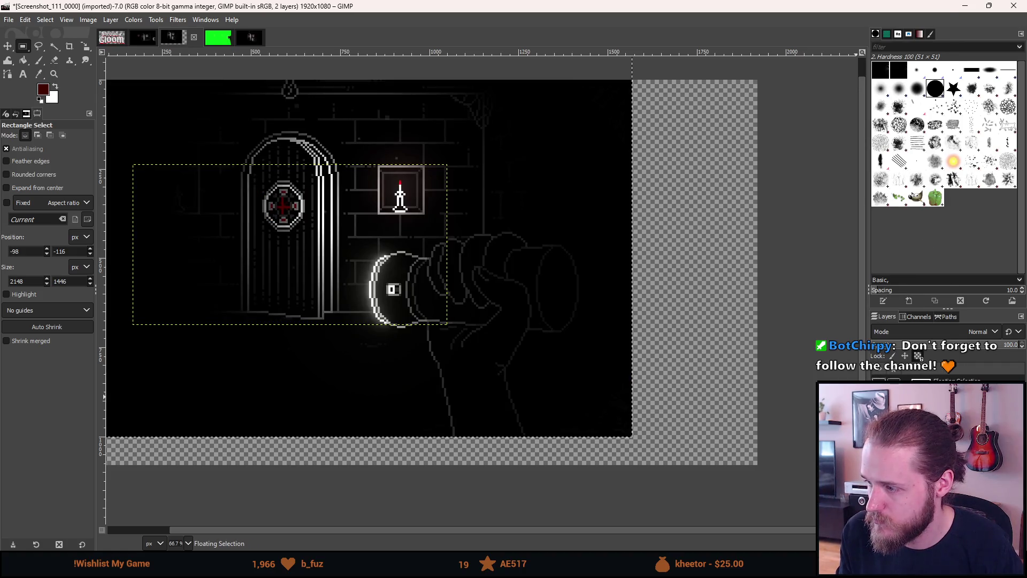
pyautogui.rightClick(952, 358)
pyautogui.click(909, 84)
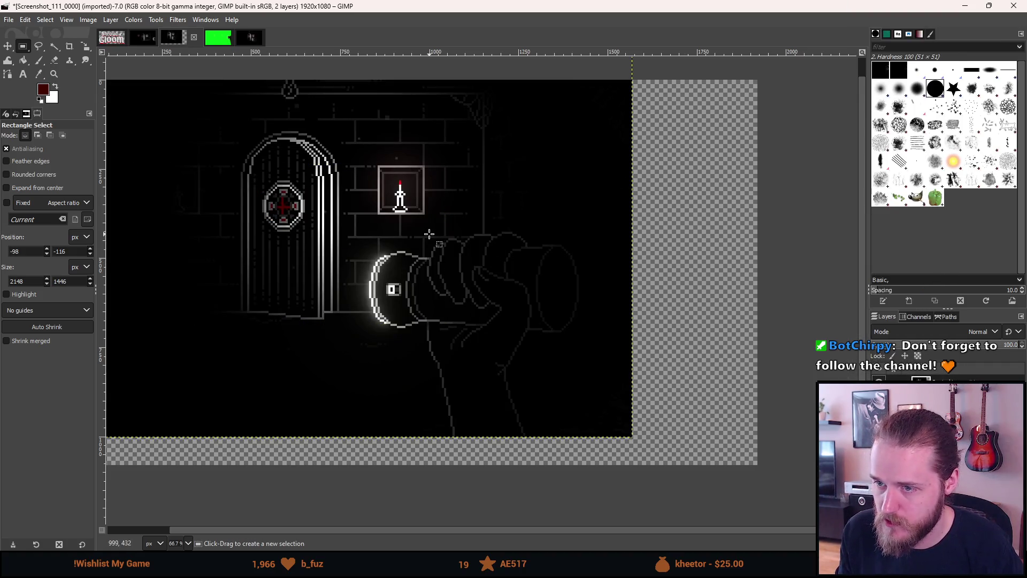
# Make the Shroud of Gloom title visible again, zoom out, and activate the screenshot layer.
pyautogui.moveTo(429, 234)
pyautogui.mouseDown()
pyautogui.moveTo(580, 298)
pyautogui.moveTo(555, 282)
pyautogui.mouseUp()
pyautogui.press('m')
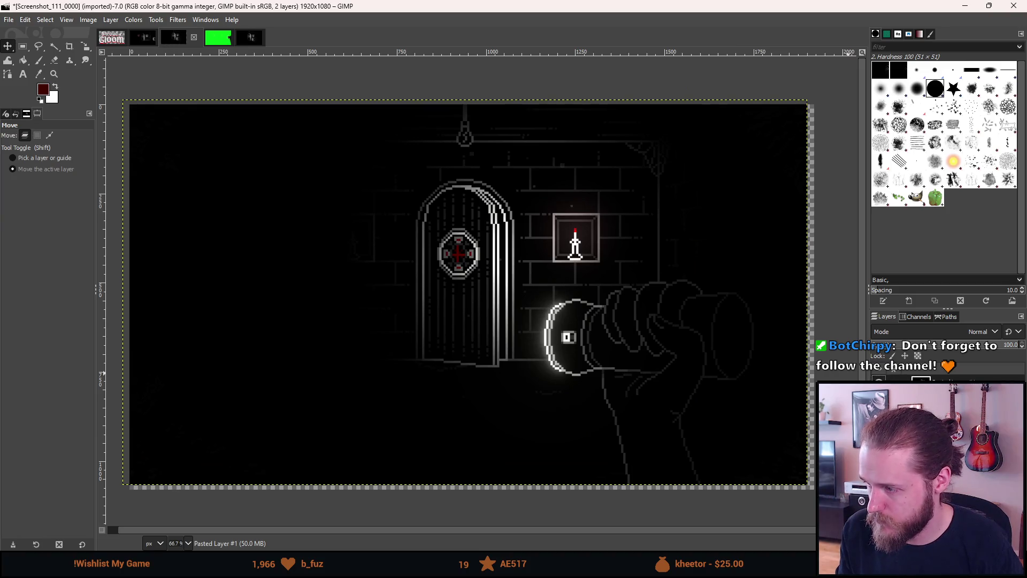
pyautogui.hotkey('ctrl', 'z')
pyautogui.press('pageup')
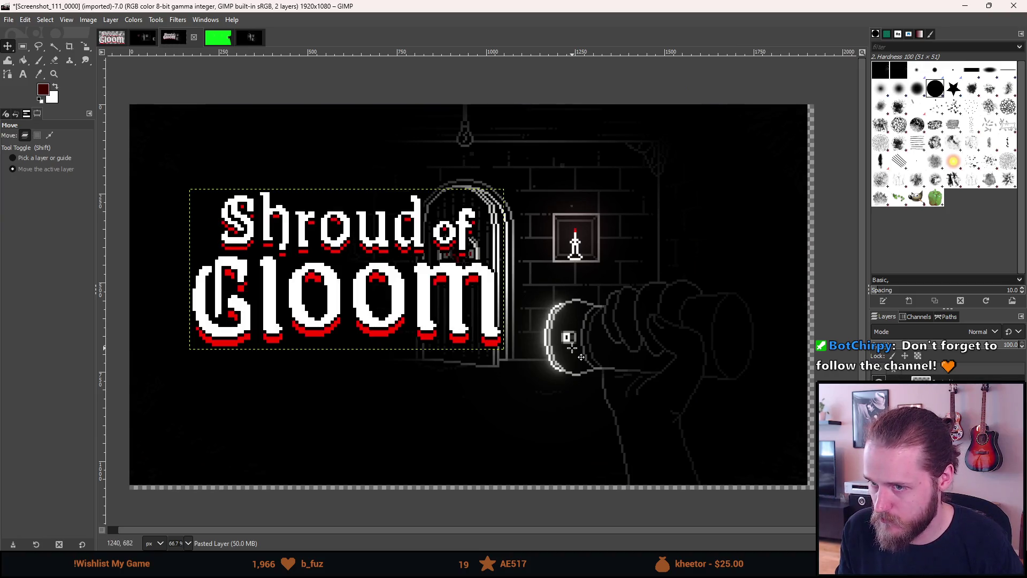
pyautogui.press('-')
pyautogui.press('-')
pyautogui.press('pagedown')
# Centre the screenshot layer horizontally and vertically on the image, checking it behind the title.
pyautogui.press('q')
pyautogui.click(585, 280)
pyautogui.click(36, 170)
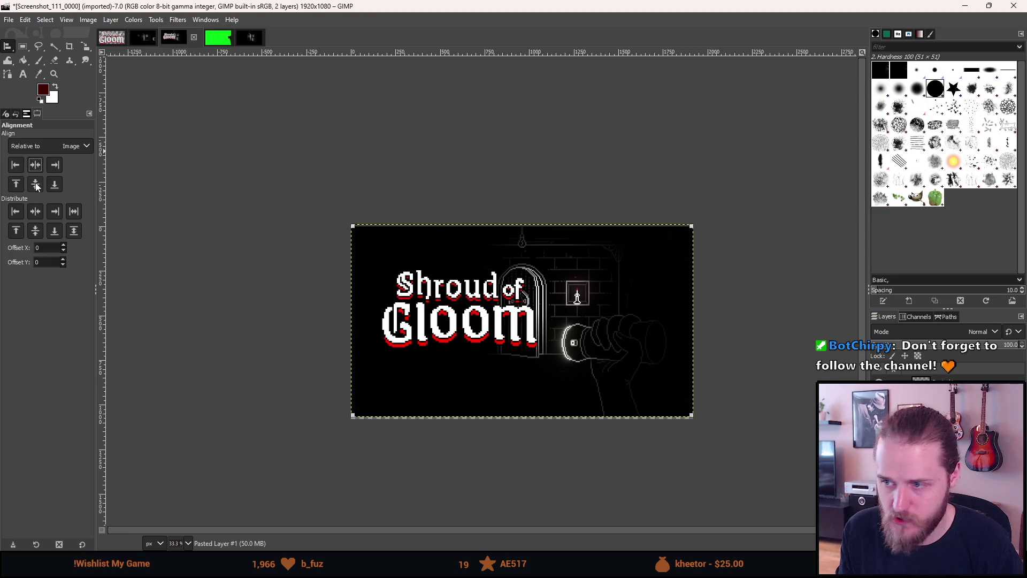
pyautogui.click(35, 185)
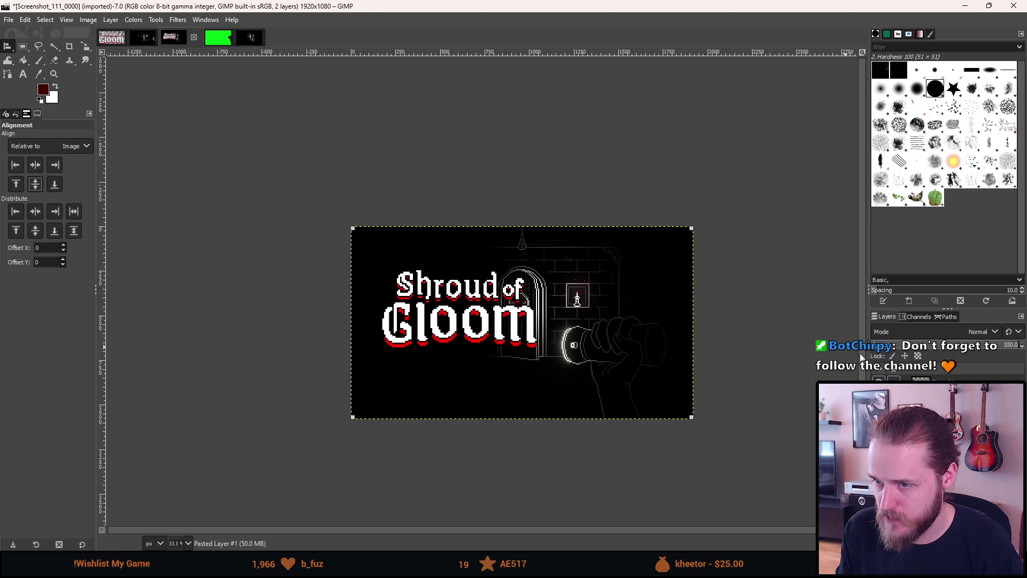
pyautogui.click(879, 379)
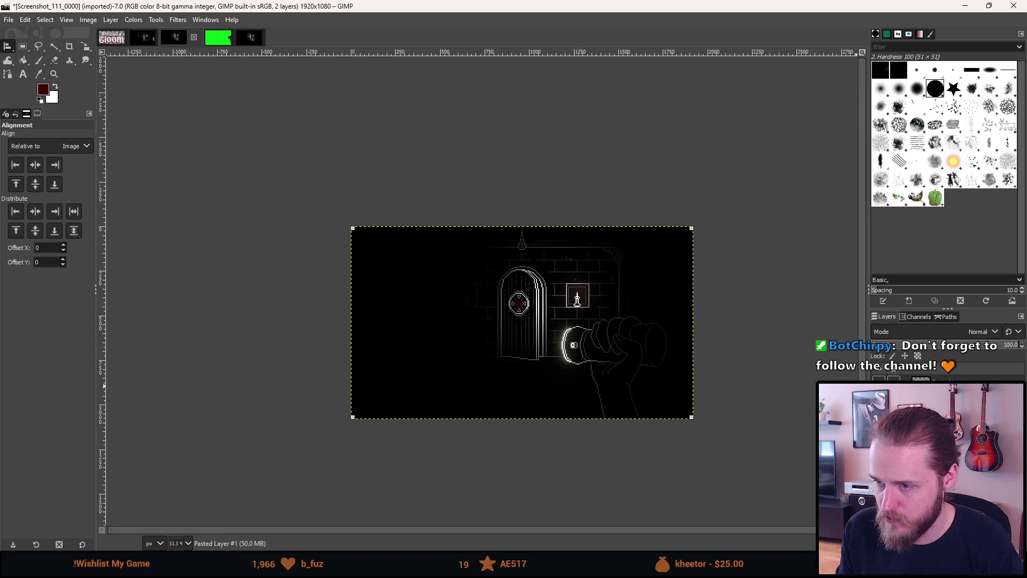
pyautogui.hotkey('ctrl', 'z')
pyautogui.scroll(2, 578, 314)
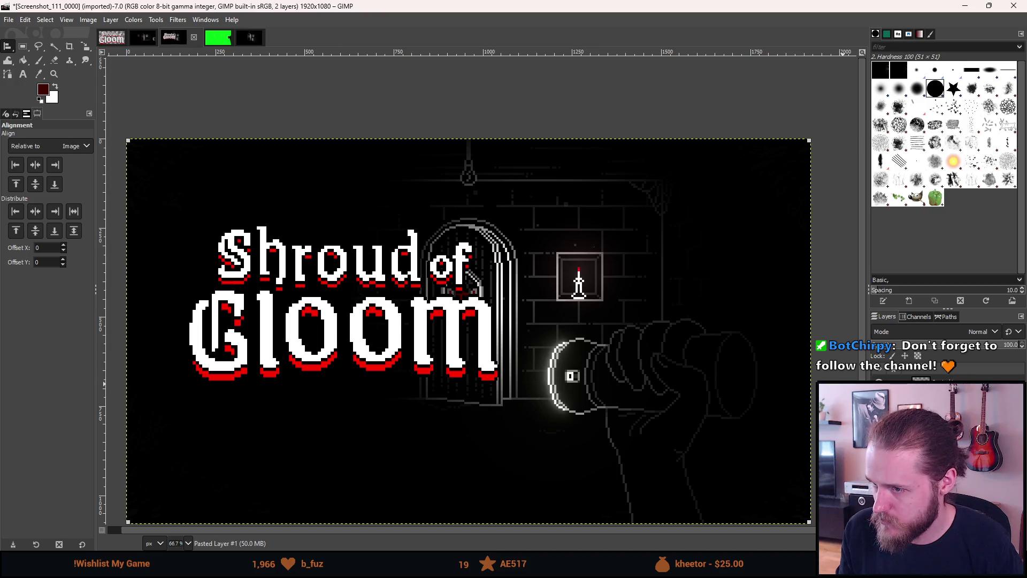
pyautogui.hotkey('ctrl', 's')
pyautogui.press('Escape')
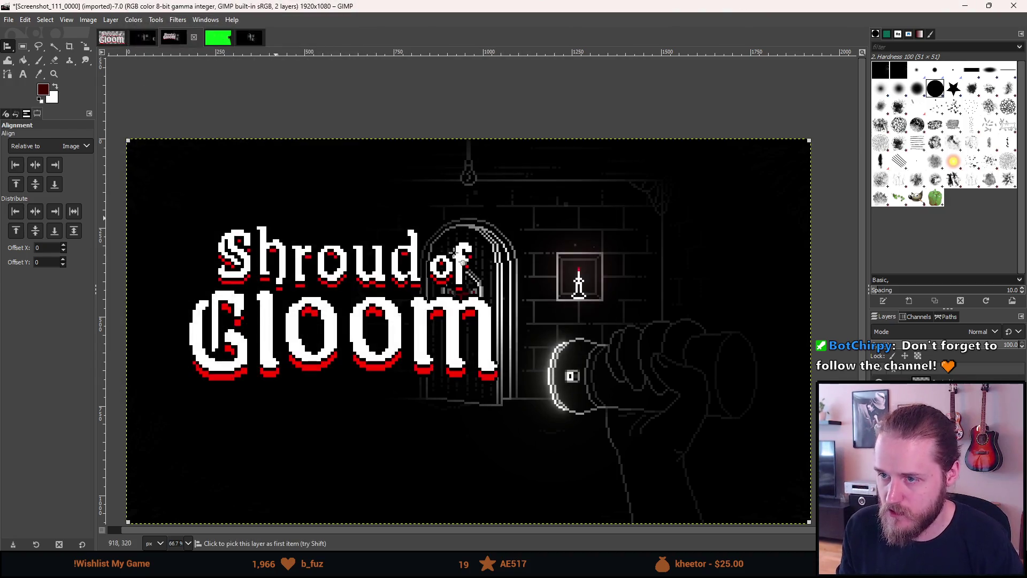
# Scale the screenshot layer to 150 percent and move it left and up behind the title.
pyautogui.hotkey('shift', 's')
pyautogui.click(851, 140)
pyautogui.click(809, 101)
pyautogui.click(813, 123)
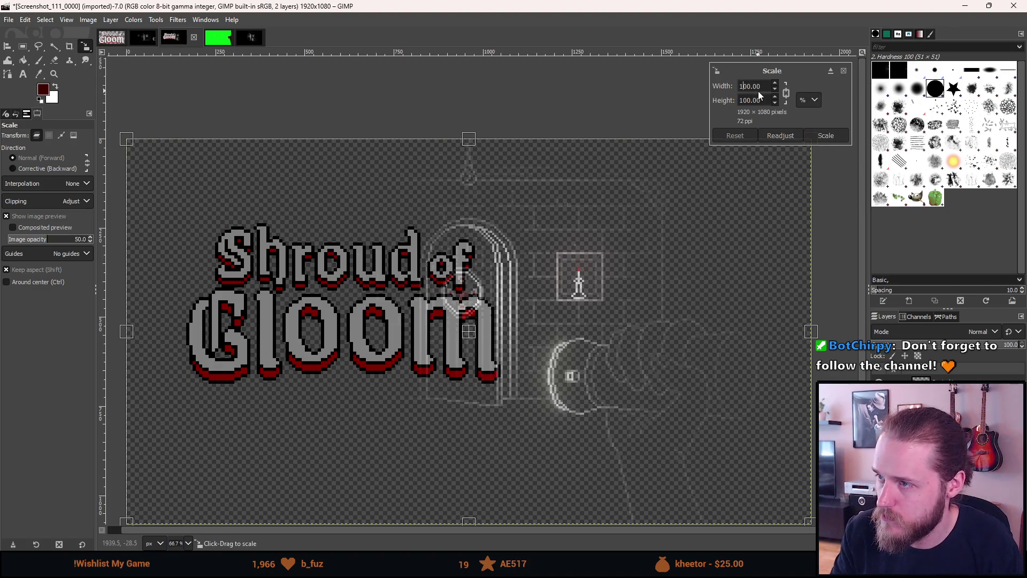
pyautogui.press('Tab')
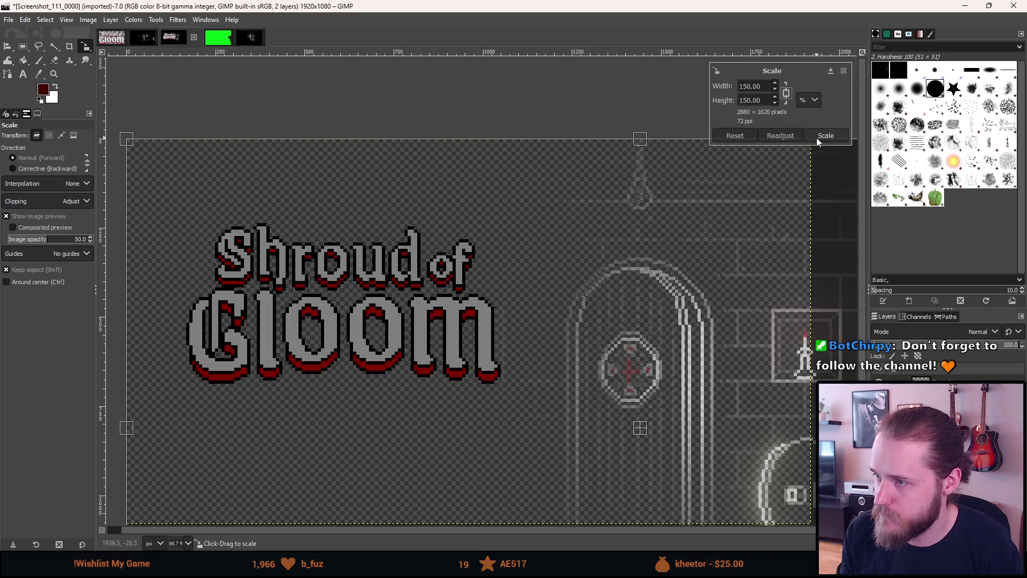
pyautogui.click(817, 137)
pyautogui.press('-')
pyautogui.press('m')
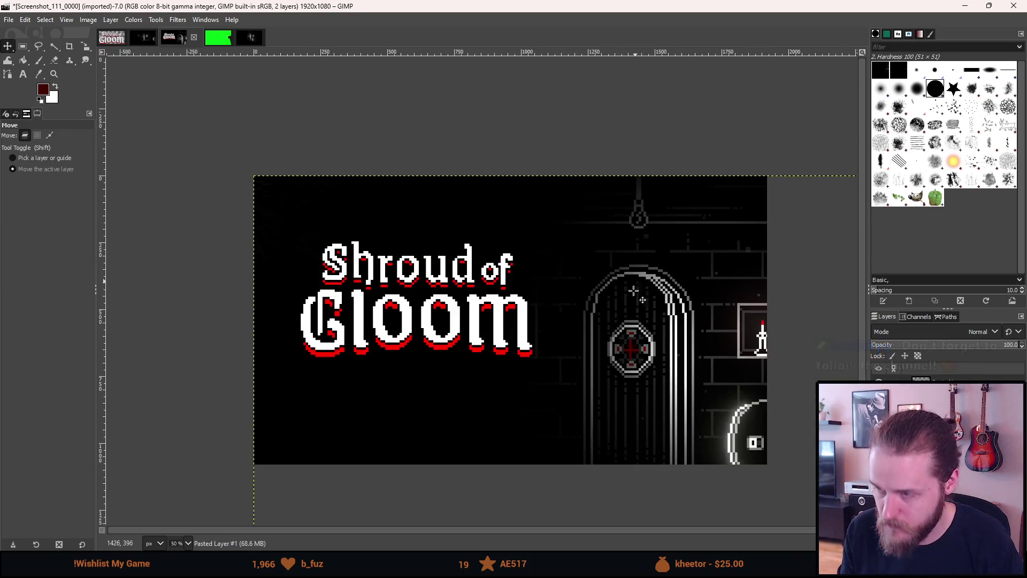
pyautogui.moveTo(663, 386)
pyautogui.mouseDown()
pyautogui.moveTo(604, 346)
pyautogui.moveTo(600, 321)
pyautogui.mouseUp()
# Nudge the enlarged screenshot into place, shifting it 6 pixels left after checking its edges.
pyautogui.scroll(-1, 597, 322)
pyautogui.keyDown('ctrl'); pyautogui.scroll(1, 595, 324); pyautogui.keyUp('ctrl')
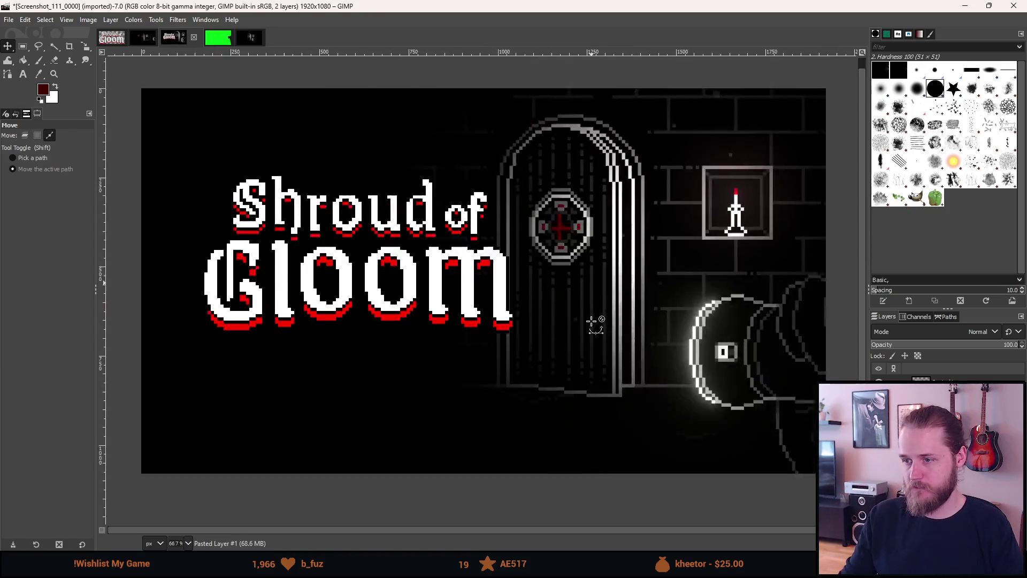
pyautogui.keyDown('ctrl'); pyautogui.scroll(-4, 592, 322); pyautogui.keyUp('ctrl')
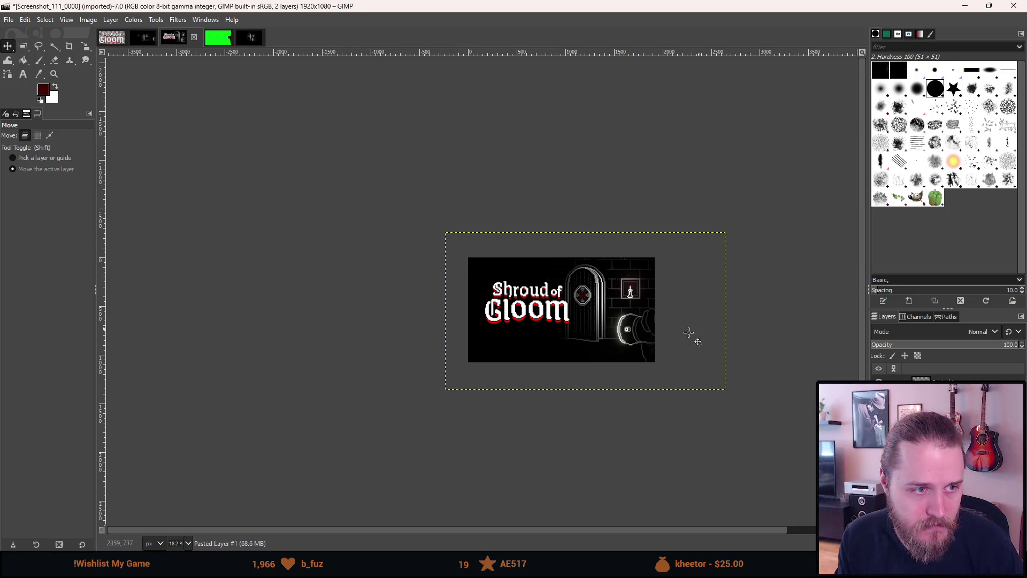
pyautogui.keyDown('ctrl'); pyautogui.scroll(3, 568, 338); pyautogui.keyUp('ctrl')
pyautogui.moveTo(618, 283); pyautogui.dragTo(625, 286)
pyautogui.keyDown('ctrl'); pyautogui.scroll(2, 791, 279); pyautogui.keyUp('ctrl')
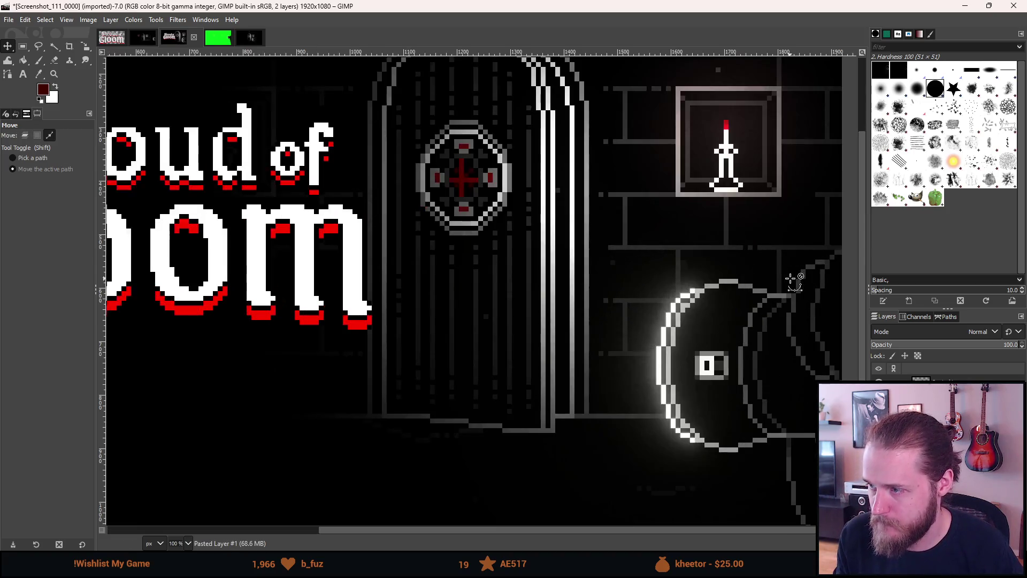
pyautogui.moveTo(791, 278)
pyautogui.mouseDown()
pyautogui.moveTo(734, 276)
pyautogui.moveTo(710, 305)
pyautogui.mouseUp()
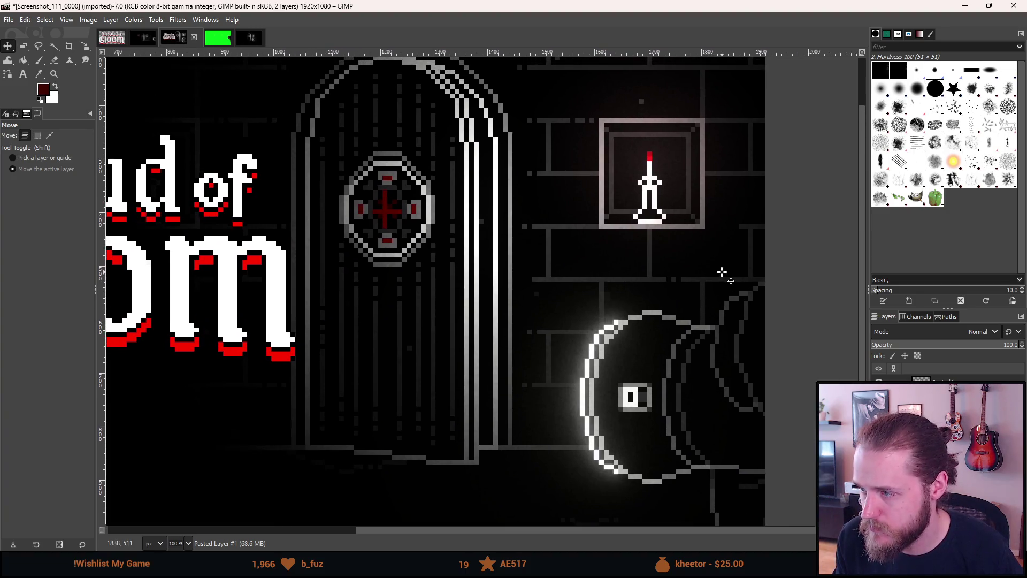
pyautogui.moveTo(715, 161)
pyautogui.mouseDown()
pyautogui.moveTo(704, 300)
pyautogui.moveTo(694, 33)
pyautogui.mouseUp()
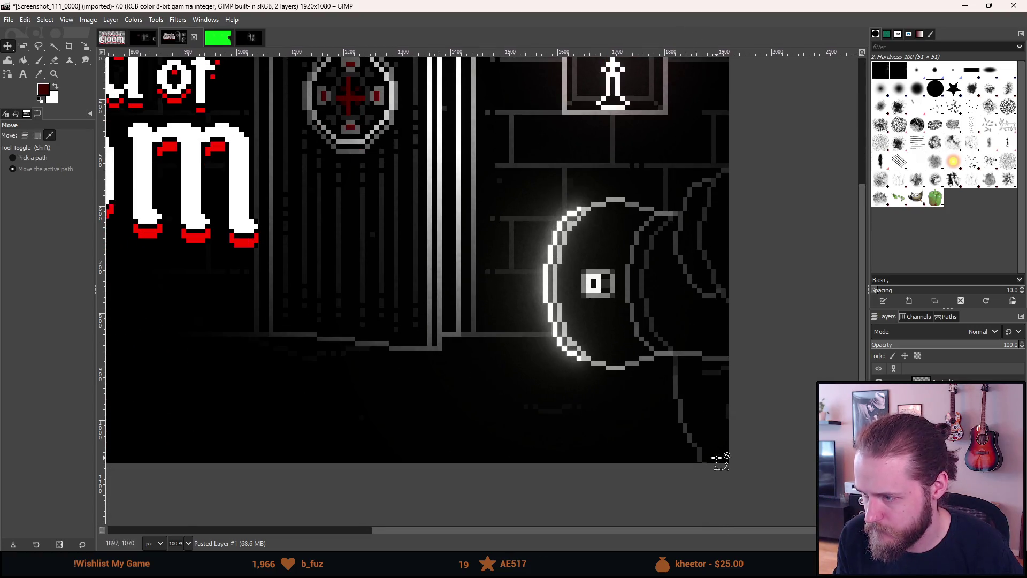
pyautogui.scroll(3, 718, 459)
pyautogui.moveTo(715, 376); pyautogui.dragTo(708, 379)
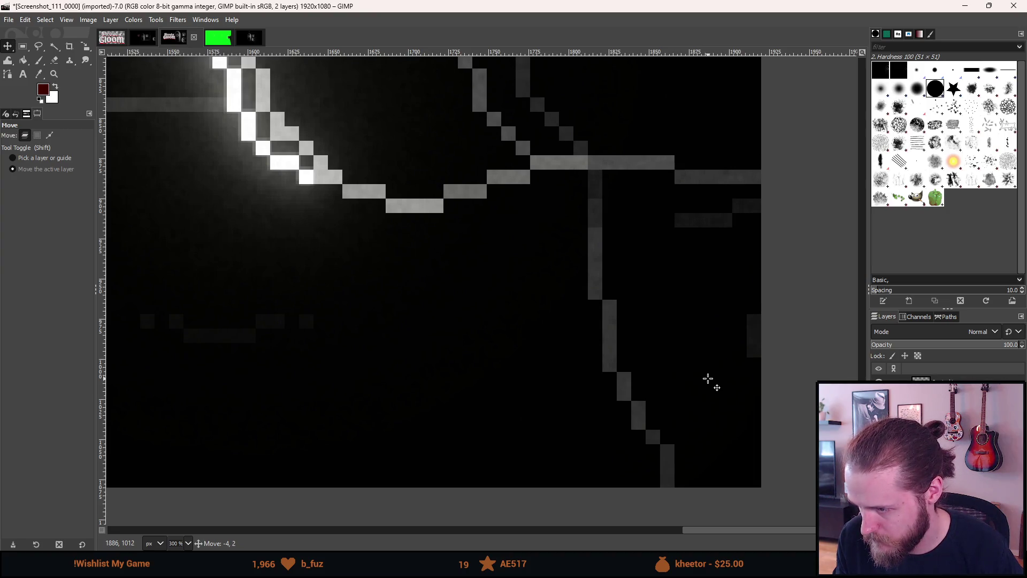
# Recenter the view on the whole image and make the title layer active.
pyautogui.scroll(-6, 709, 378)
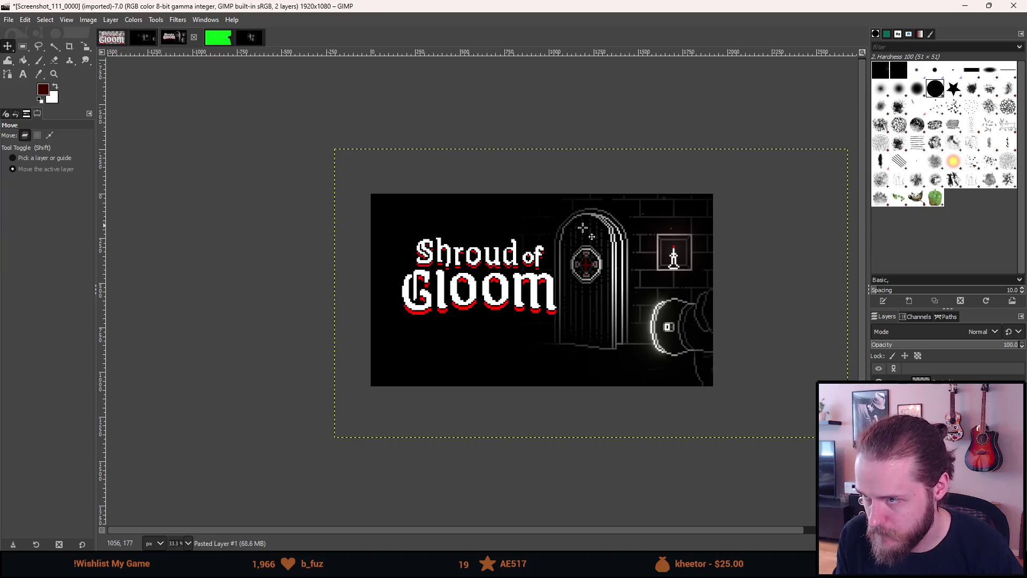
pyautogui.scroll(3, 688, 191)
pyautogui.scroll(-2, 688, 191)
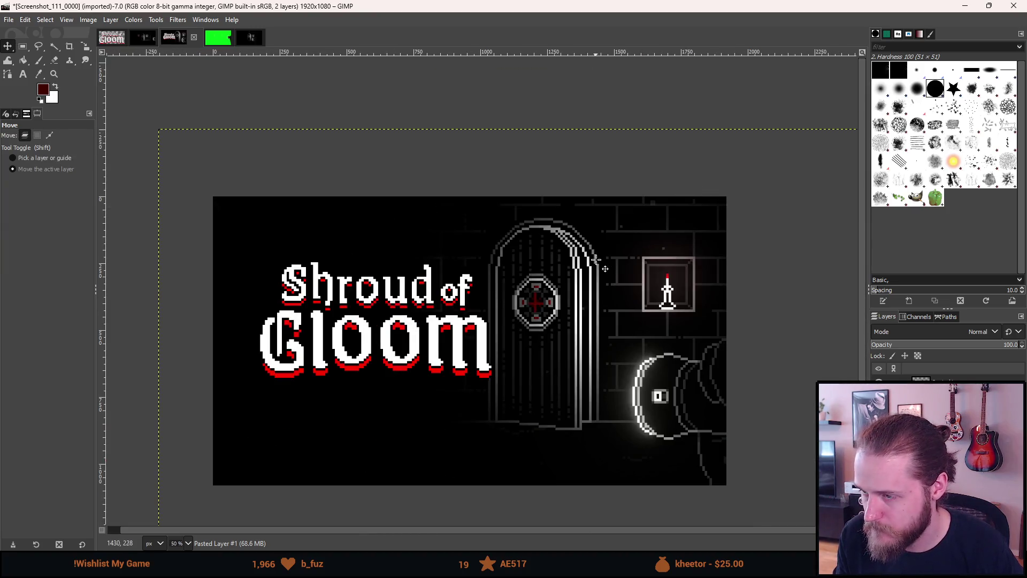
pyautogui.moveTo(547, 356); pyautogui.dragTo(559, 352)
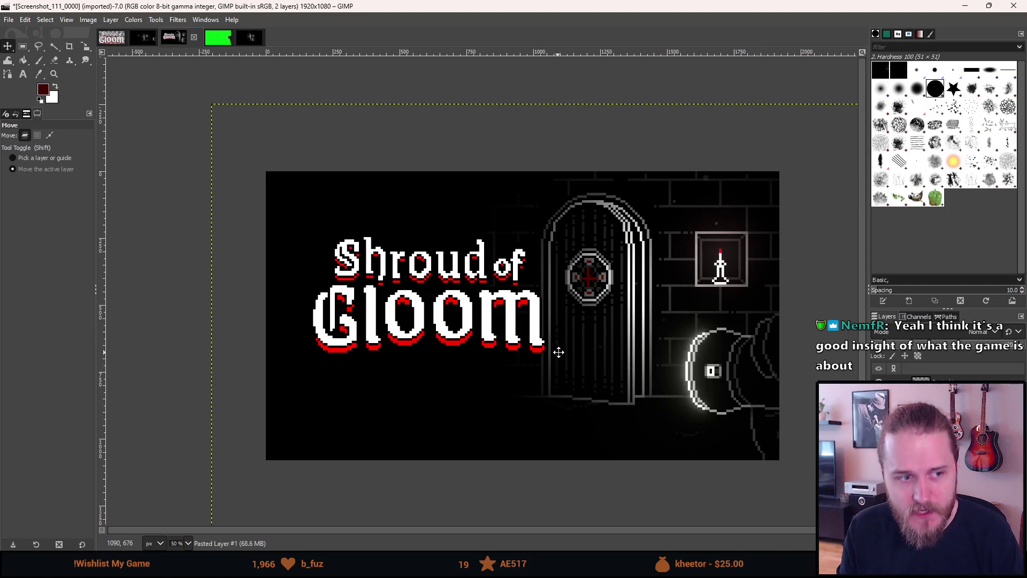
pyautogui.moveTo(558, 352); pyautogui.dragTo(548, 348)
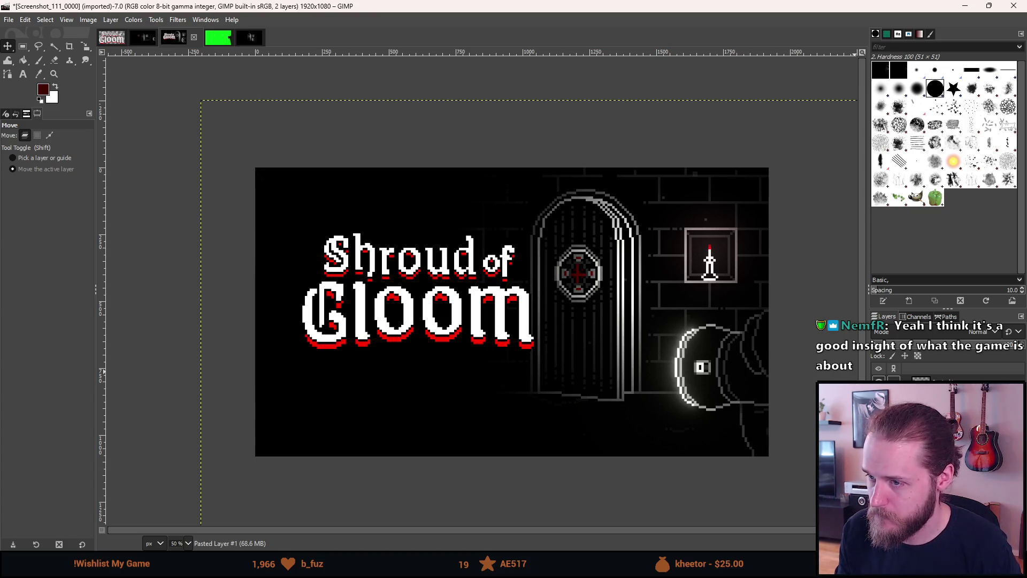
pyautogui.click(942, 387)
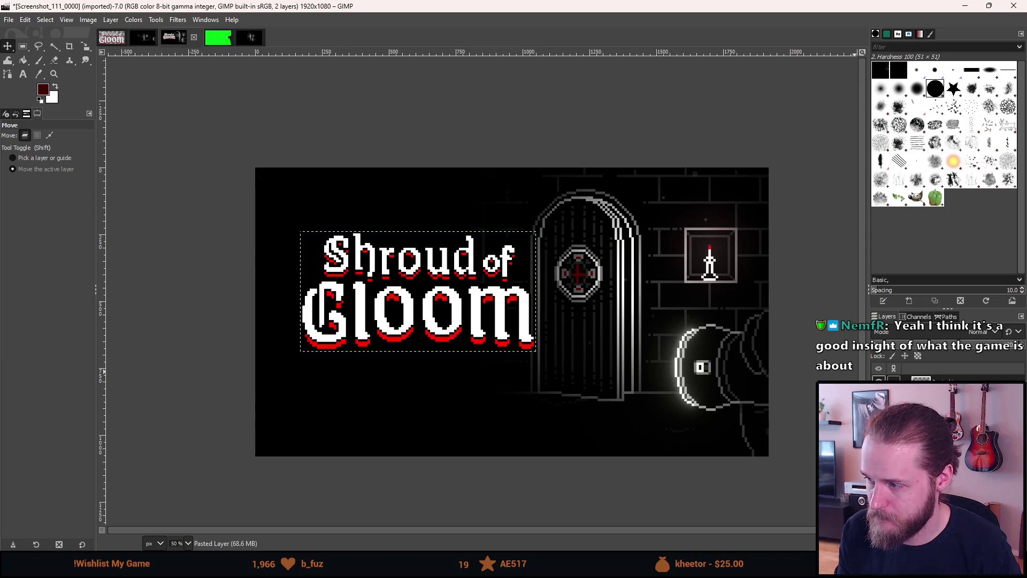
pyautogui.keyDown('ctrl'); pyautogui.scroll(1, 426, 264); pyautogui.keyUp('ctrl')
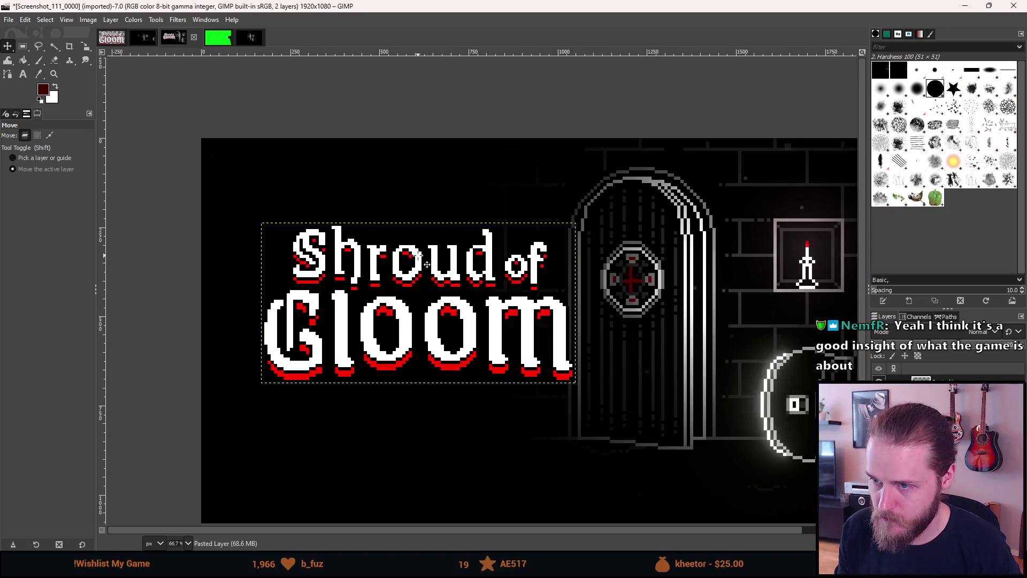
# Move the title up and left, then select the dark left portion of the image.
pyautogui.keyDown('ctrl'); pyautogui.scroll(2, 426, 264); pyautogui.keyUp('ctrl')
pyautogui.moveTo(597, 290); pyautogui.dragTo(543, 214)
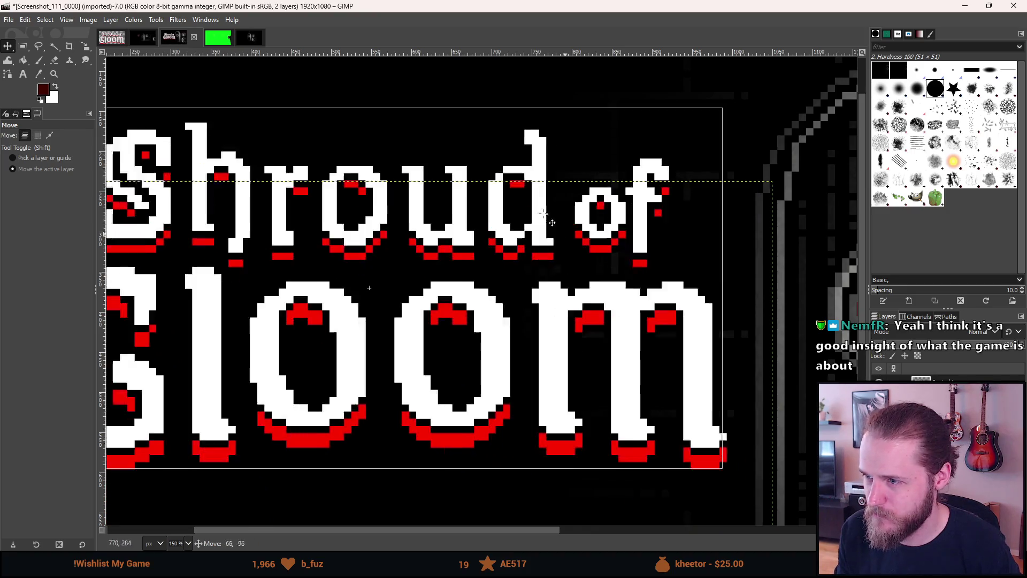
pyautogui.keyDown('ctrl'); pyautogui.scroll(2, 514, 188); pyautogui.keyUp('ctrl')
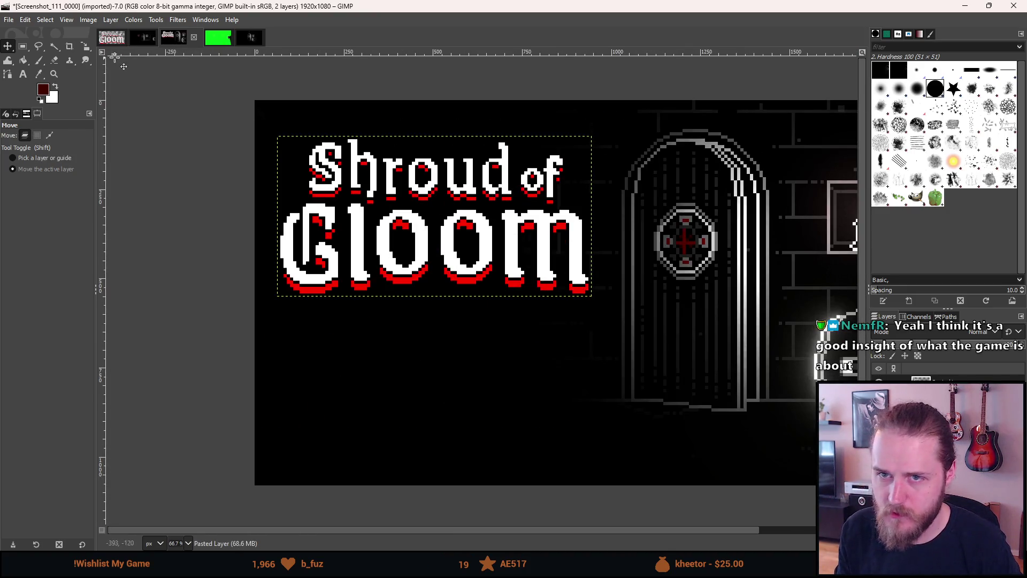
pyautogui.click(23, 46)
pyautogui.moveTo(239, 91)
pyautogui.mouseDown()
pyautogui.moveTo(661, 495)
pyautogui.moveTo(626, 501)
pyautogui.mouseUp()
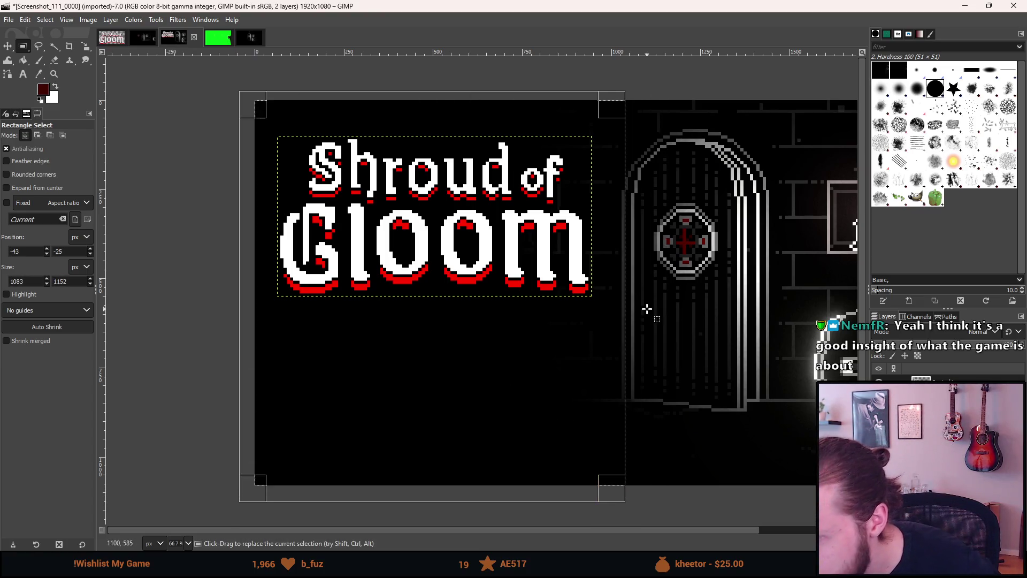
pyautogui.scroll(4, 616, 273)
pyautogui.moveTo(650, 268)
pyautogui.mouseDown()
pyautogui.moveTo(626, 264)
pyautogui.moveTo(635, 265)
pyautogui.mouseUp()
pyautogui.scroll(-5, 635, 262)
# Centre the title horizontally relative to the selection, then clear the selection.
pyautogui.press('q')
pyautogui.click(561, 229)
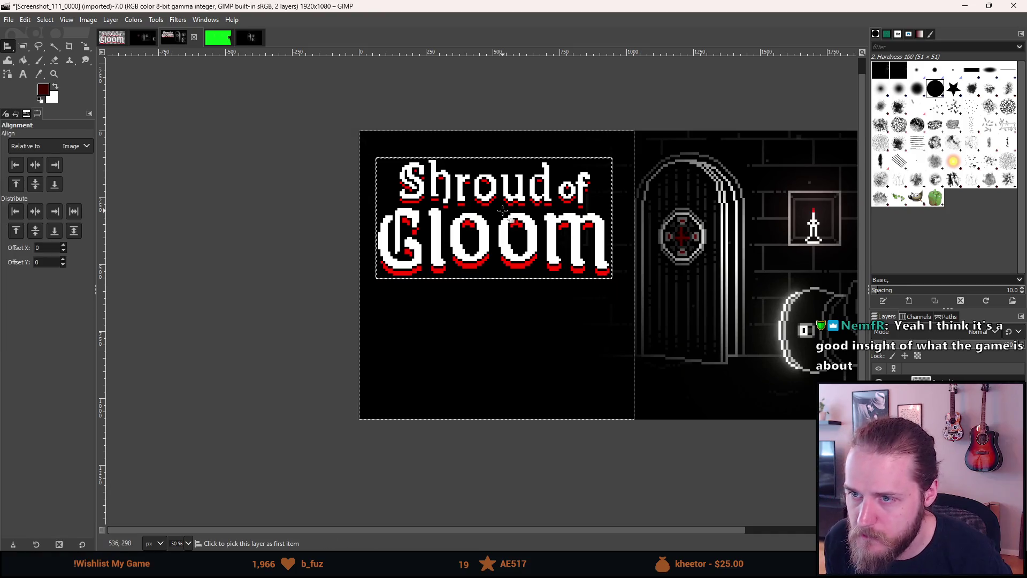
pyautogui.click(36, 164)
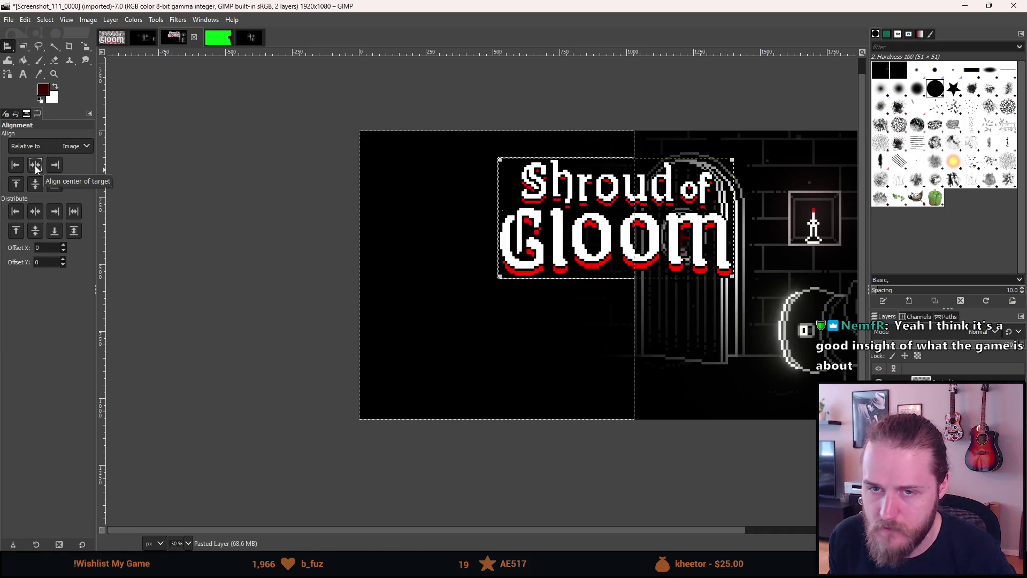
pyautogui.click(48, 146)
pyautogui.click(39, 189)
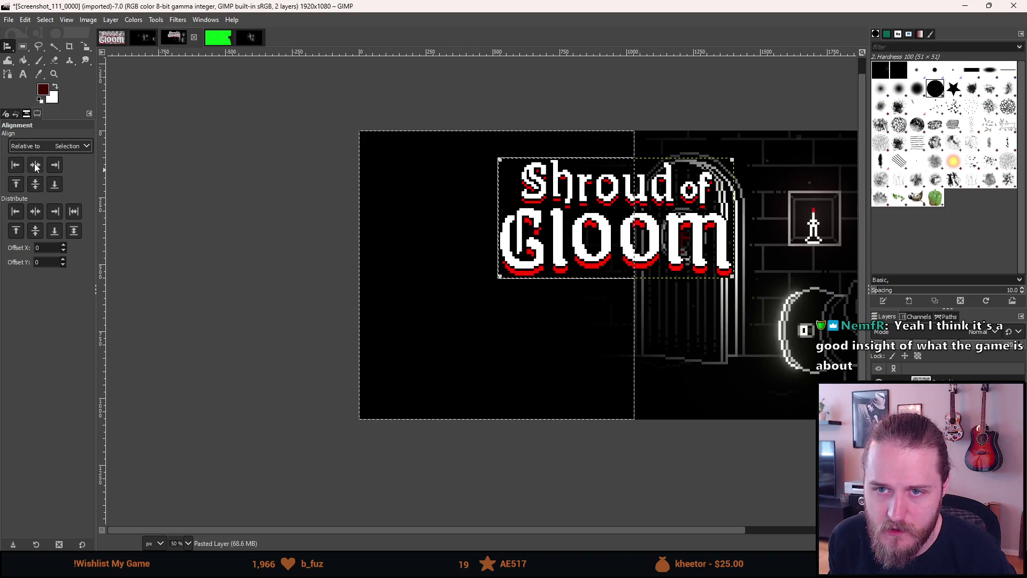
pyautogui.click(36, 168)
pyautogui.click(24, 48)
pyautogui.click(205, 170)
pyautogui.scroll(6, 599, 158)
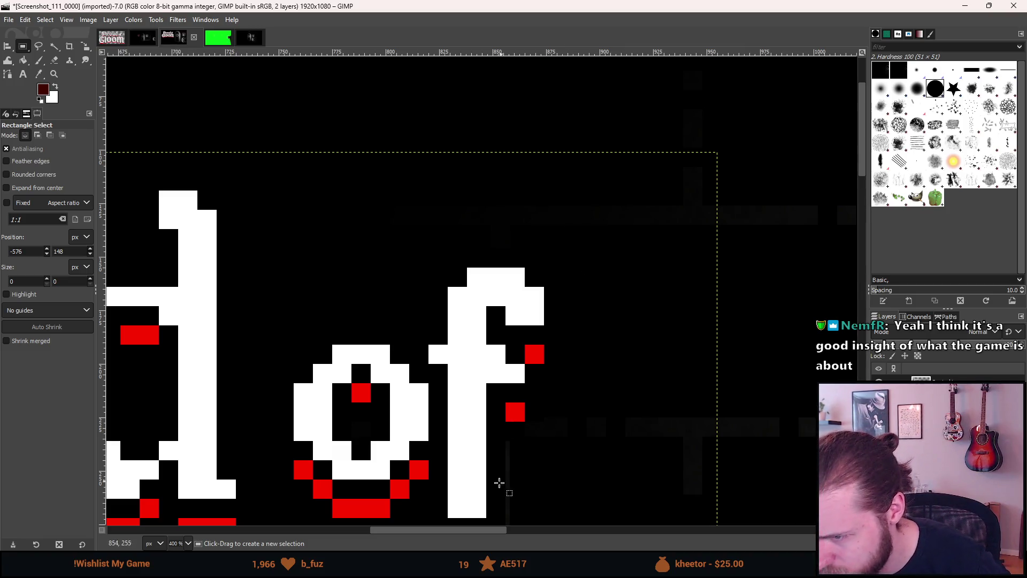
# Nudge the title layer 2 pixels right and 1 pixel down.
pyautogui.moveTo(500, 482); pyautogui.dragTo(532, 321)
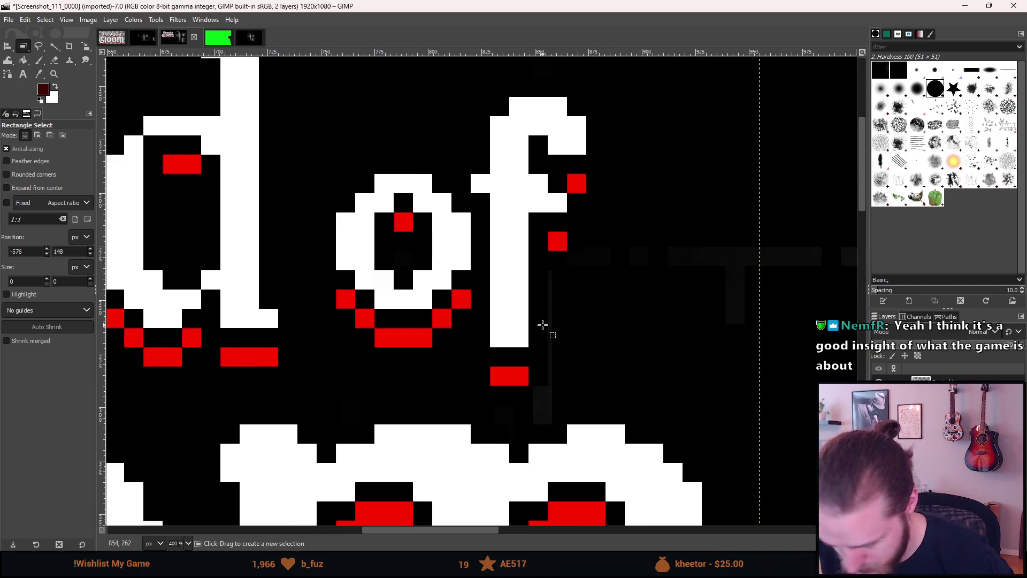
pyautogui.press('m')
pyautogui.click(542, 325)
pyautogui.moveTo(542, 325); pyautogui.dragTo(546, 327)
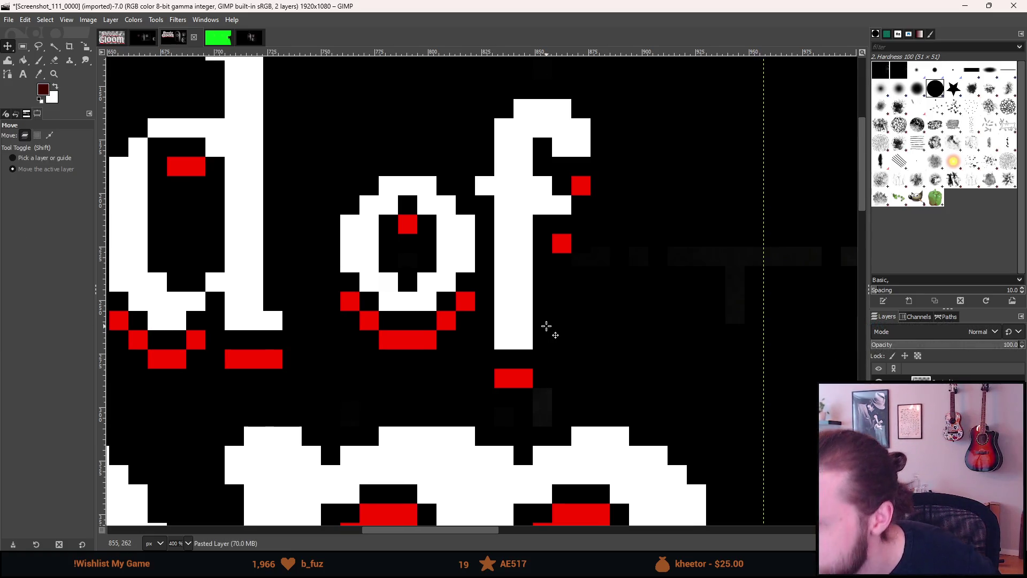
pyautogui.scroll(-10, 551, 334)
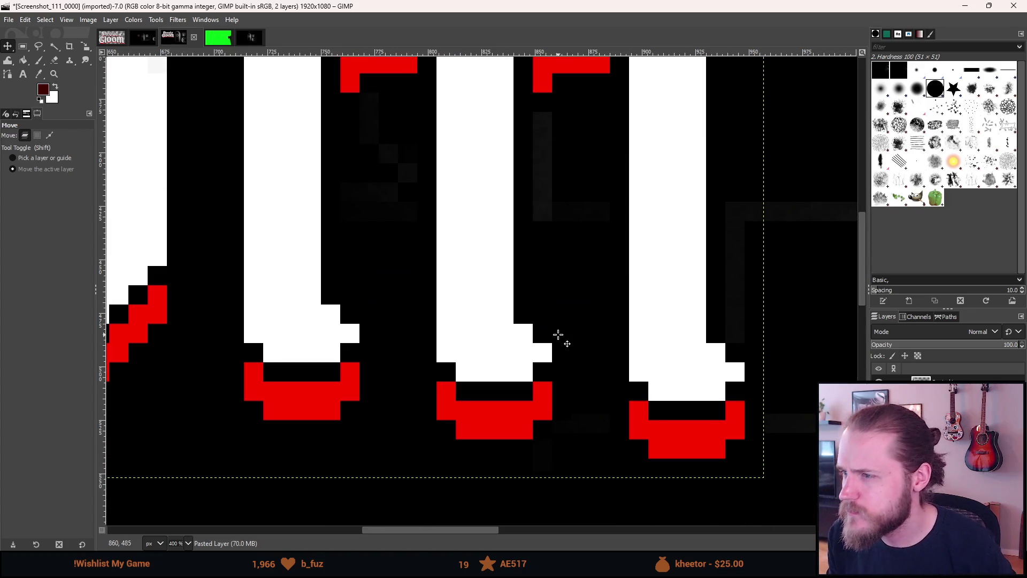
pyautogui.scroll(2, 725, 450)
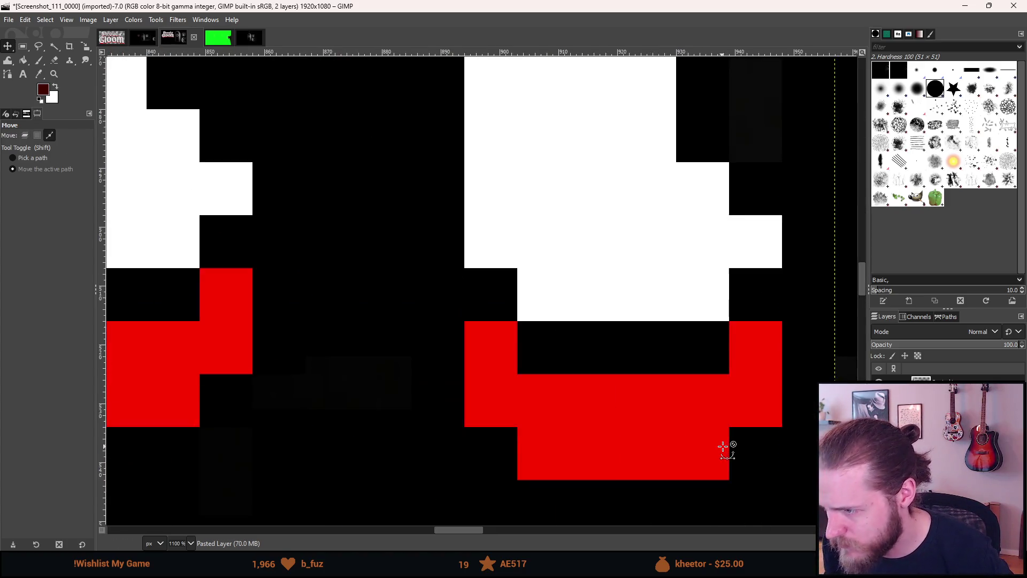
pyautogui.scroll(-4, 724, 446)
pyautogui.scroll(-4, 724, 446)
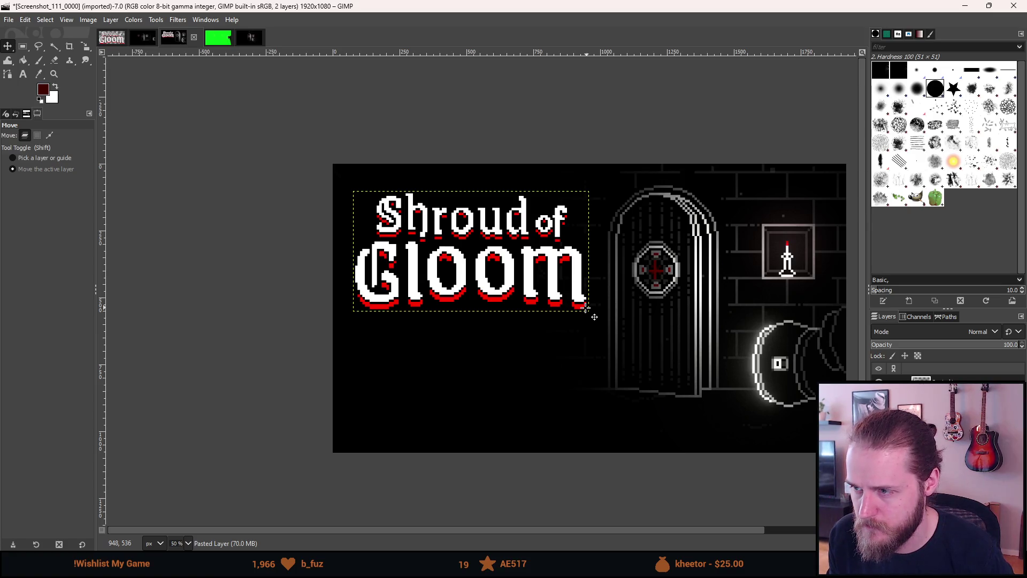
pyautogui.scroll(6, 586, 306)
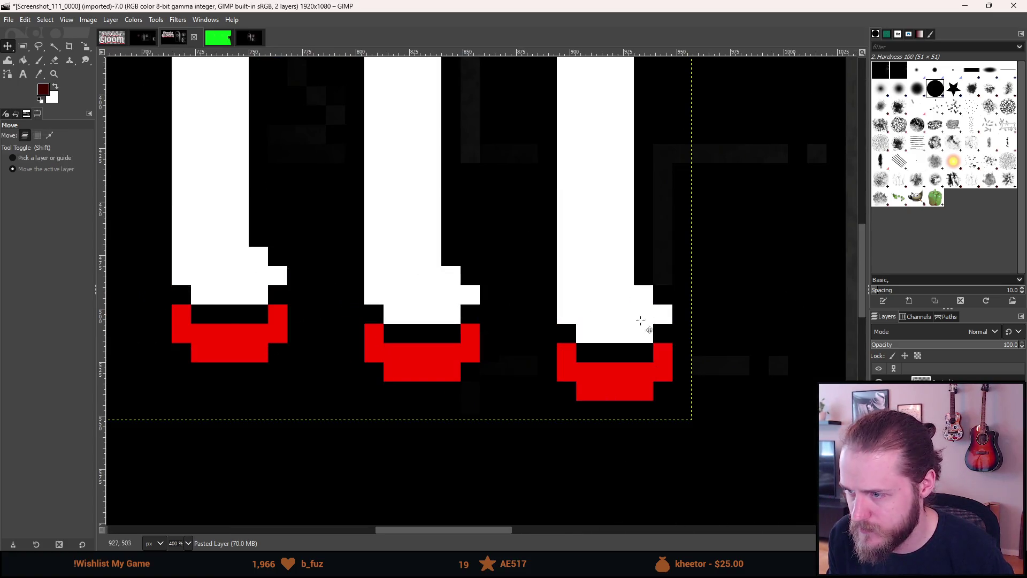
pyautogui.scroll(2, 724, 362)
# Shift the title 5 pixels down and recenter the view on the whole image.
pyautogui.click(642, 356)
pyautogui.moveTo(642, 358); pyautogui.dragTo(642, 380)
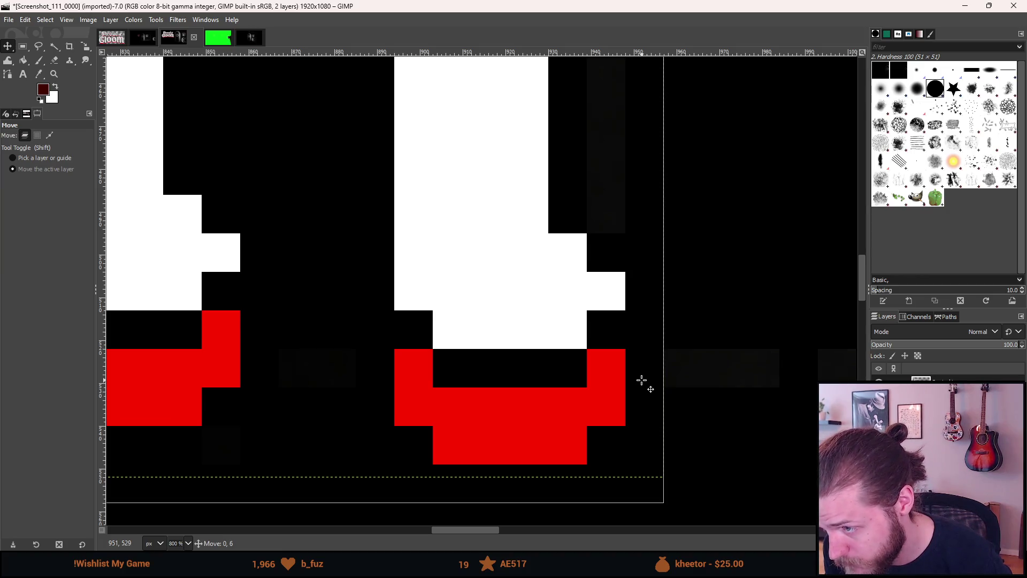
pyautogui.keyDown('ctrl'); pyautogui.scroll(-6, 645, 388); pyautogui.keyUp('ctrl')
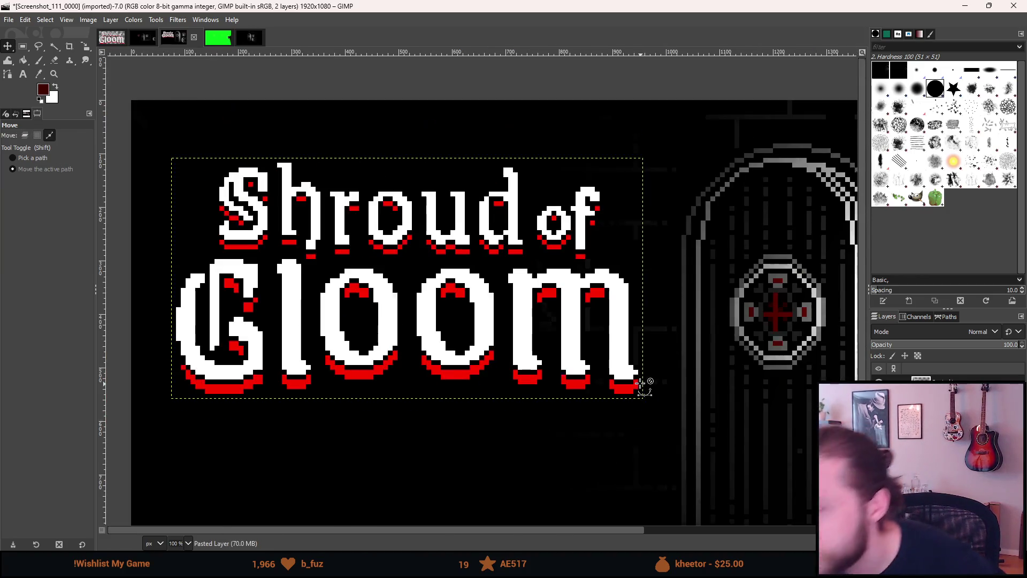
pyautogui.keyDown('ctrl'); pyautogui.scroll(-2, 649, 386); pyautogui.keyUp('ctrl')
pyautogui.middleClick(422, 314)
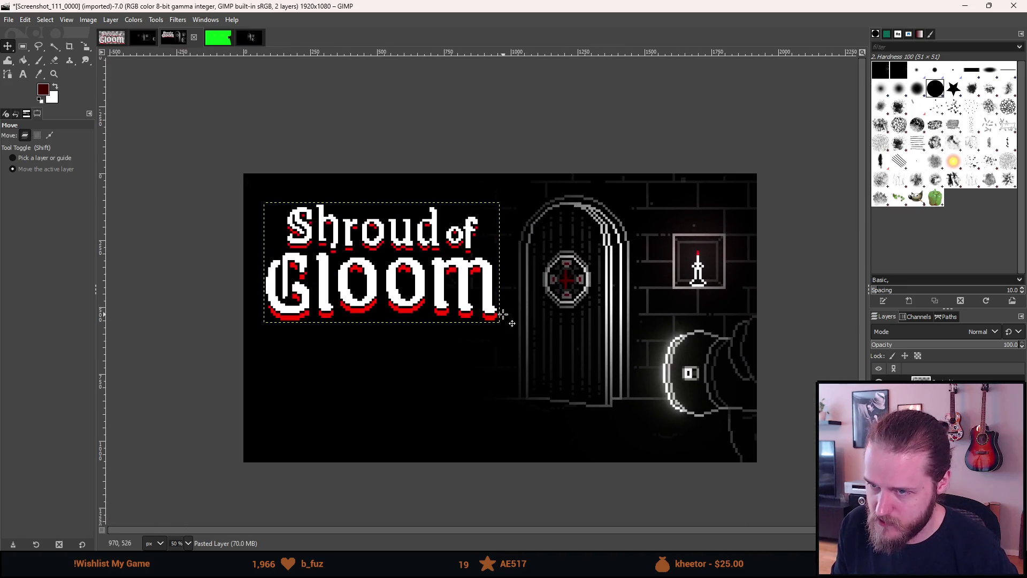
pyautogui.click(22, 46)
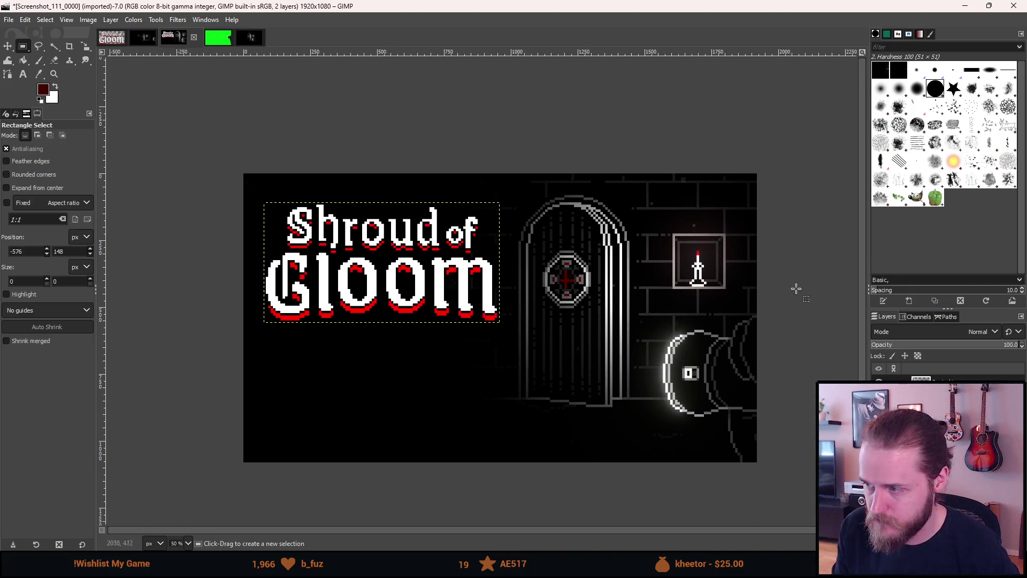
# Deselect the title on the canvas and pan the view to frame the whole artwork.
pyautogui.click(661, 393)
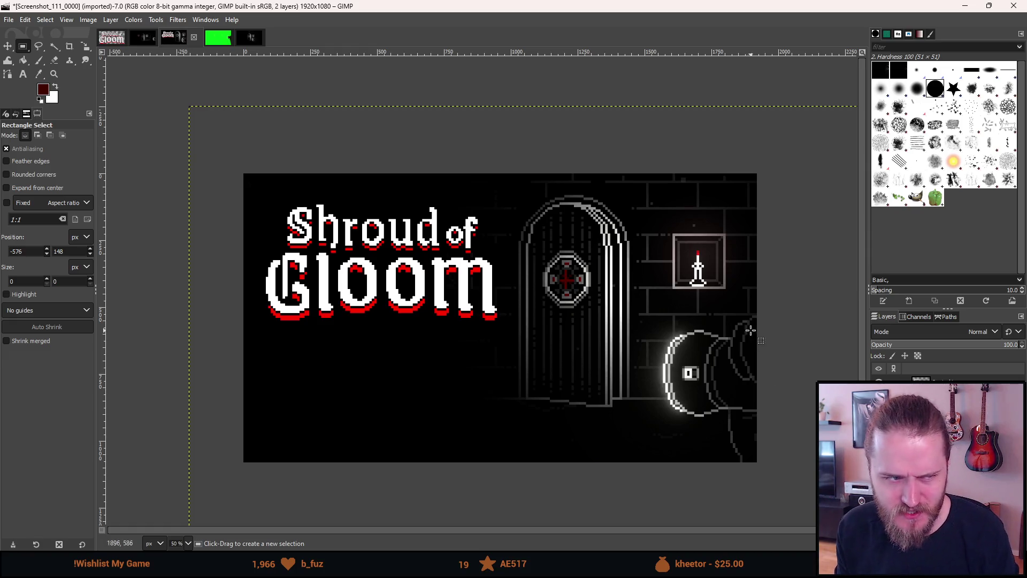
pyautogui.moveTo(589, 328)
pyautogui.mouseDown()
pyautogui.moveTo(524, 282)
pyautogui.moveTo(545, 278)
pyautogui.mouseUp()
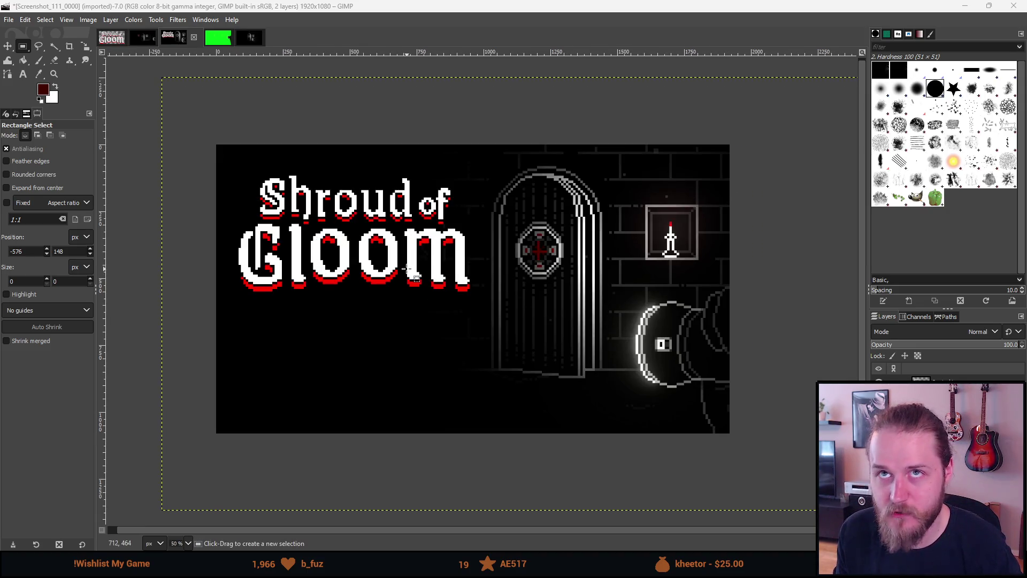
pyautogui.scroll(1, 407, 268)
pyautogui.moveTo(417, 292); pyautogui.dragTo(438, 298)
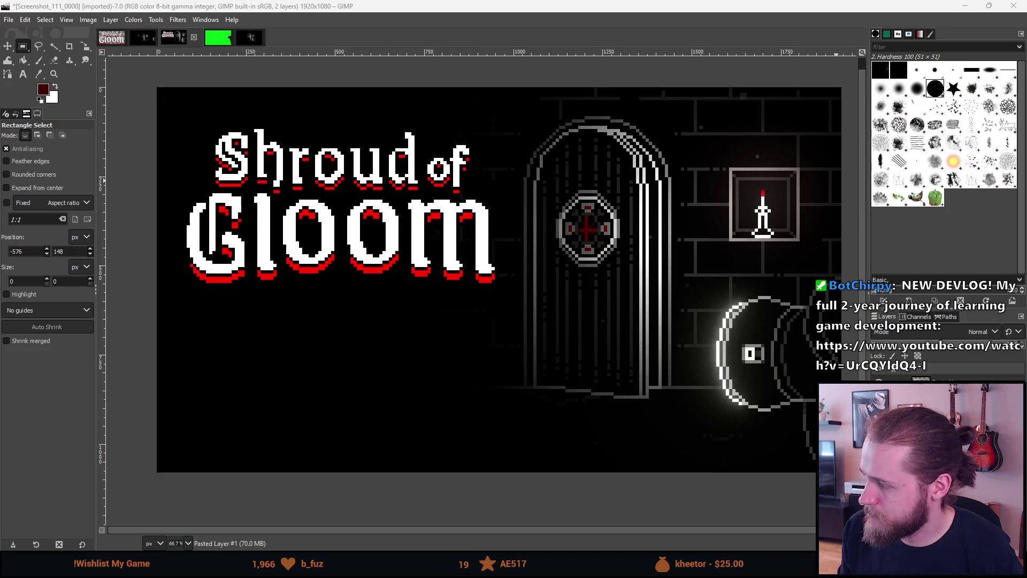
pyautogui.moveTo(360, 312); pyautogui.dragTo(396, 306)
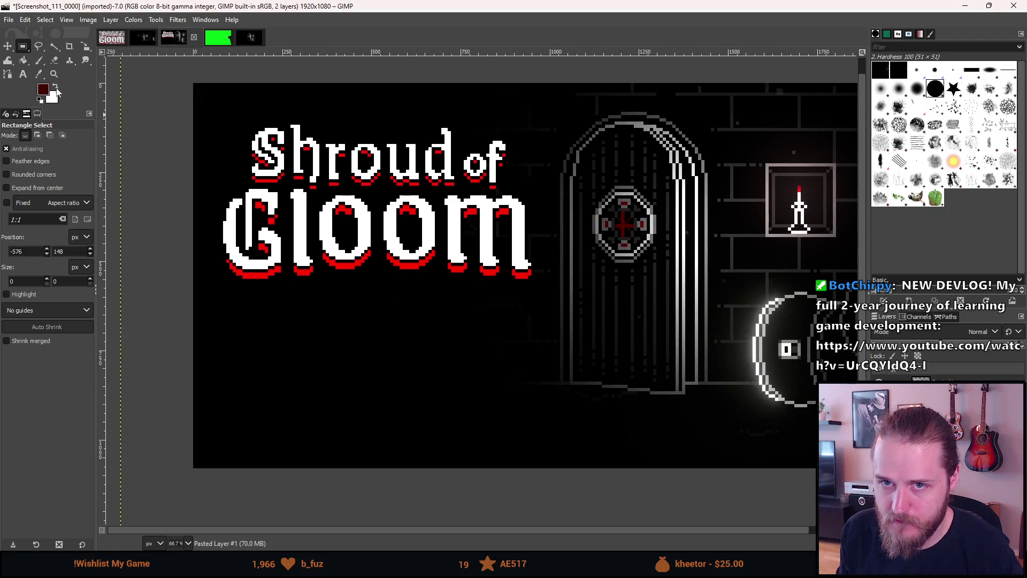
# Add white 'OFFICIAL TRAILER' text below the title and enlarge it to roughly 196 px.
pyautogui.click(23, 75)
pyautogui.moveTo(239, 302)
pyautogui.mouseDown()
pyautogui.moveTo(604, 381)
pyautogui.moveTo(654, 412)
pyautogui.moveTo(777, 448)
pyautogui.moveTo(768, 439)
pyautogui.mouseUp()
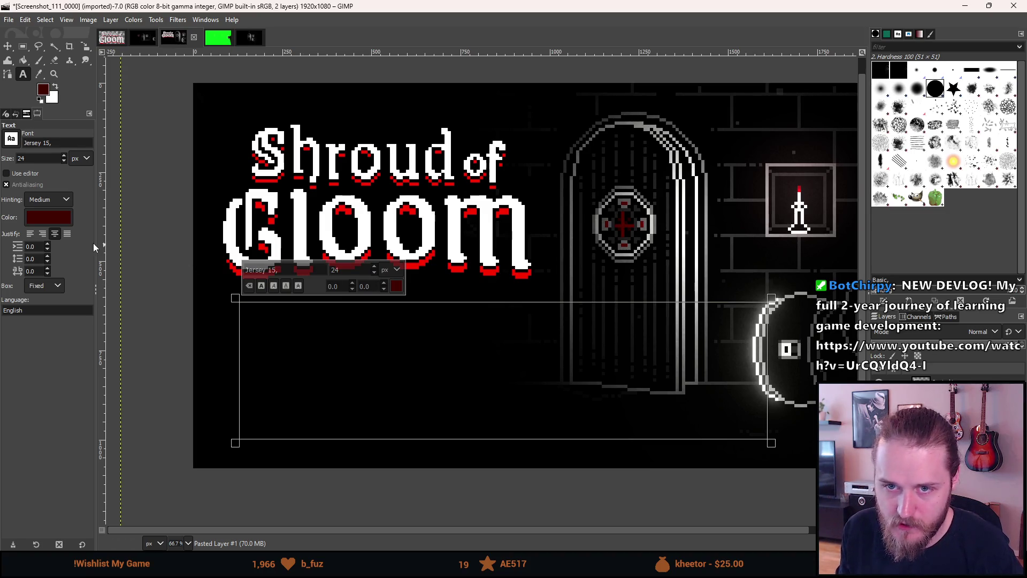
pyautogui.click(397, 287)
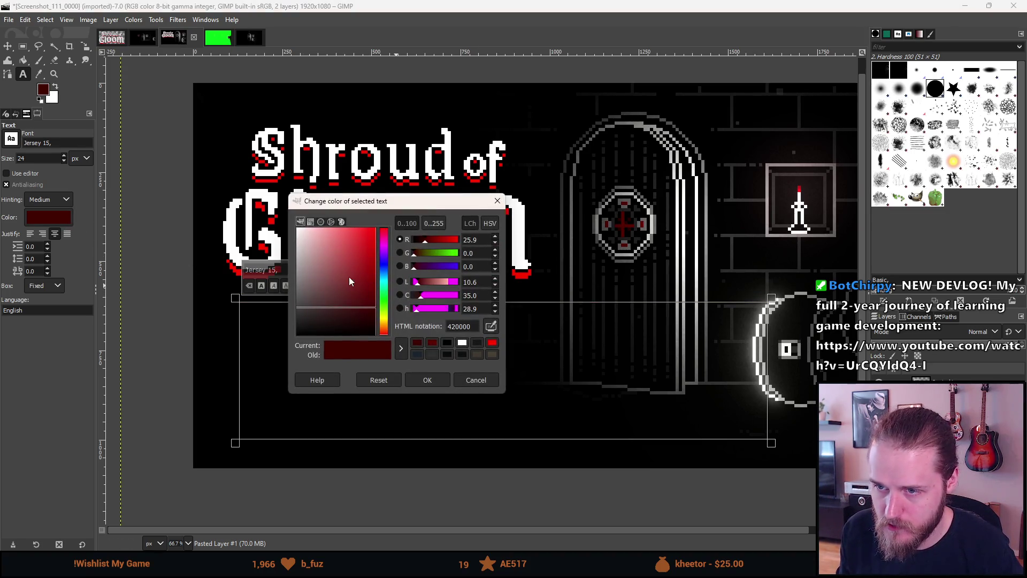
pyautogui.moveTo(349, 277); pyautogui.dragTo(201, 176)
pyautogui.click(422, 380)
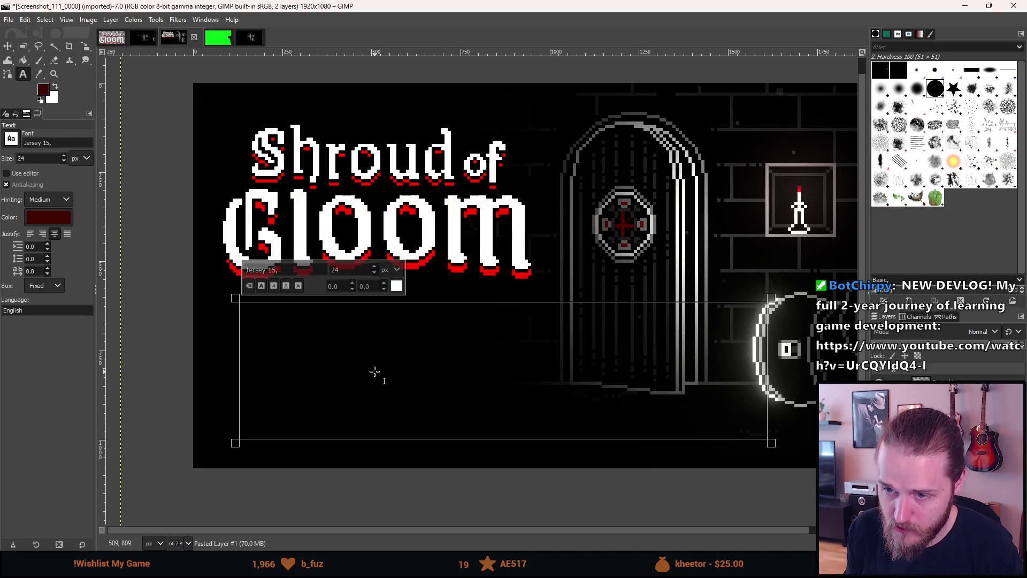
pyautogui.write('OFFICIAL TRAILER')
pyautogui.hotkey('ctrl', 'a')
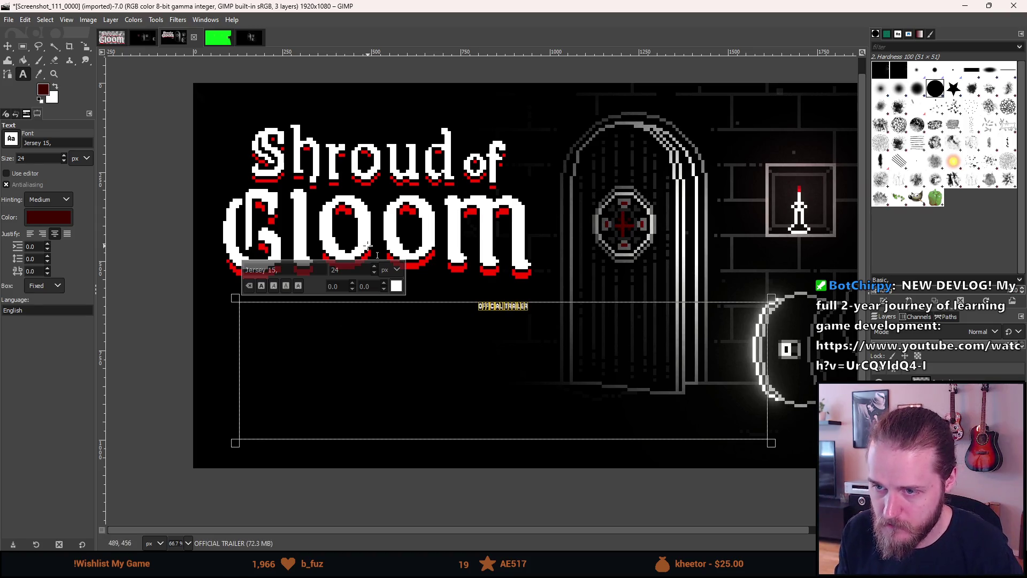
pyautogui.moveTo(377, 269); pyautogui.dragTo(376, 269)
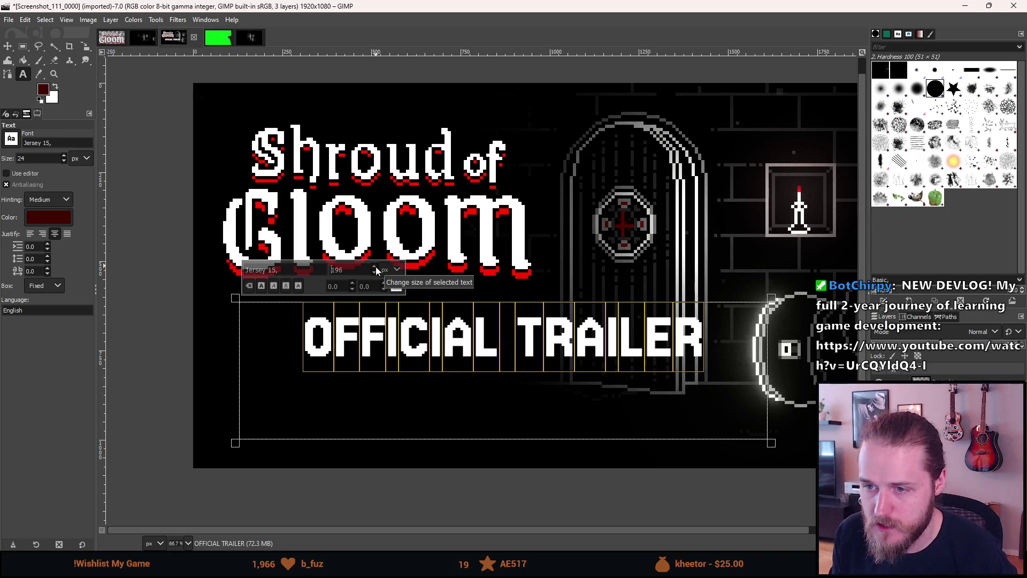
pyautogui.scroll(4, 543, 312)
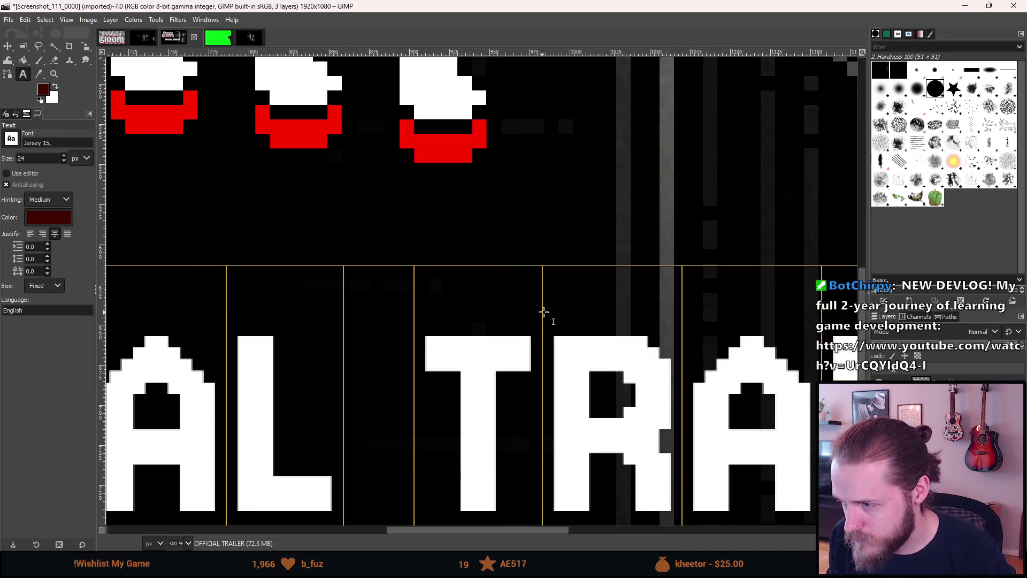
# Change the OFFICIAL TRAILER text's font to Jersey 10.
pyautogui.scroll(-3, 598, 371)
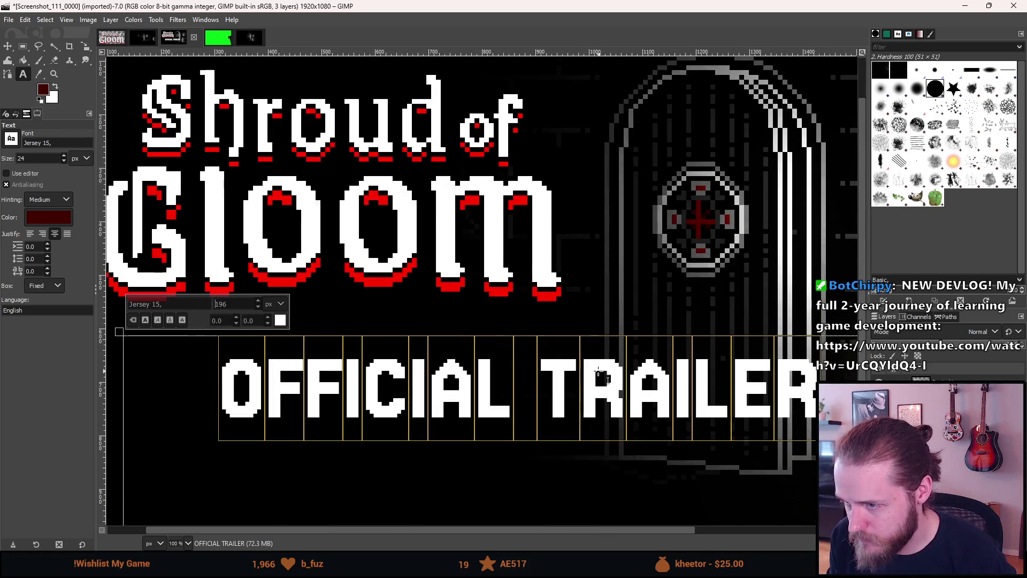
pyautogui.press('BackSpace')
pyautogui.press('BackSpace')
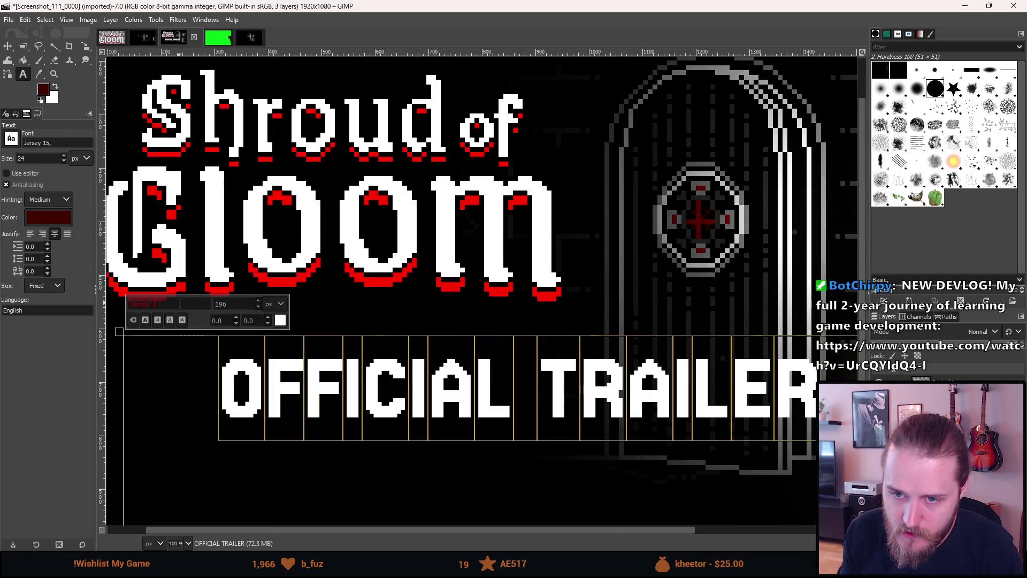
pyautogui.write('0,')
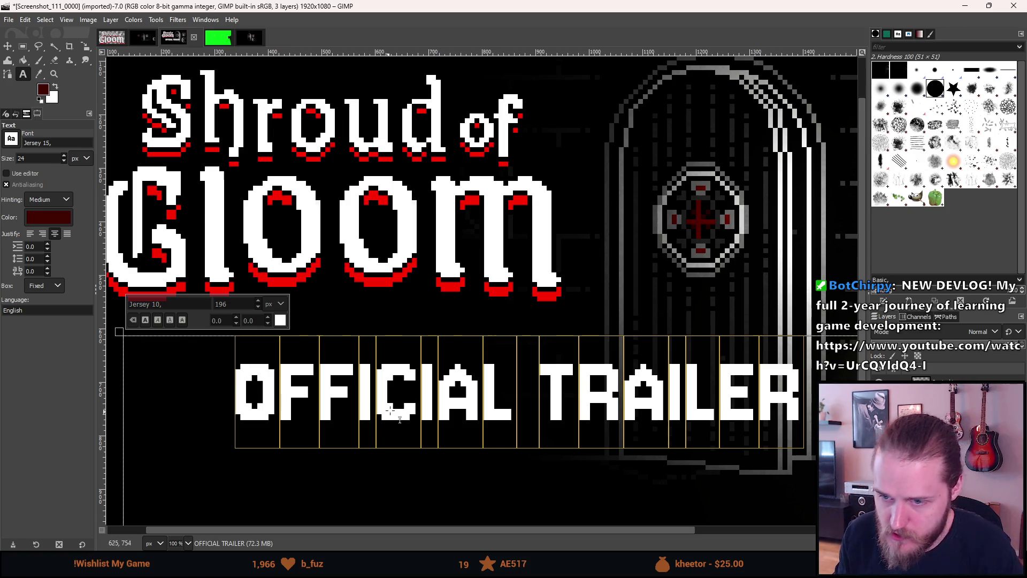
pyautogui.scroll(4, 644, 373)
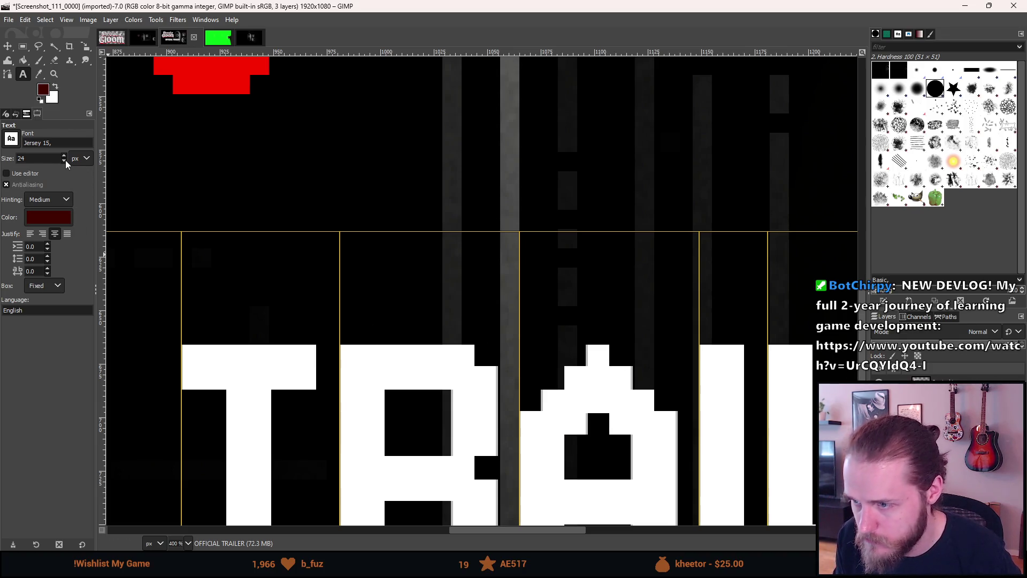
pyautogui.write('23')
# Select all the OFFICIAL TRAILER text and step its size down to 168 px.
pyautogui.click(394, 303)
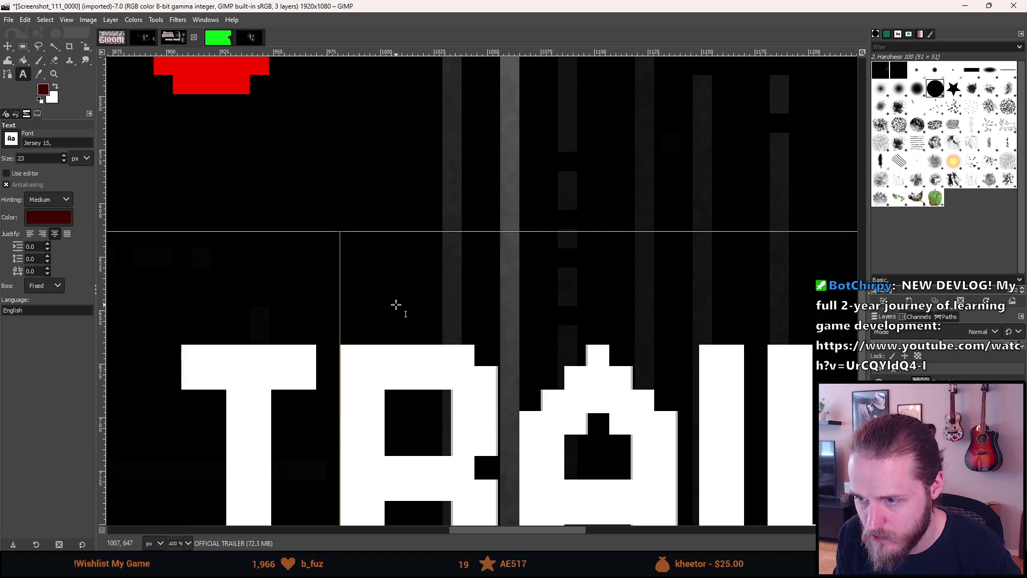
pyautogui.scroll(-5, 396, 304)
pyautogui.hotkey('ctrl', 'a')
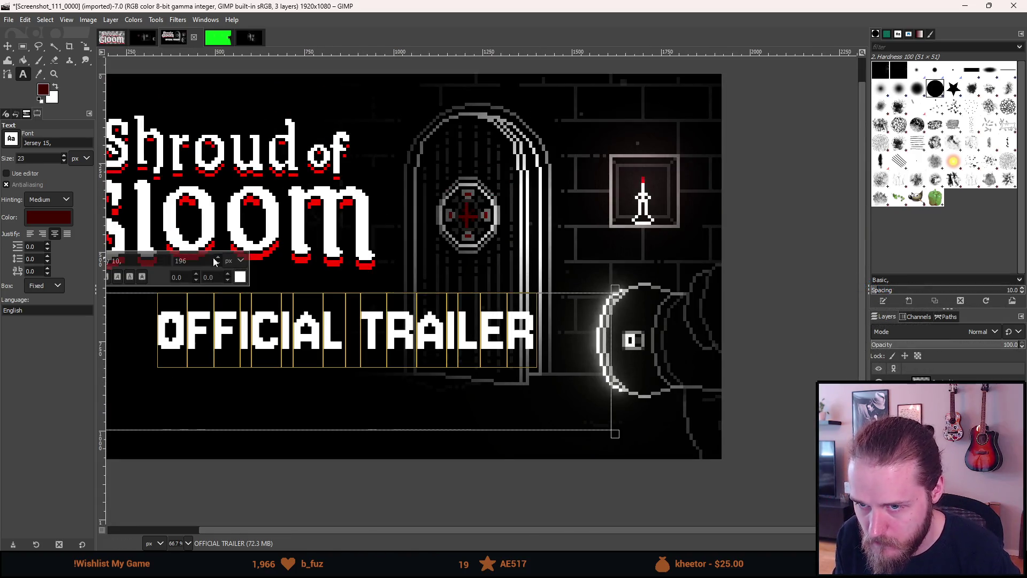
pyautogui.scroll(2, 298, 279)
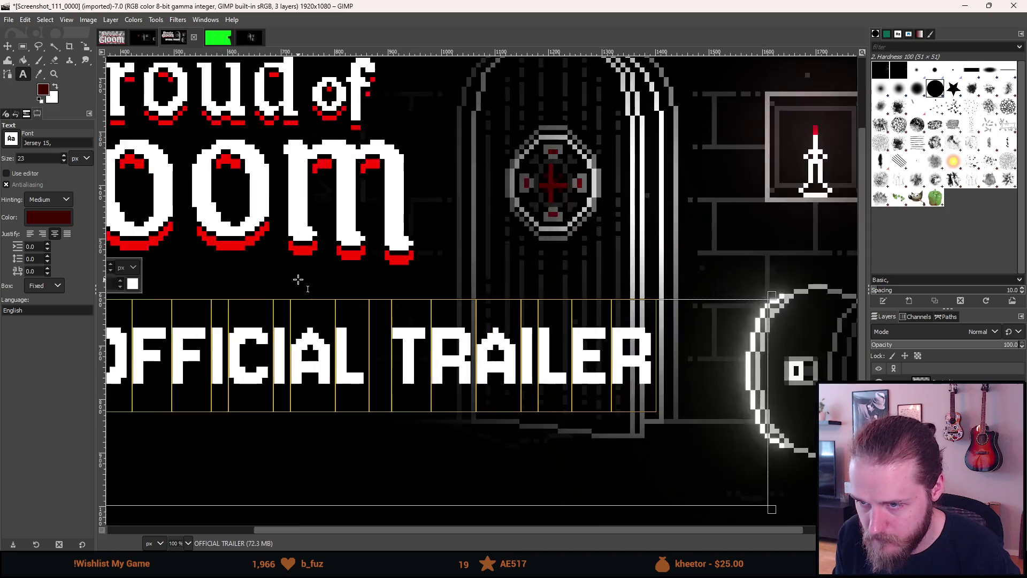
pyautogui.moveTo(449, 275); pyautogui.dragTo(496, 271)
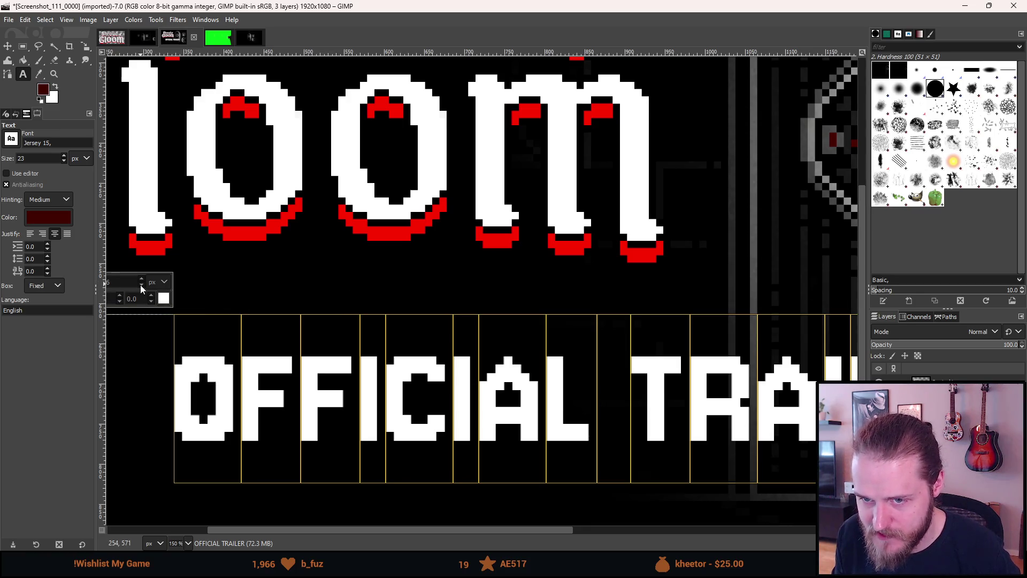
pyautogui.click(141, 289)
pyautogui.click(142, 288)
pyautogui.click(142, 289)
pyautogui.click(141, 289)
pyautogui.click(142, 289)
pyautogui.click(142, 289)
pyautogui.click(142, 289)
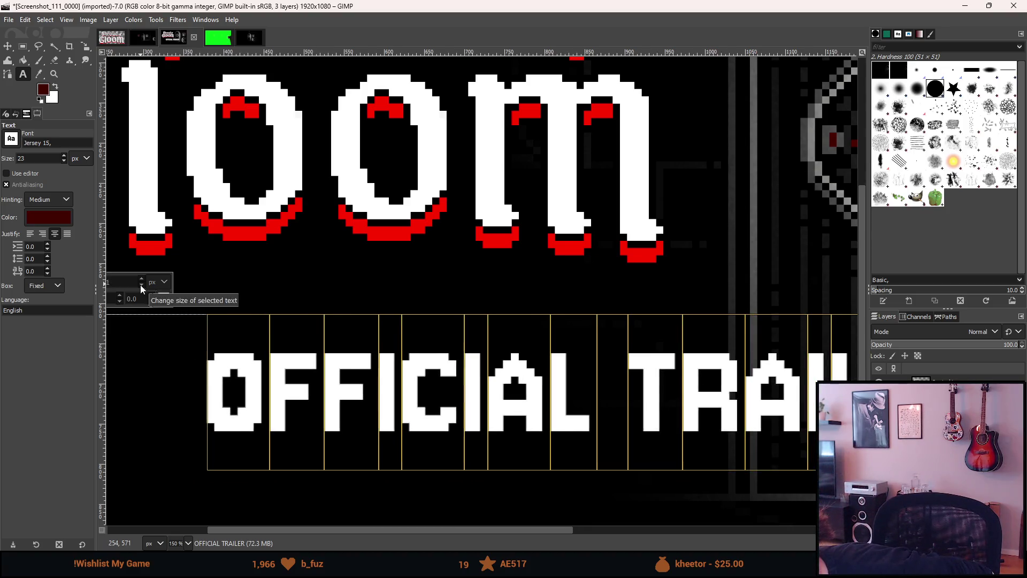
pyautogui.click(142, 288)
pyautogui.click(142, 289)
pyautogui.click(141, 289)
pyautogui.click(142, 289)
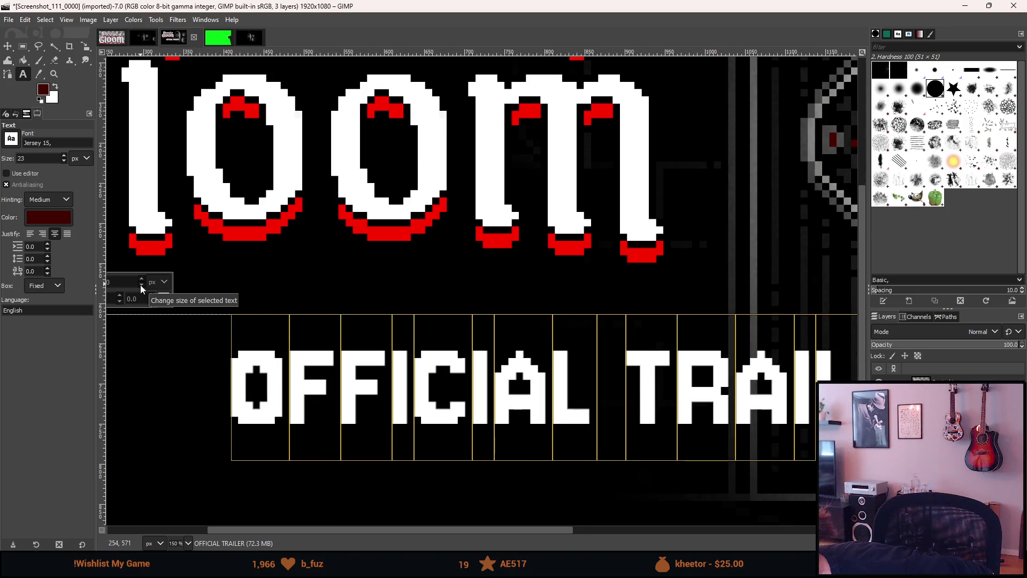
pyautogui.click(142, 289)
pyautogui.click(142, 289)
pyautogui.click(142, 289)
pyautogui.click(142, 289)
pyautogui.click(141, 289)
pyautogui.click(142, 289)
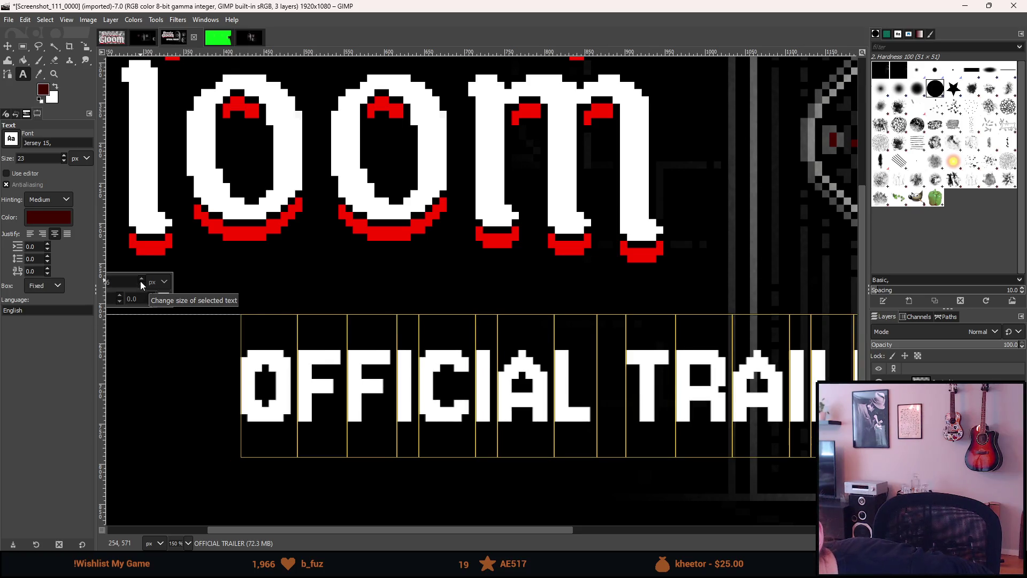
pyautogui.click(142, 284)
pyautogui.click(142, 284)
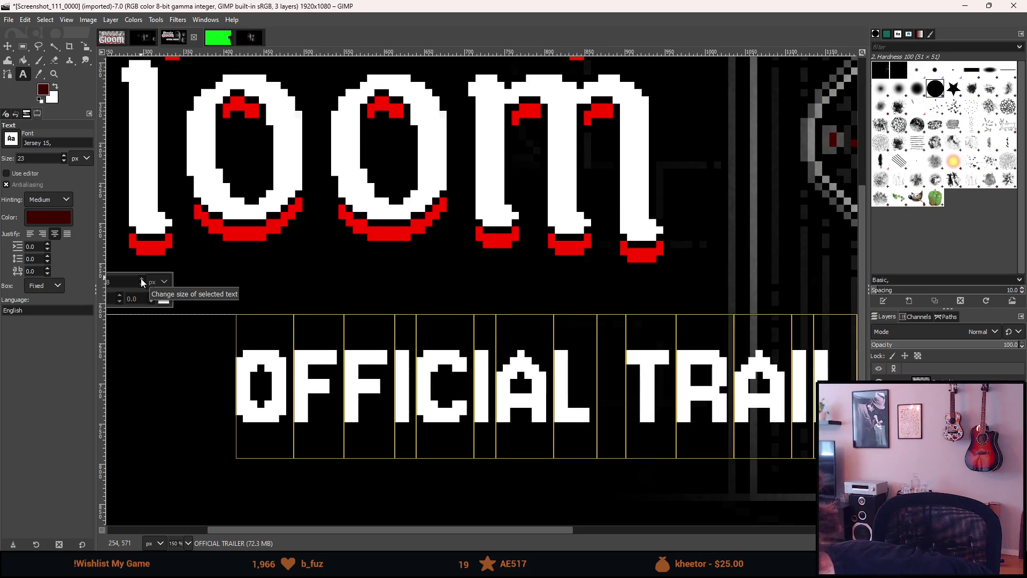
pyautogui.click(345, 408)
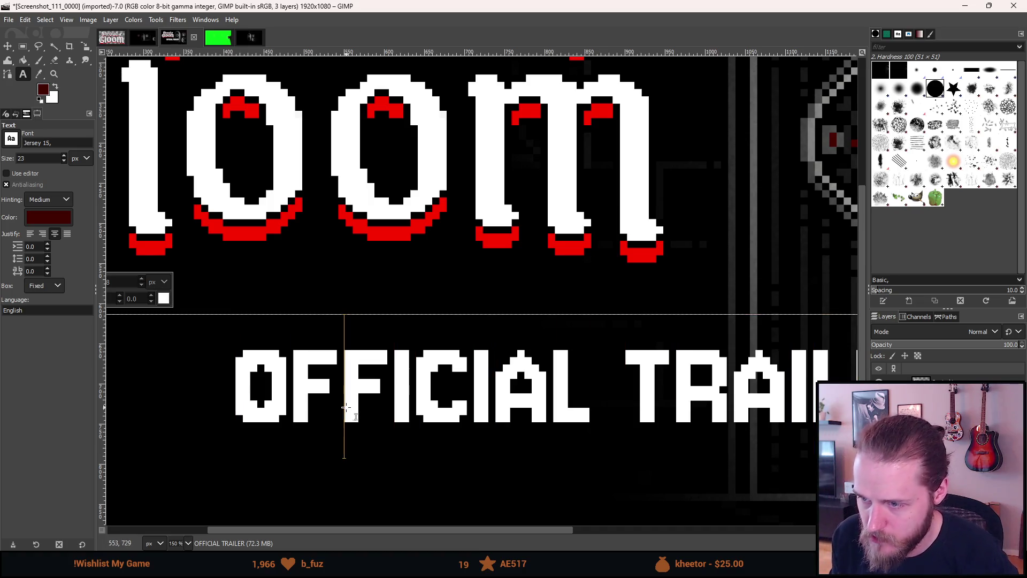
pyautogui.keyDown('ctrl'); pyautogui.scroll(-2, 402, 412); pyautogui.keyUp('ctrl')
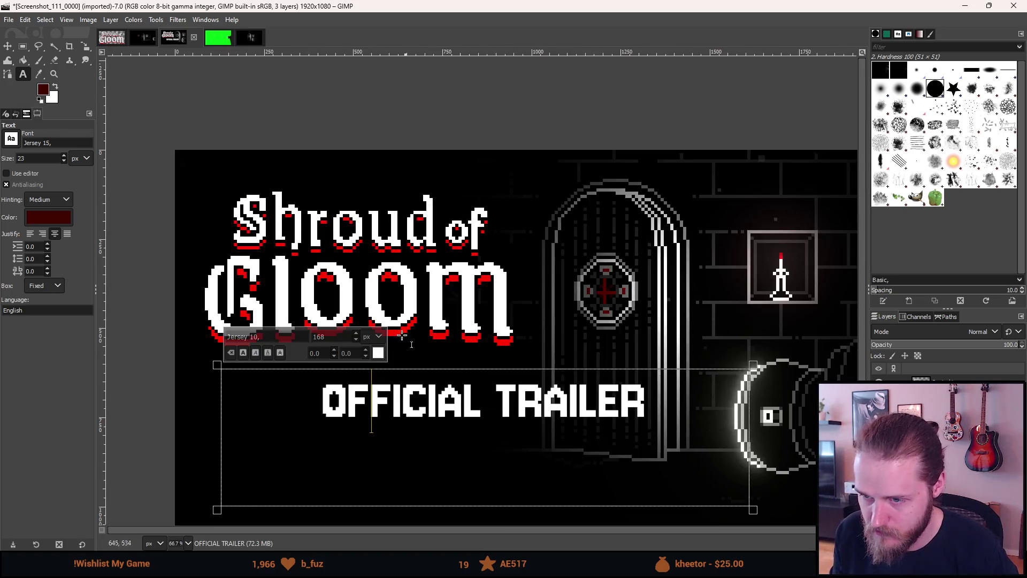
pyautogui.keyDown('ctrl'); pyautogui.scroll(-2, 403, 334); pyautogui.keyUp('ctrl')
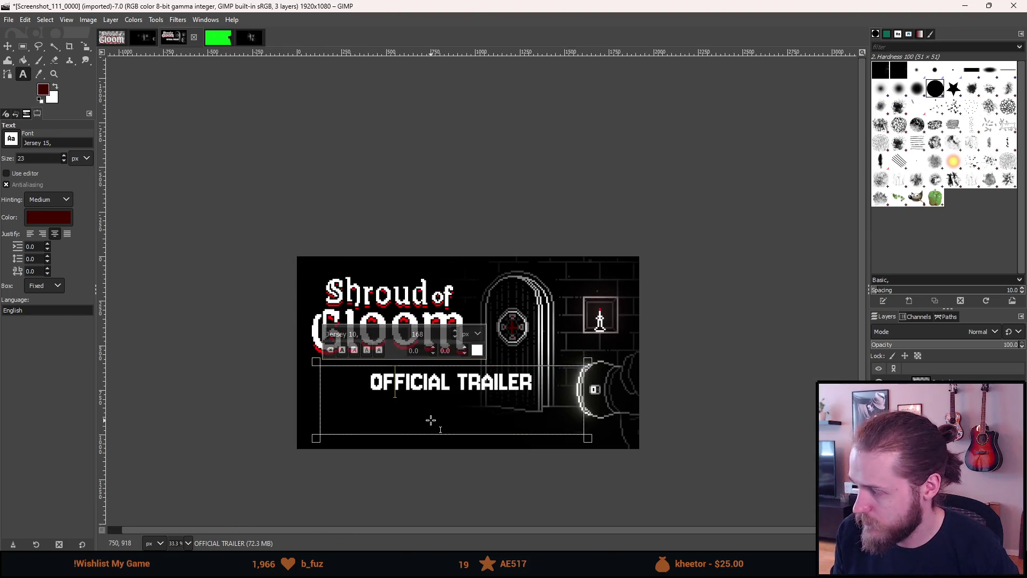
pyautogui.keyDown('ctrl'); pyautogui.scroll(1, 430, 420); pyautogui.keyUp('ctrl')
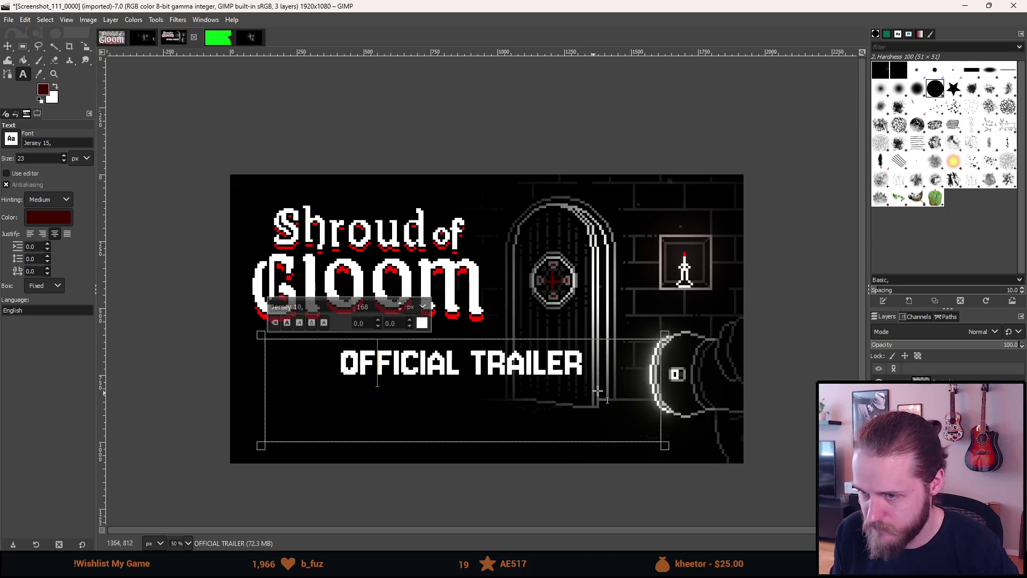
# Finish editing the text and crop the OFFICIAL TRAILER layer to its content.
pyautogui.press('Escape')
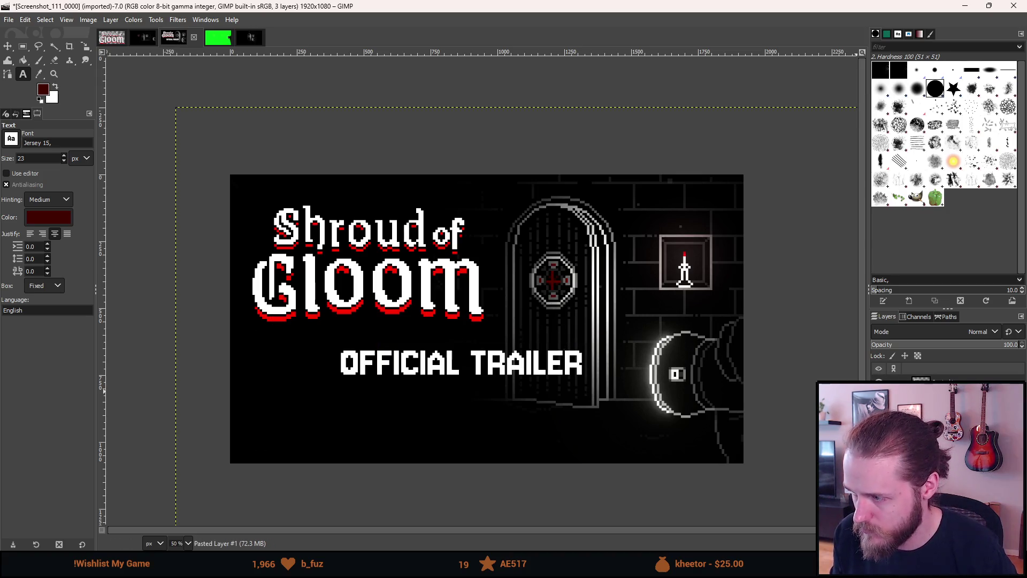
pyautogui.rightClick(505, 375)
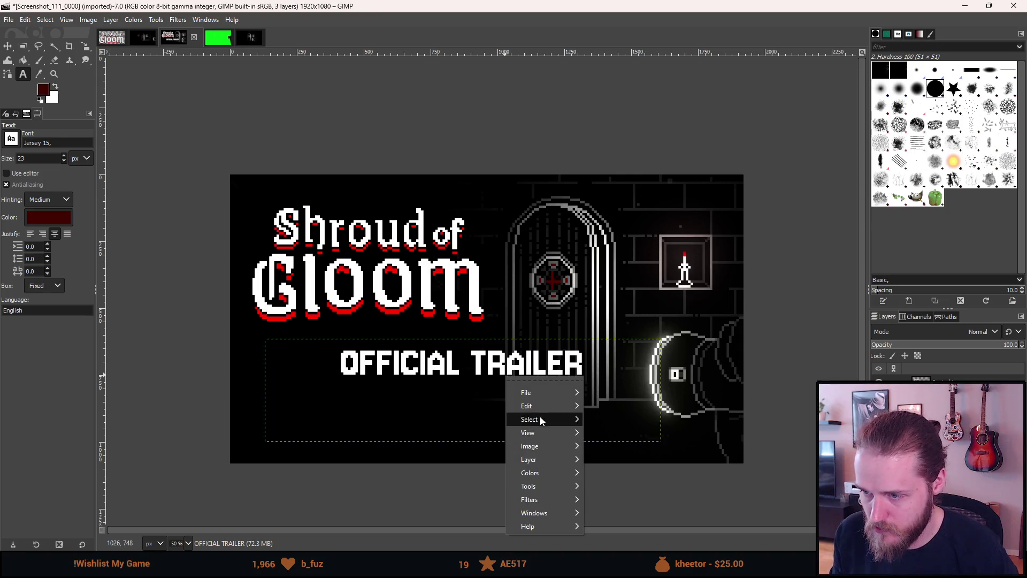
pyautogui.moveTo(556, 460)
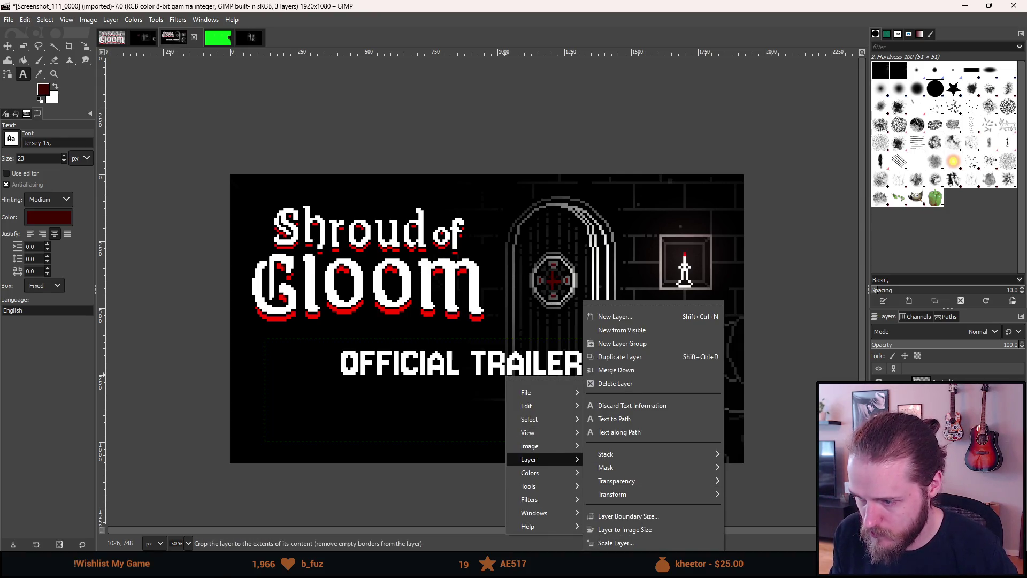
pyautogui.click(621, 542)
# Centre OFFICIAL TRAILER horizontally and vertically within a selection of the lower-left area, then deselect.
pyautogui.click(23, 46)
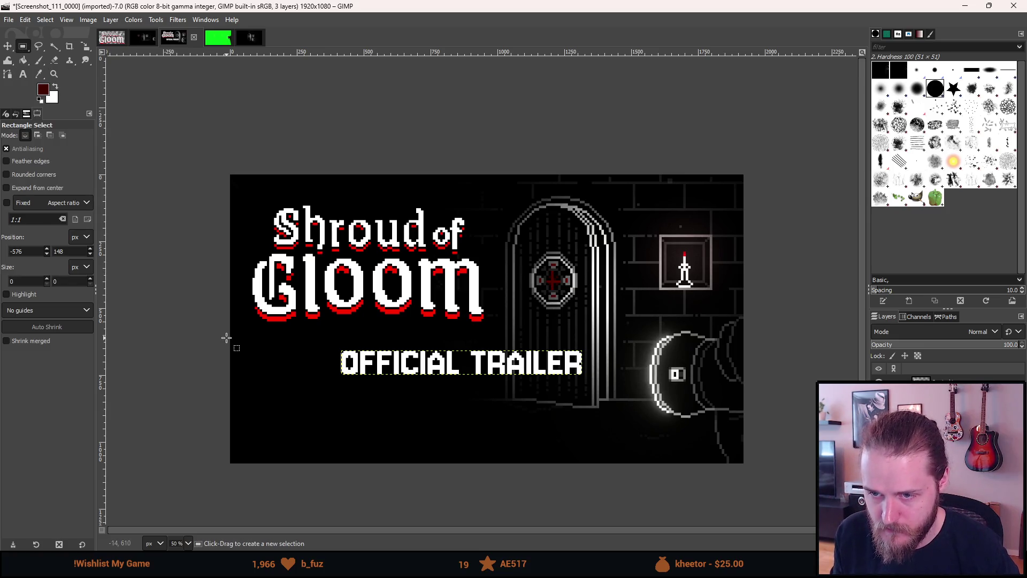
pyautogui.moveTo(222, 375); pyautogui.dragTo(530, 465)
pyautogui.moveTo(559, 474); pyautogui.dragTo(591, 469)
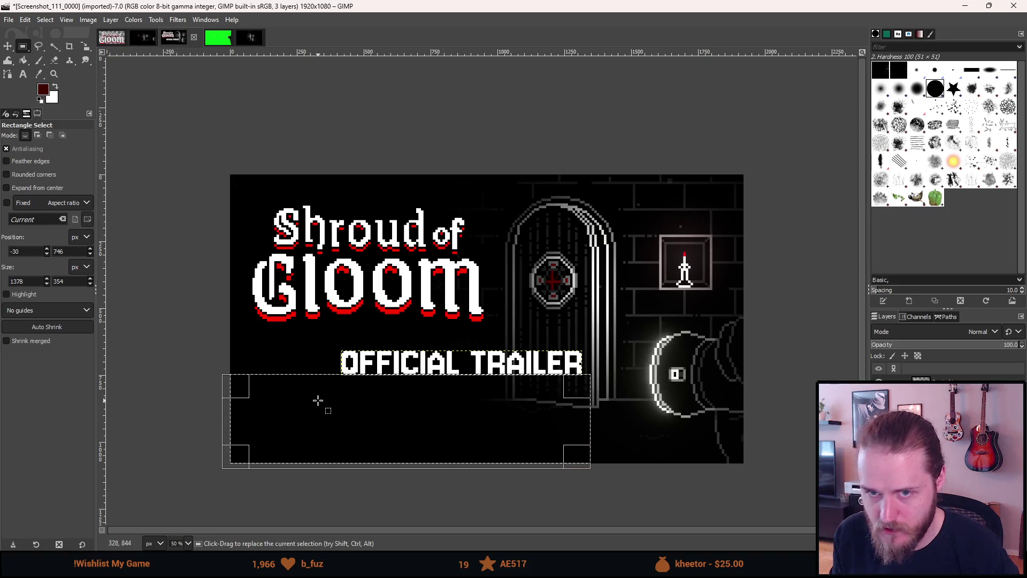
pyautogui.press('q')
pyautogui.click(437, 362)
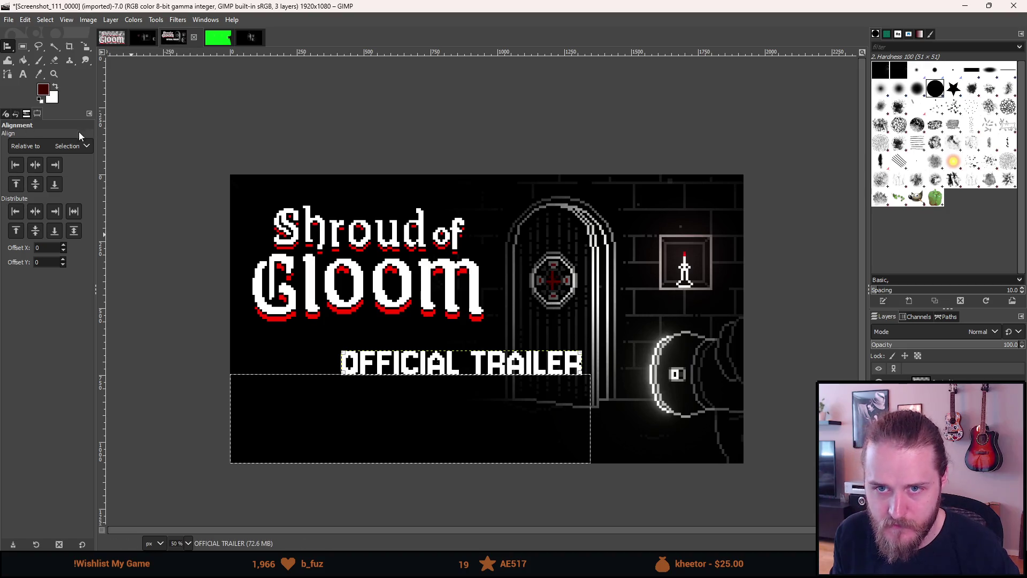
pyautogui.click(38, 164)
pyautogui.click(35, 185)
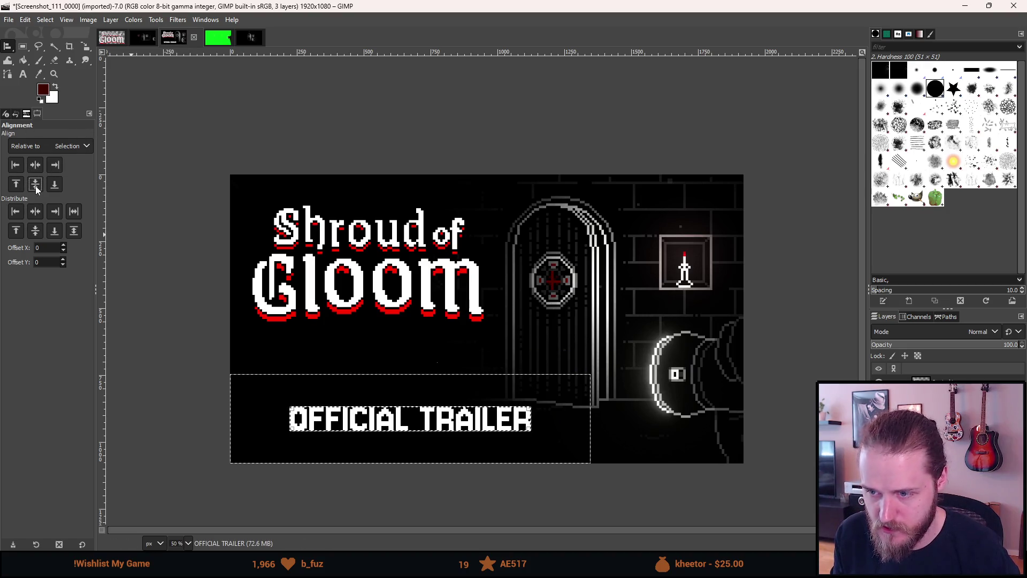
pyautogui.click(22, 46)
pyautogui.click(231, 95)
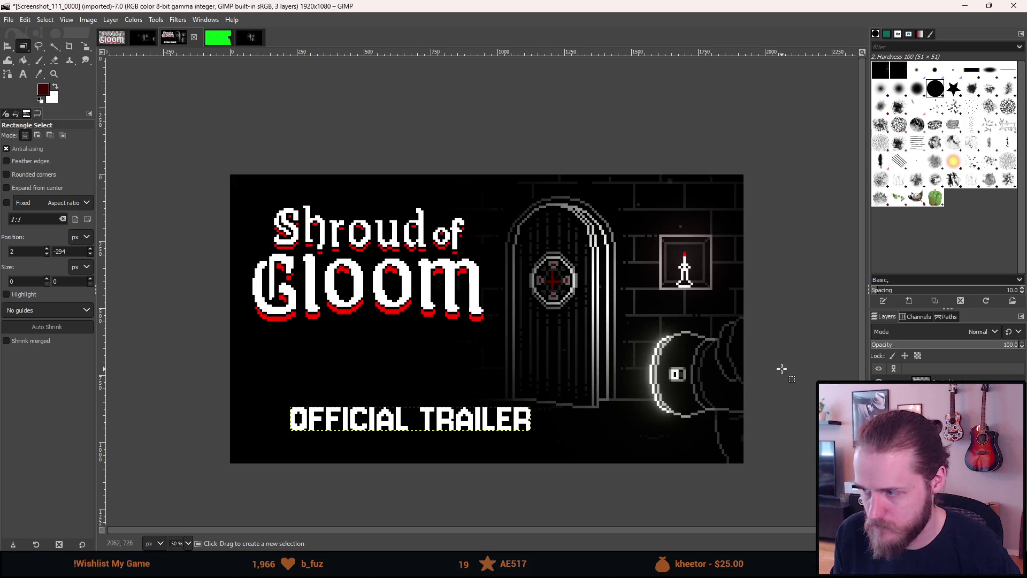
# Zoom in on OFFICIAL TRAILER and check pixel spacing with a 9×9 test selection.
pyautogui.scroll(-3, 635, 370)
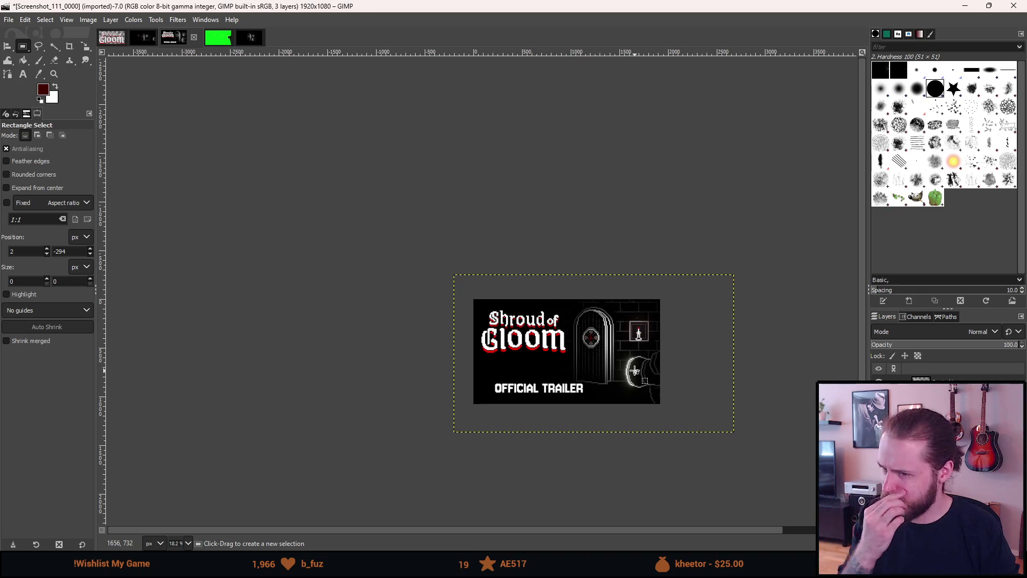
pyautogui.scroll(5, 543, 411)
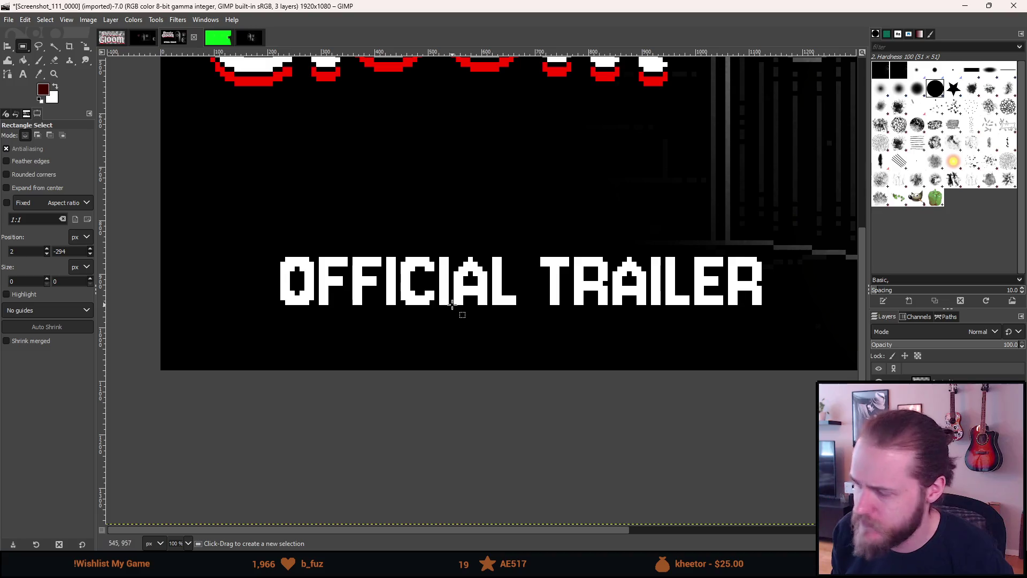
pyautogui.scroll(-2, 458, 306)
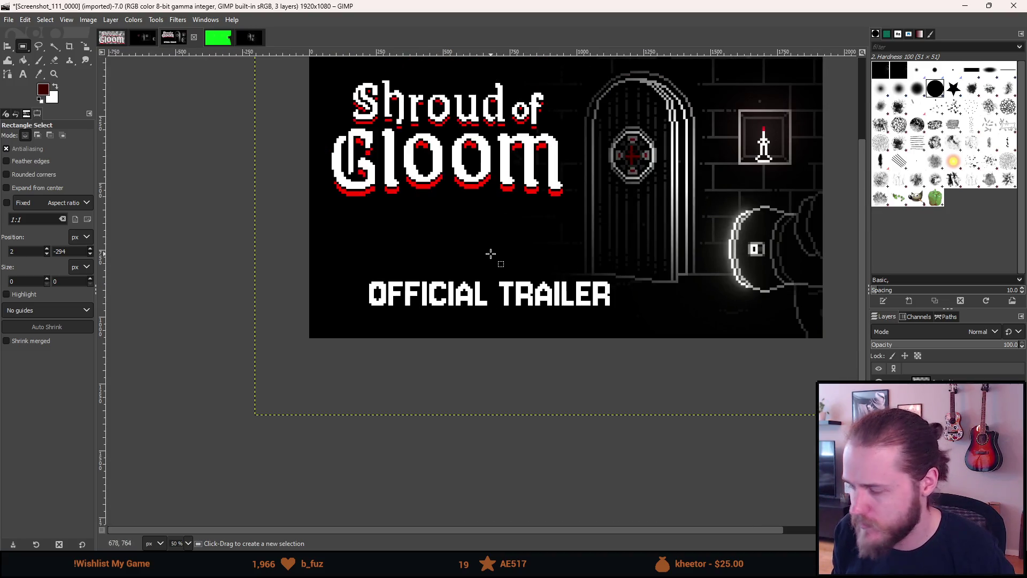
pyautogui.scroll(2, 488, 251)
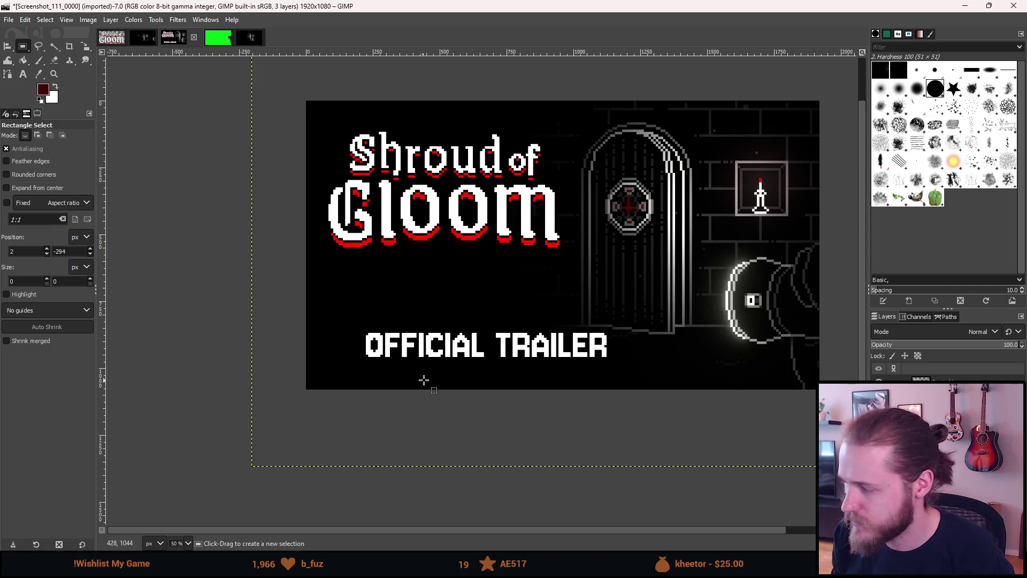
pyautogui.press('ctrl')
pyautogui.scroll(-4, 463, 356)
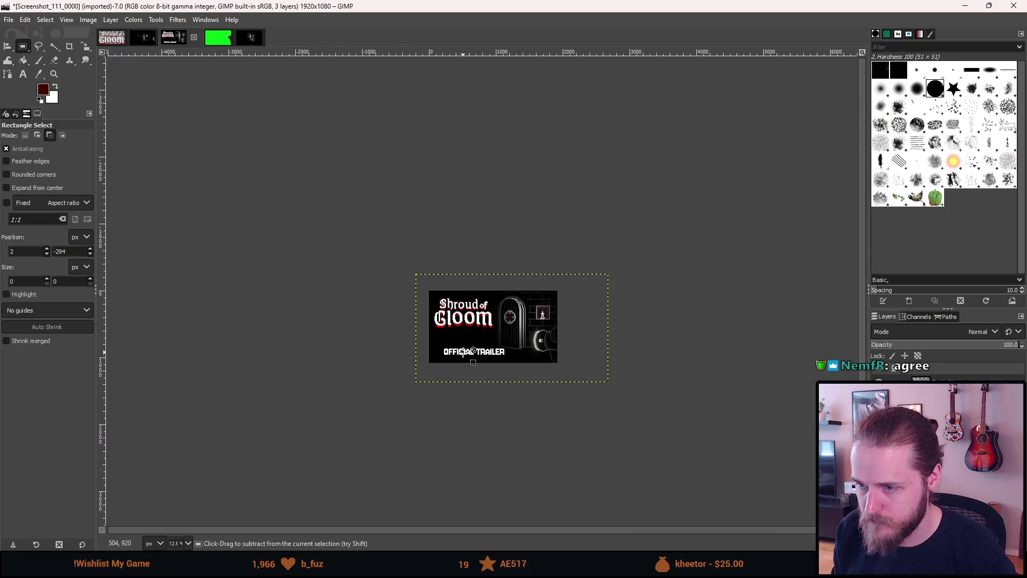
pyautogui.scroll(5, 463, 351)
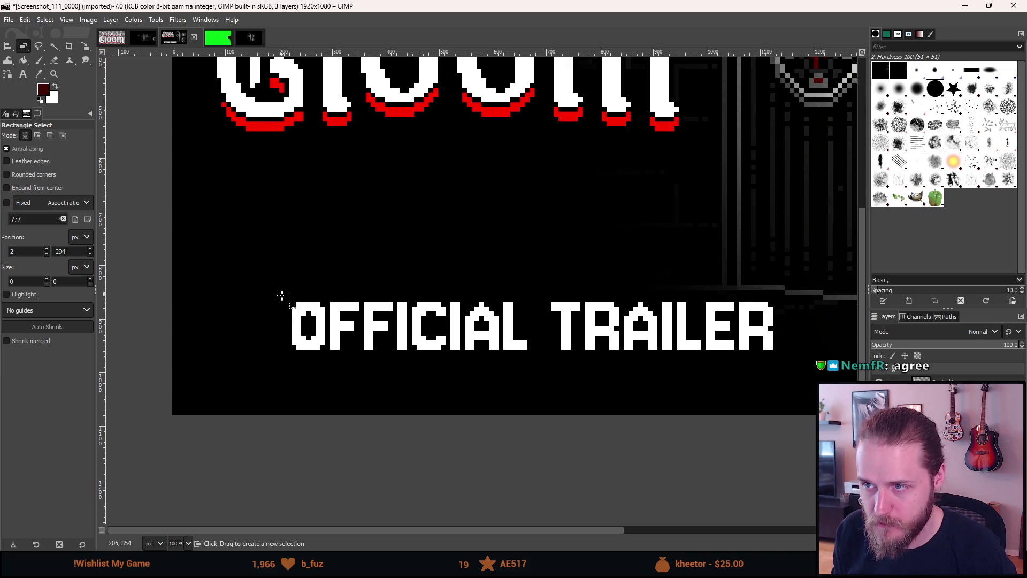
pyautogui.moveTo(305, 307)
pyautogui.mouseDown()
pyautogui.moveTo(259, 331)
pyautogui.moveTo(305, 330)
pyautogui.moveTo(342, 307)
pyautogui.moveTo(307, 305)
pyautogui.mouseUp()
pyautogui.keyDown('ctrl'); pyautogui.scroll(7, 277, 315); pyautogui.keyUp('ctrl')
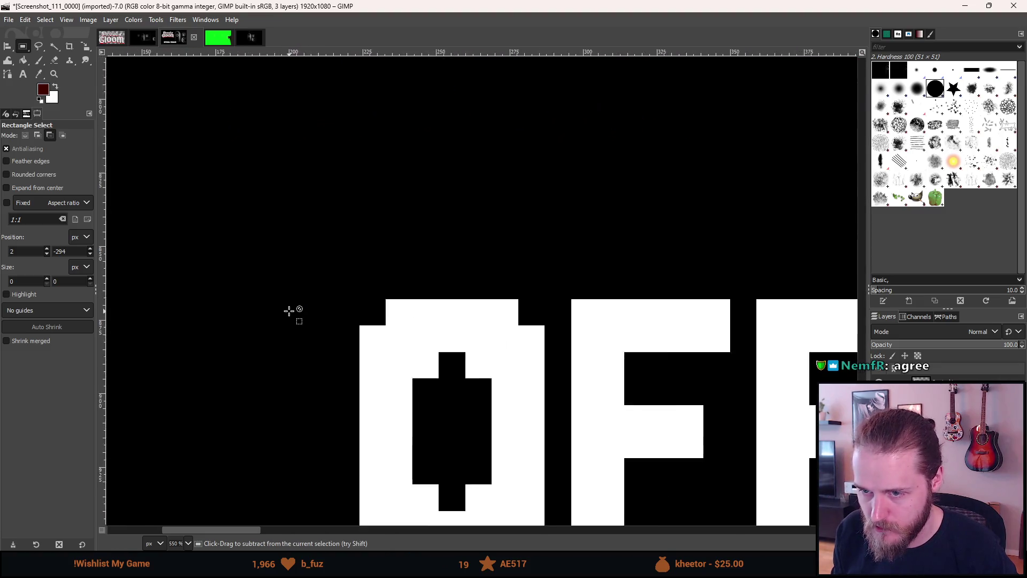
pyautogui.moveTo(482, 339)
pyautogui.mouseDown()
pyautogui.moveTo(435, 305)
pyautogui.moveTo(431, 289)
pyautogui.mouseUp()
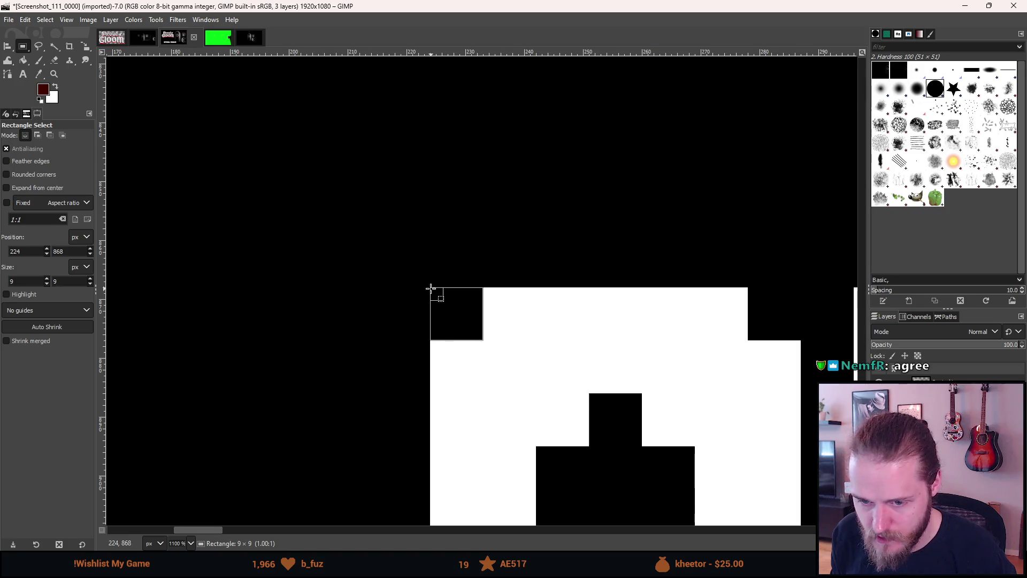
pyautogui.click(562, 324)
# Draw a 900×90 rectangle selection around the OFFICIAL TRAILER text.
pyautogui.moveTo(432, 288)
pyautogui.mouseDown()
pyautogui.moveTo(469, 315)
pyautogui.moveTo(559, 488)
pyautogui.moveTo(934, 417)
pyautogui.moveTo(749, 379)
pyautogui.moveTo(679, 382)
pyautogui.mouseUp()
pyautogui.scroll(2, 560, 487)
pyautogui.scroll(-6, 560, 488)
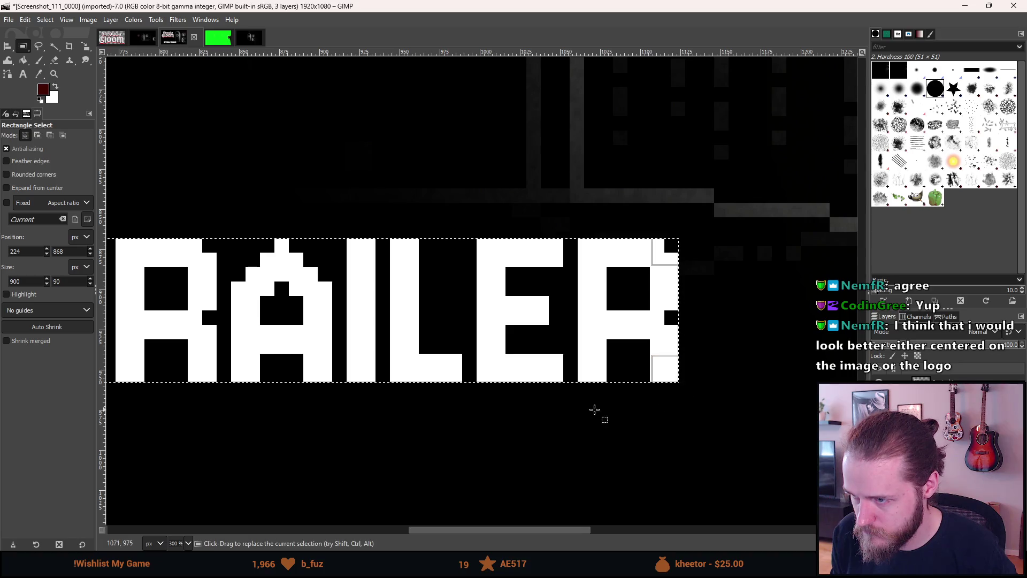
pyautogui.scroll(-5, 567, 407)
pyautogui.scroll(1, 459, 396)
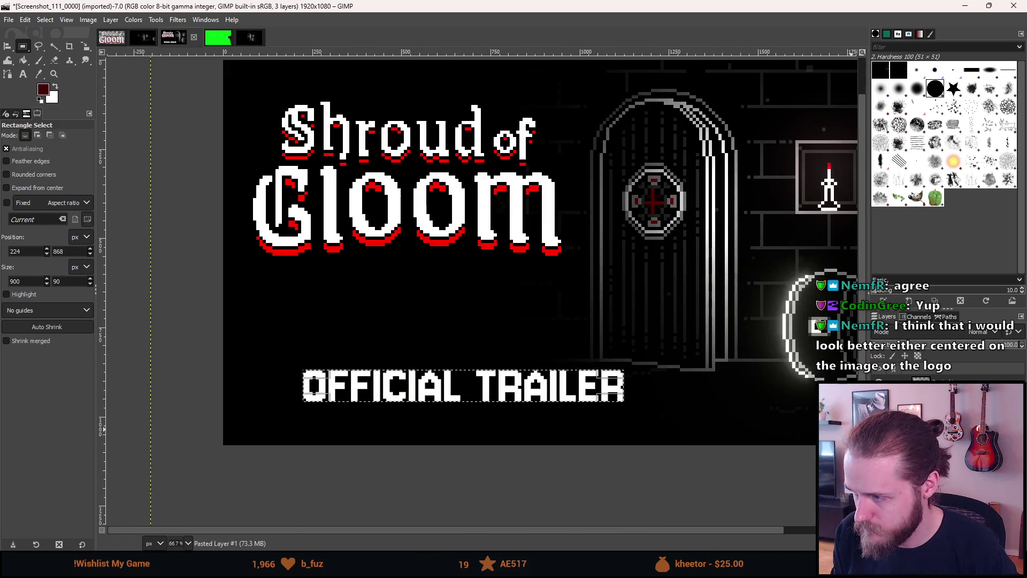
# Add a new layer named Border and bucket-fill the selection with white.
pyautogui.hotkey('shift', 'ctrl', 'n')
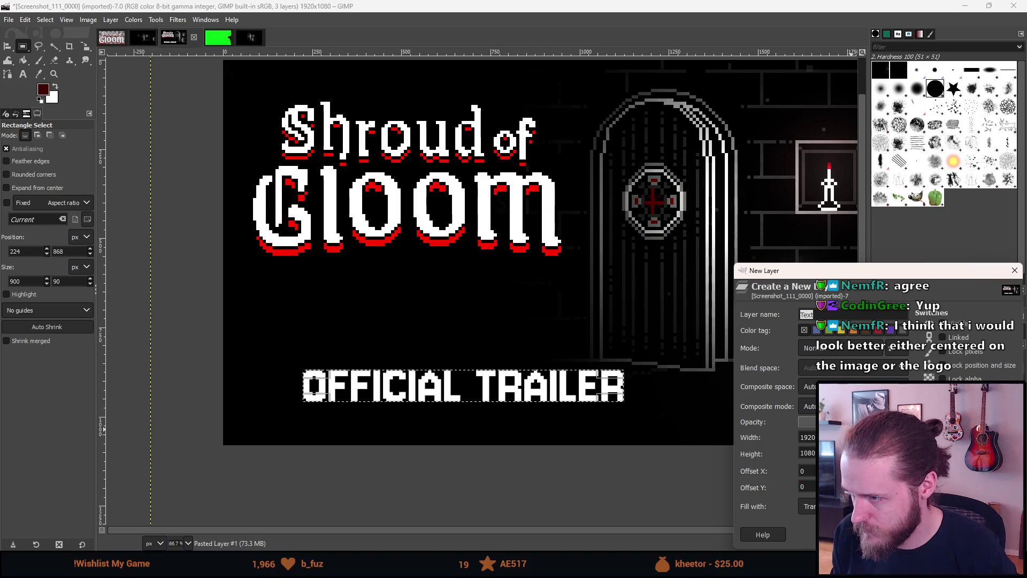
pyautogui.write('B')
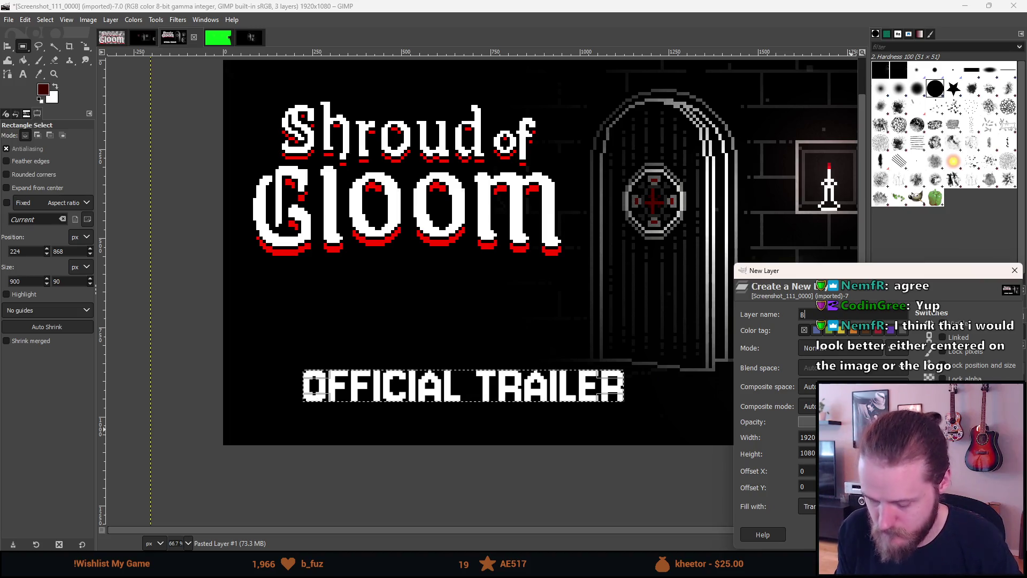
pyautogui.write('orde')
pyautogui.press('Return')
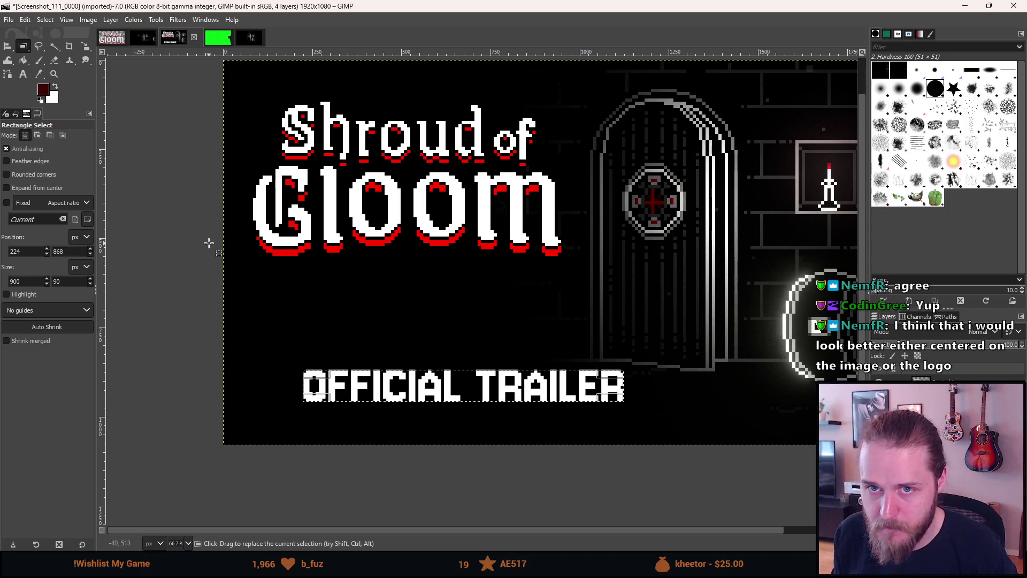
pyautogui.click(55, 87)
pyautogui.click(23, 60)
pyautogui.click(397, 386)
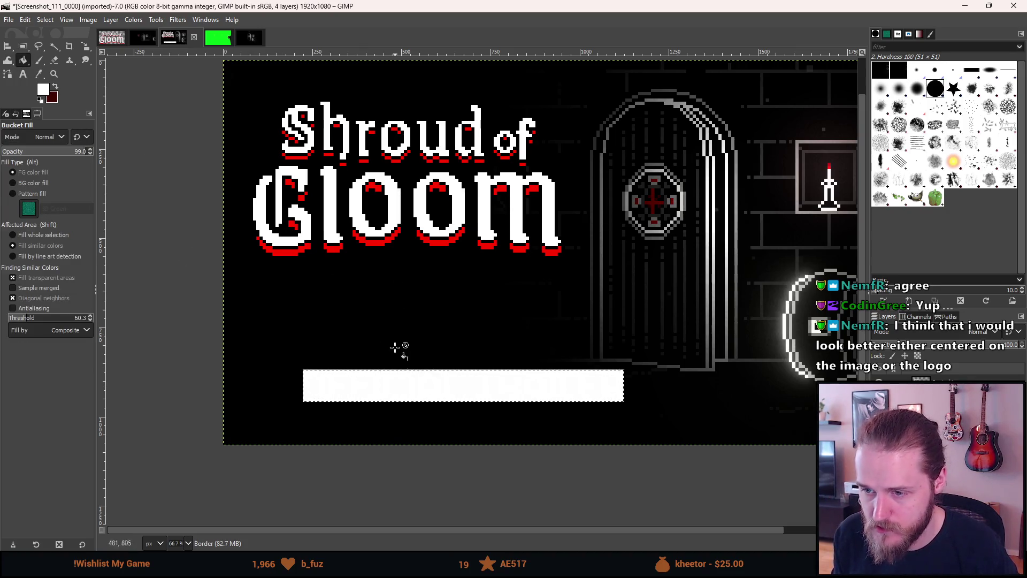
# Grow the selection around the white bar by 9 px.
pyautogui.rightClick(405, 383)
pyautogui.moveTo(438, 429)
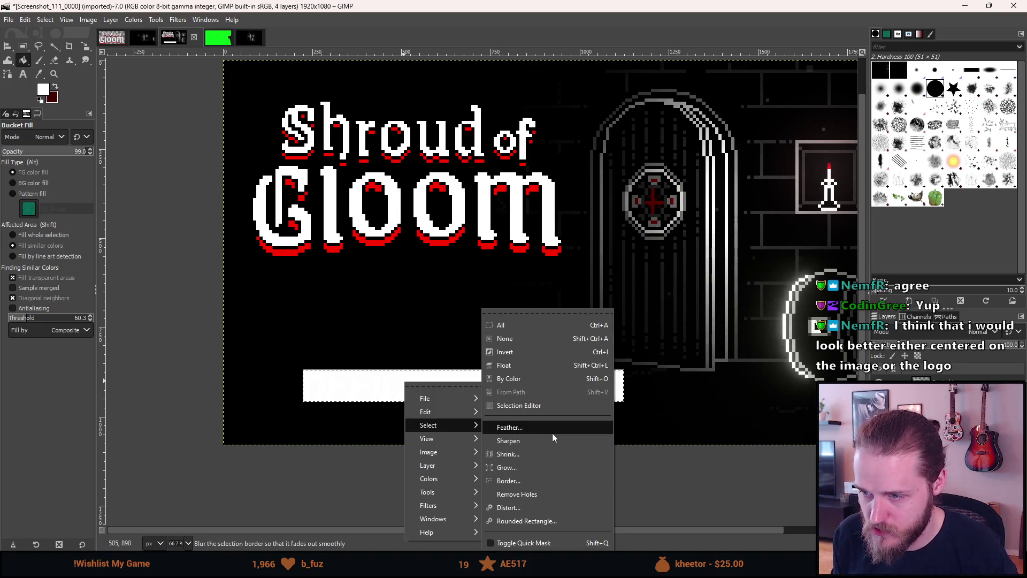
pyautogui.click(545, 468)
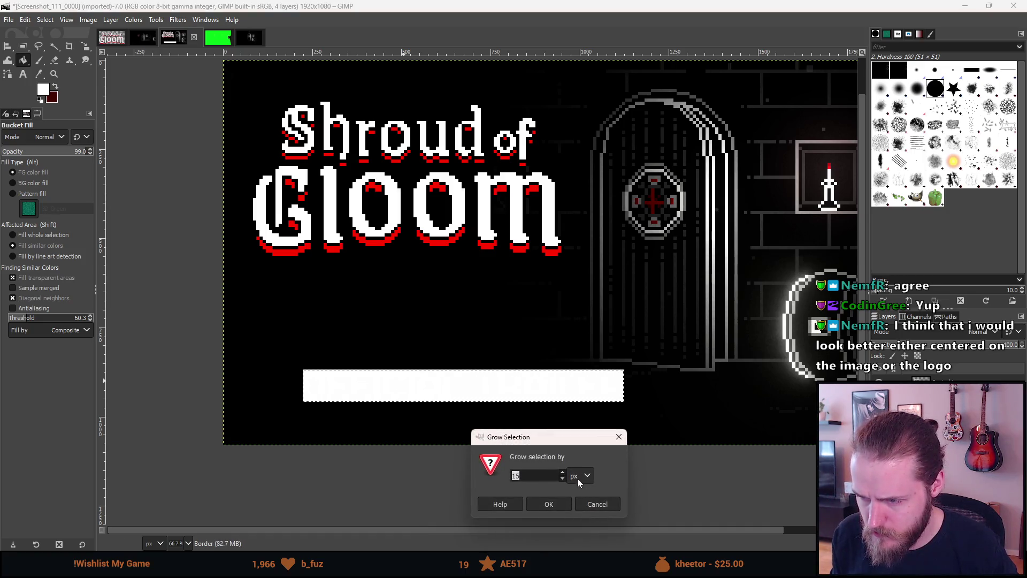
pyautogui.click(549, 504)
pyautogui.scroll(2, 278, 374)
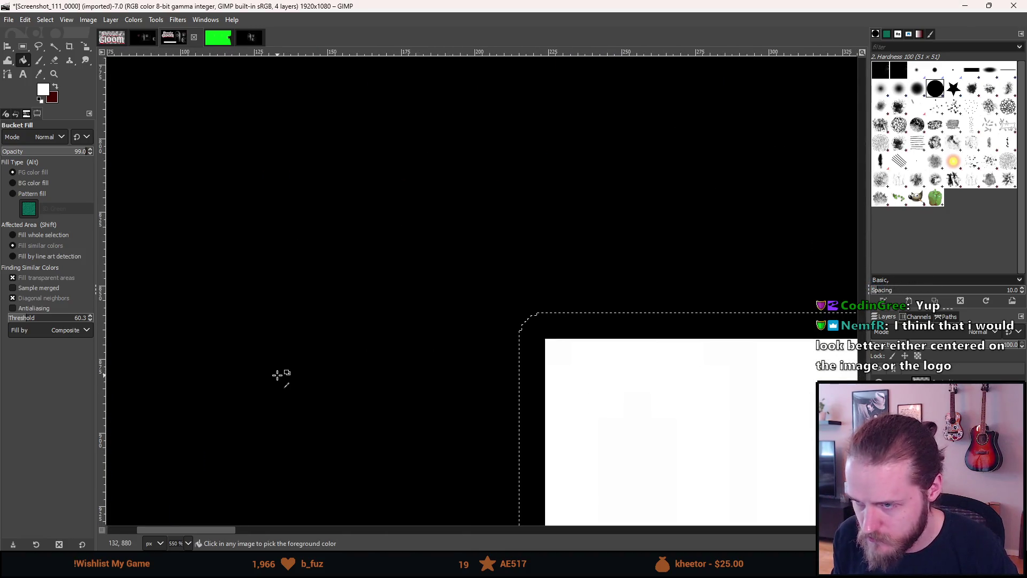
pyautogui.scroll(-1, 278, 374)
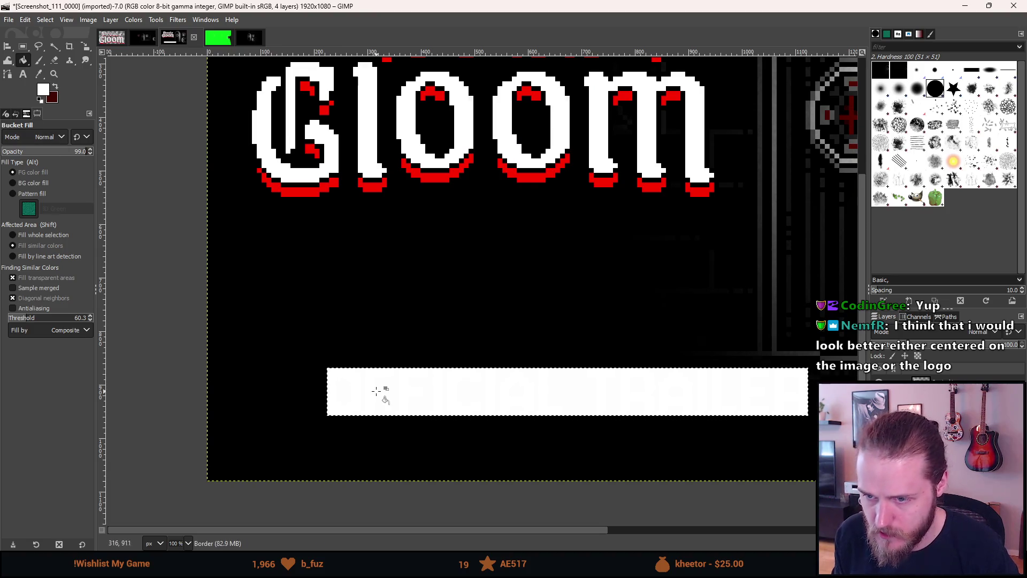
pyautogui.rightClick(378, 392)
pyautogui.moveTo(405, 434)
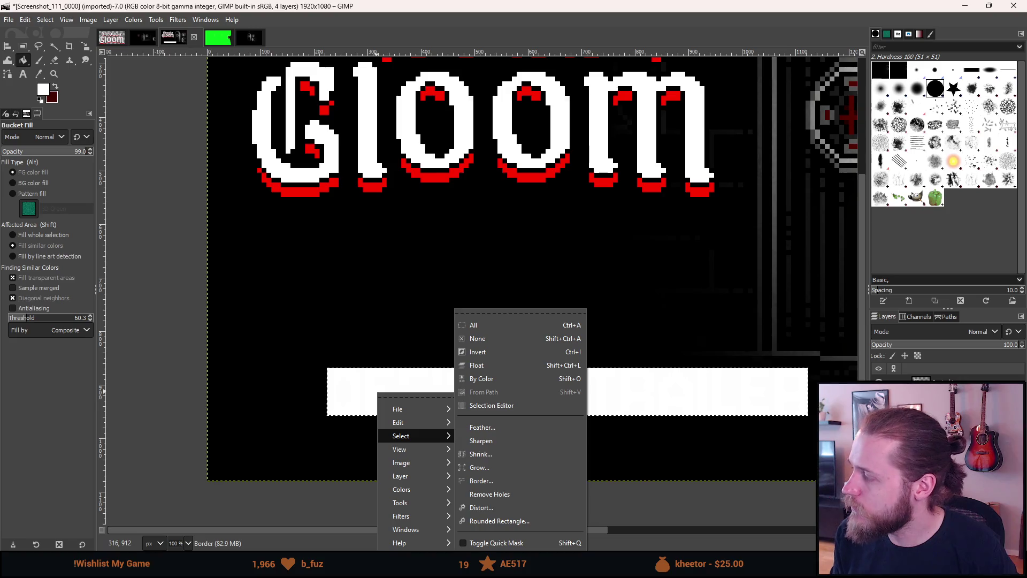
pyautogui.press('Escape')
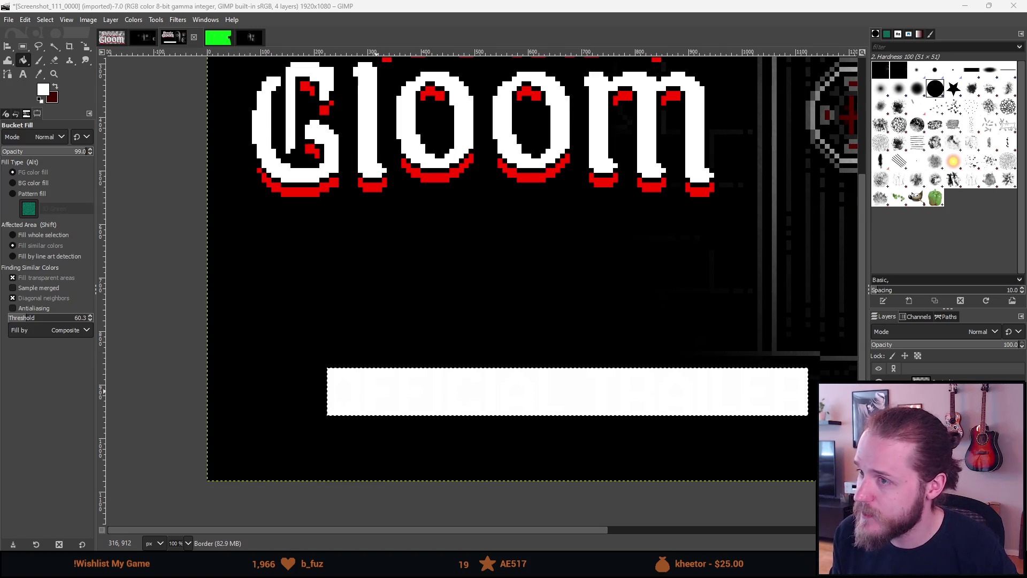
# Scroll through IGN's YouTube trailer thumbnails for reference, then bring the GIMP title image forward.
pyautogui.click(1011, 270)
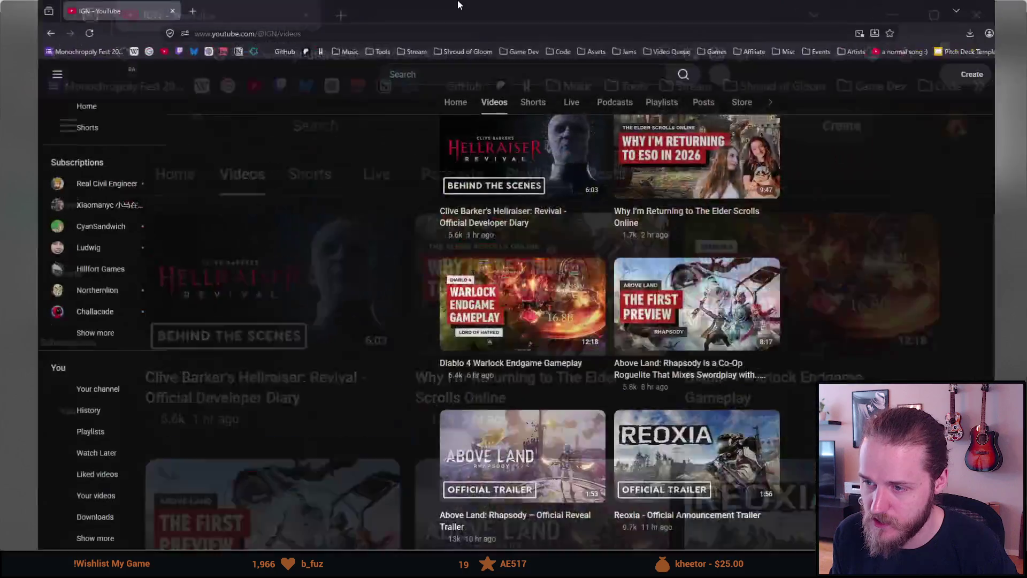
pyautogui.scroll(-1, 363, 408)
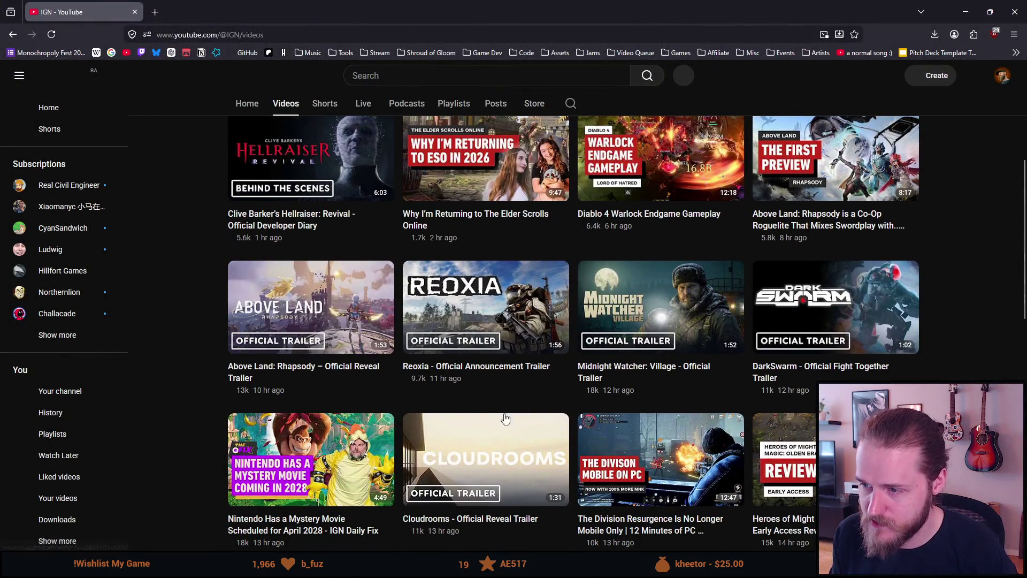
pyautogui.scroll(-1, 621, 388)
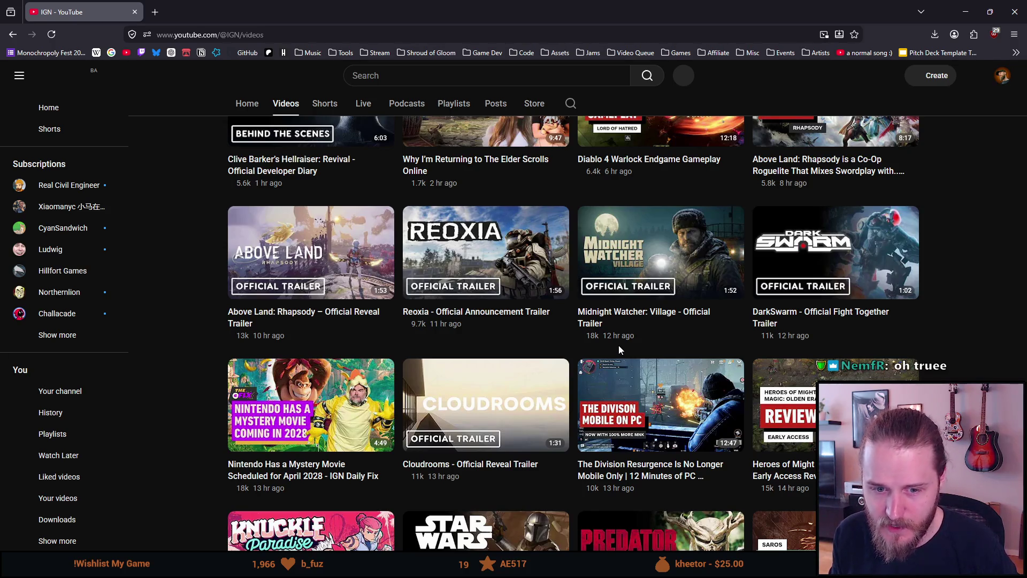
pyautogui.moveTo(566, 253)
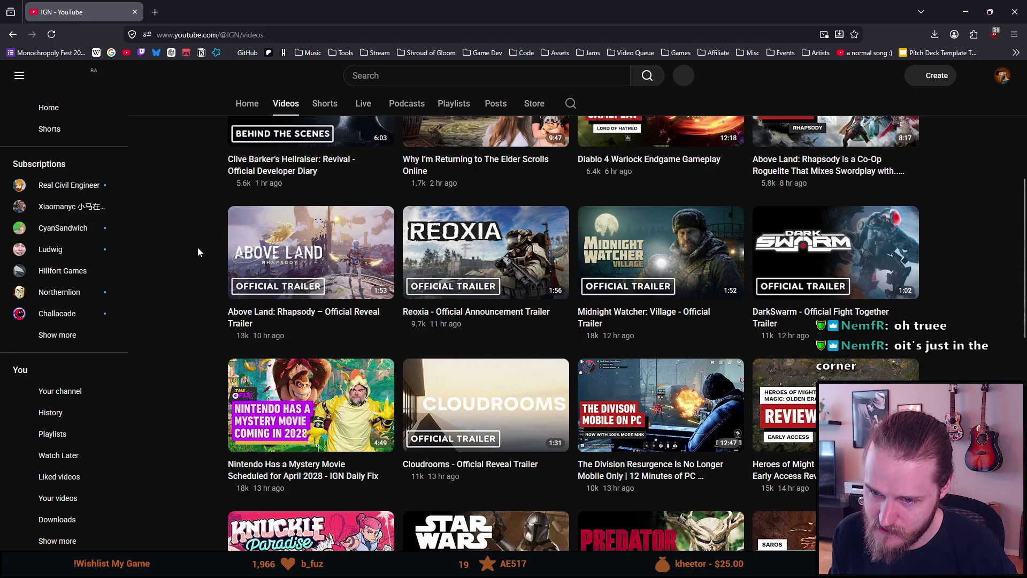
pyautogui.scroll(-4, 194, 326)
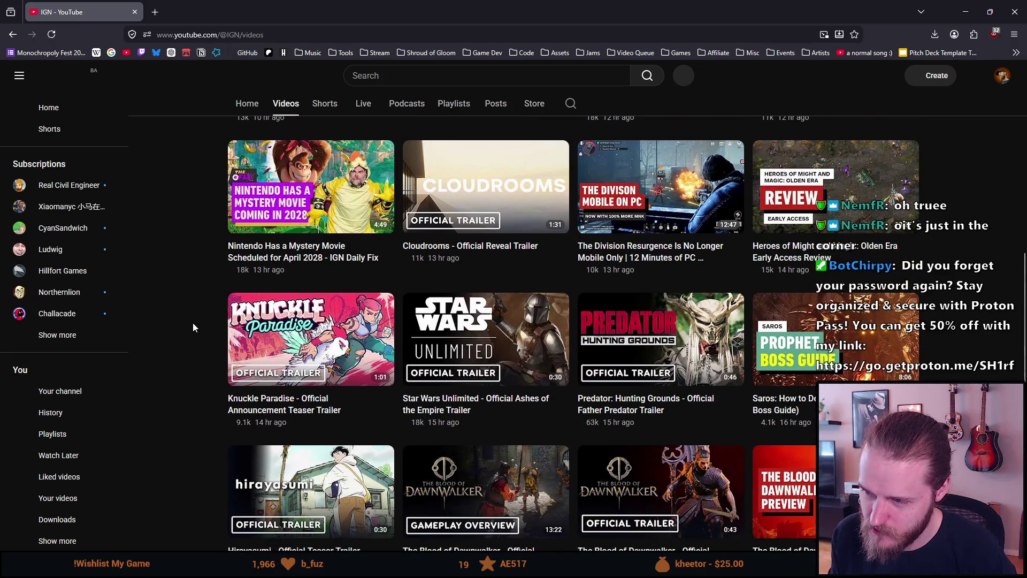
pyautogui.scroll(-2, 194, 323)
pyautogui.scroll(1, 192, 324)
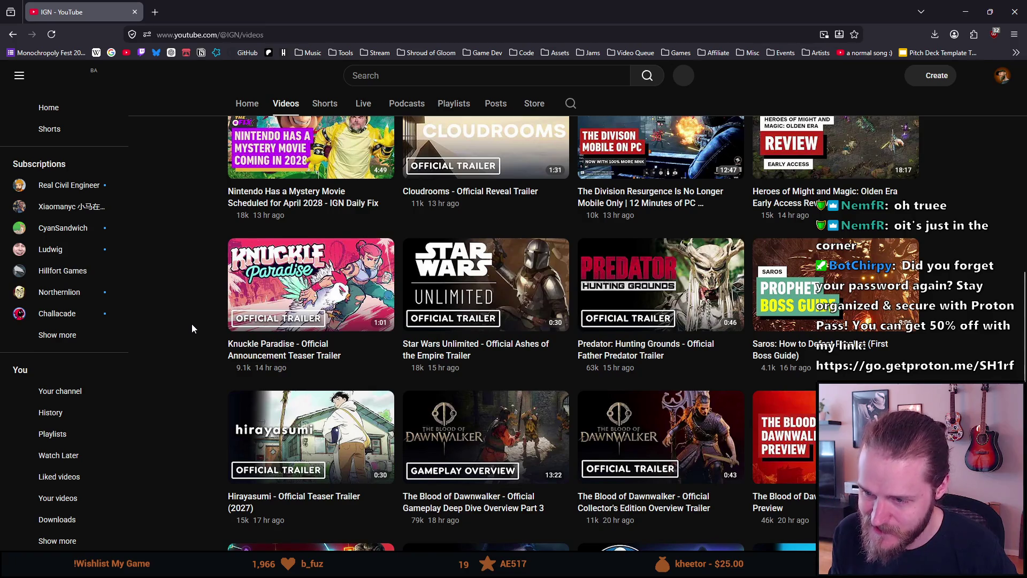
pyautogui.scroll(-3, 193, 325)
pyautogui.scroll(12, 191, 323)
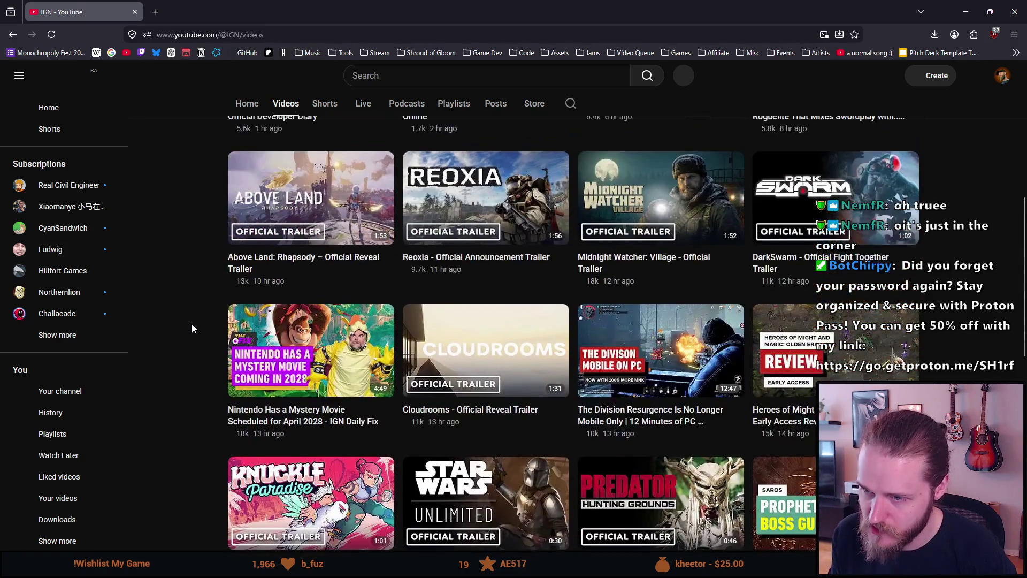
pyautogui.click(965, 11)
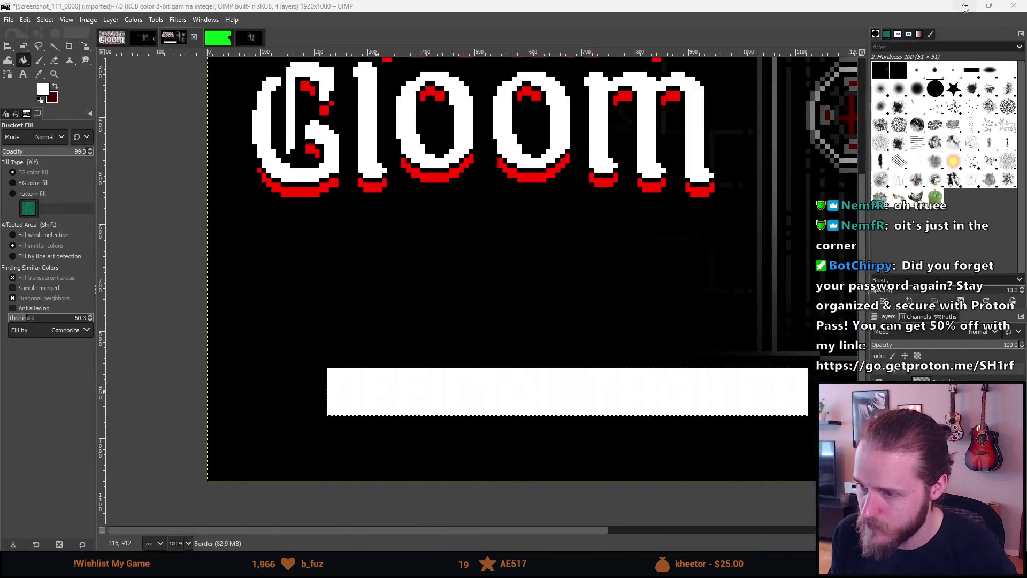
# Zoom onto the white bar and raise the Bucket Fill opacity from 99.0 to 100.0.
pyautogui.scroll(2, 523, 266)
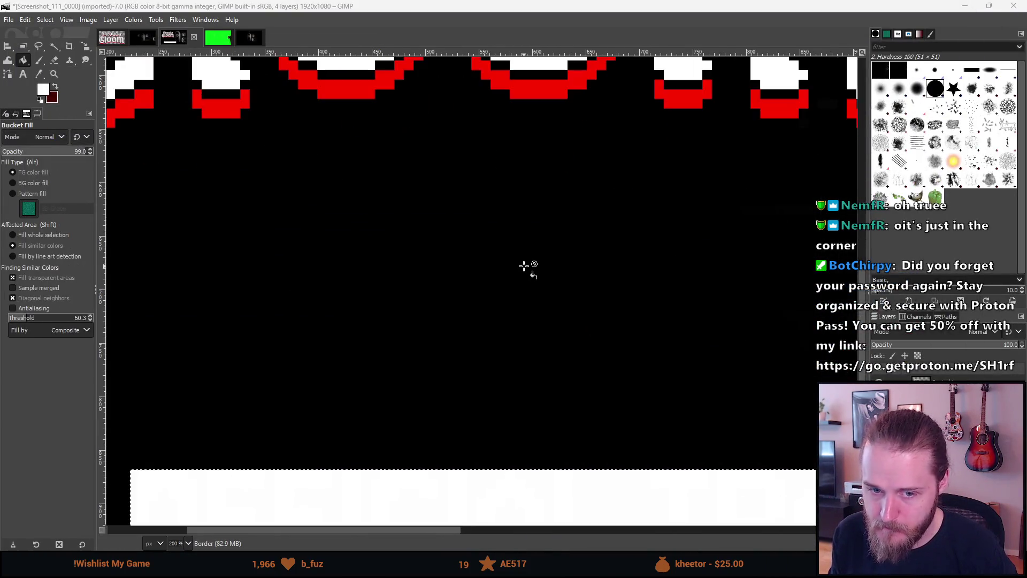
pyautogui.scroll(-5, 524, 266)
pyautogui.scroll(1, 524, 265)
pyautogui.scroll(1, 524, 266)
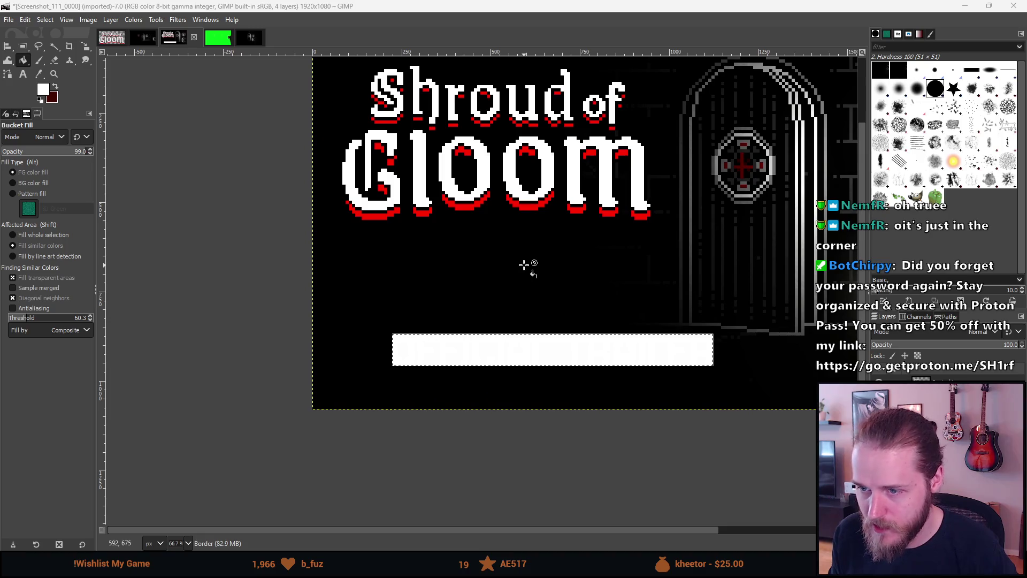
pyautogui.moveTo(556, 316); pyautogui.dragTo(497, 301)
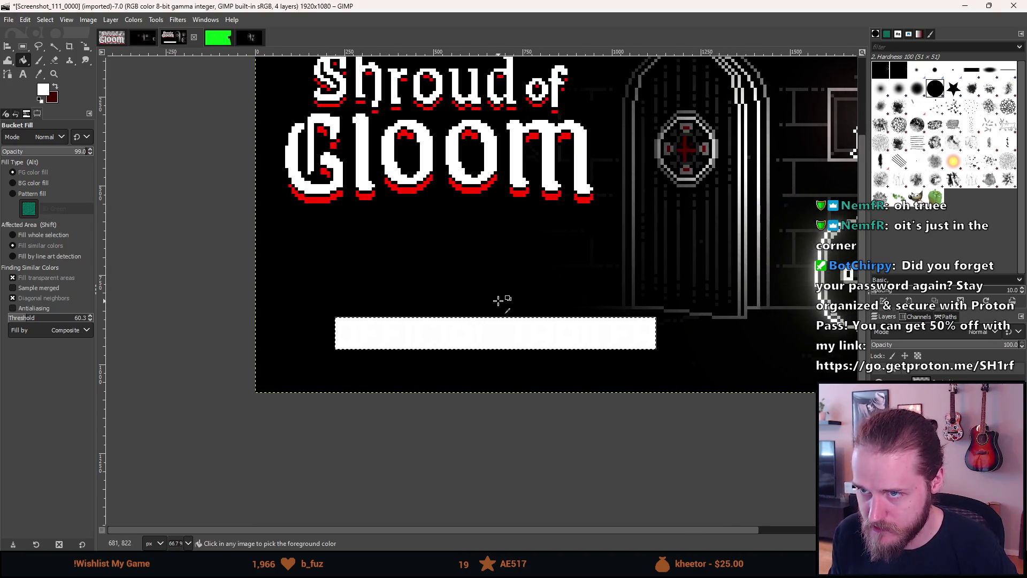
pyautogui.scroll(1, 499, 300)
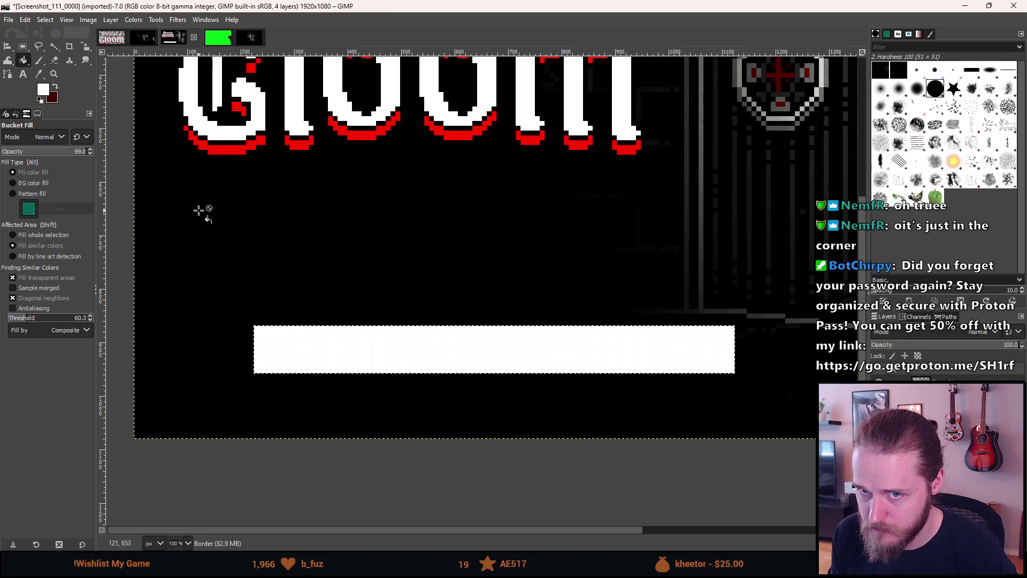
pyautogui.rightClick(345, 344)
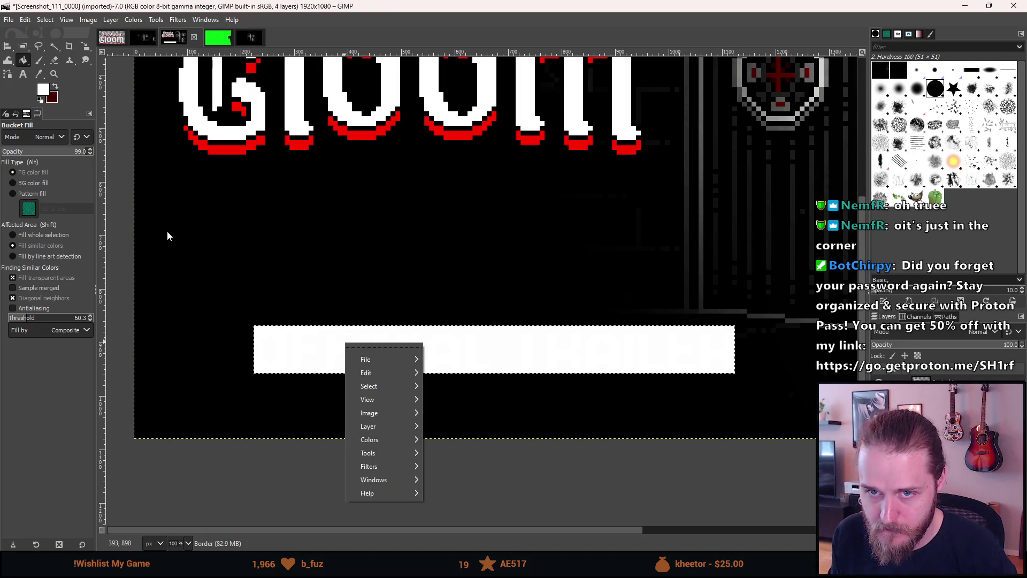
pyautogui.click(77, 151)
pyautogui.moveTo(80, 152); pyautogui.dragTo(98, 155)
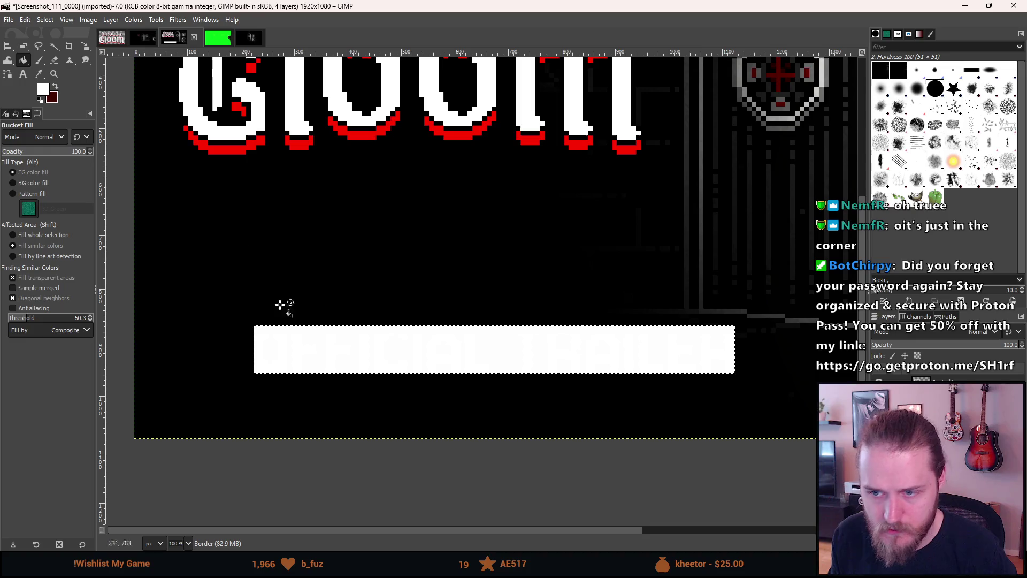
pyautogui.rightClick(367, 349)
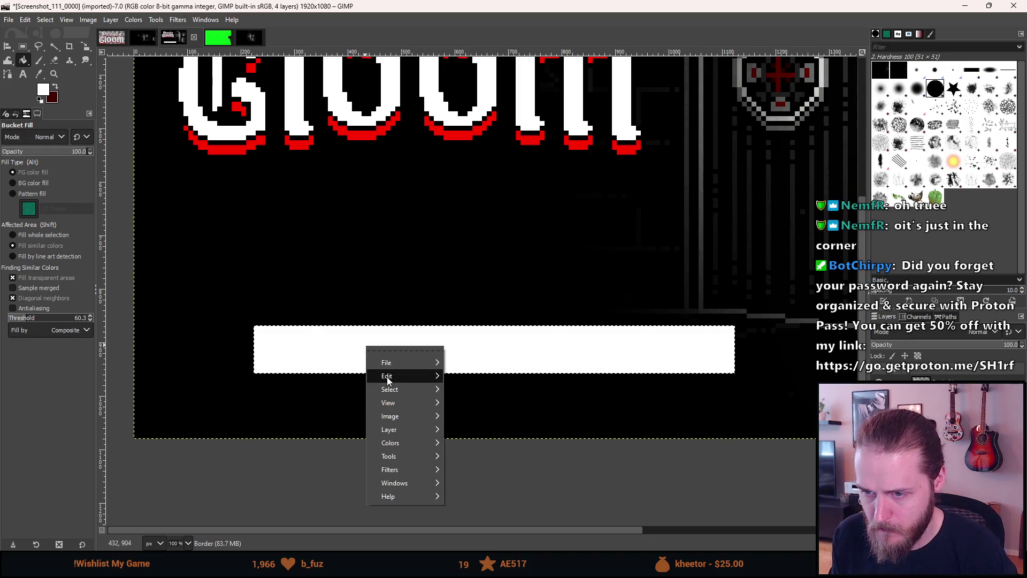
# Select an 18 px Hard border around the box, allowed to continue outside the image.
pyautogui.moveTo(396, 388)
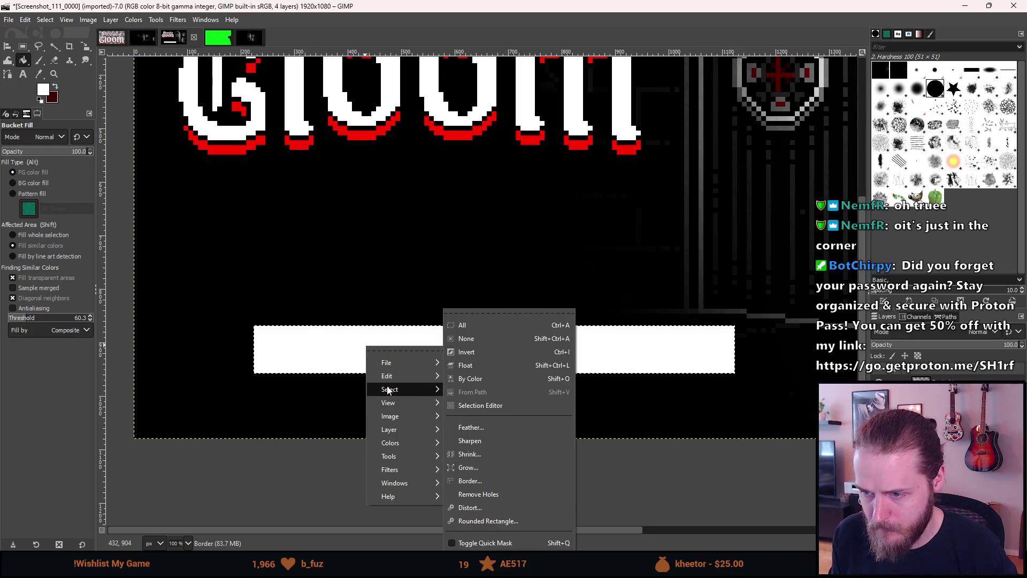
pyautogui.click(491, 470)
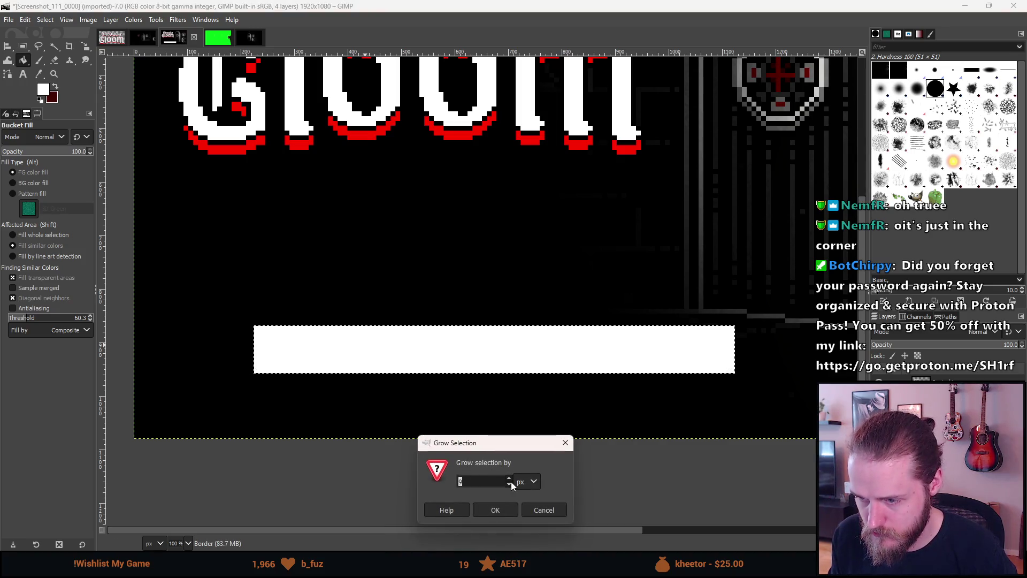
pyautogui.click(529, 510)
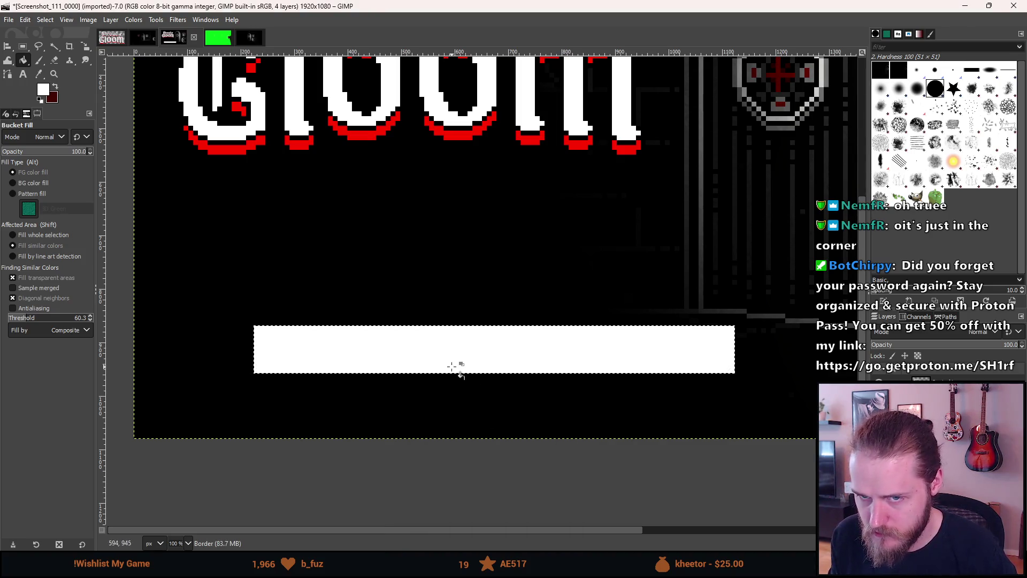
pyautogui.rightClick(349, 342)
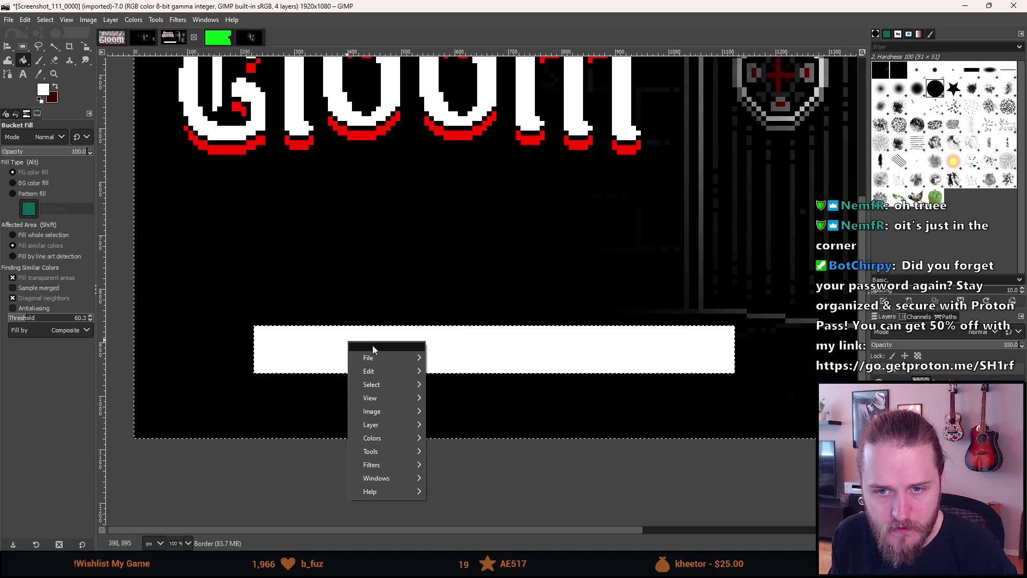
pyautogui.moveTo(379, 355)
pyautogui.moveTo(397, 385)
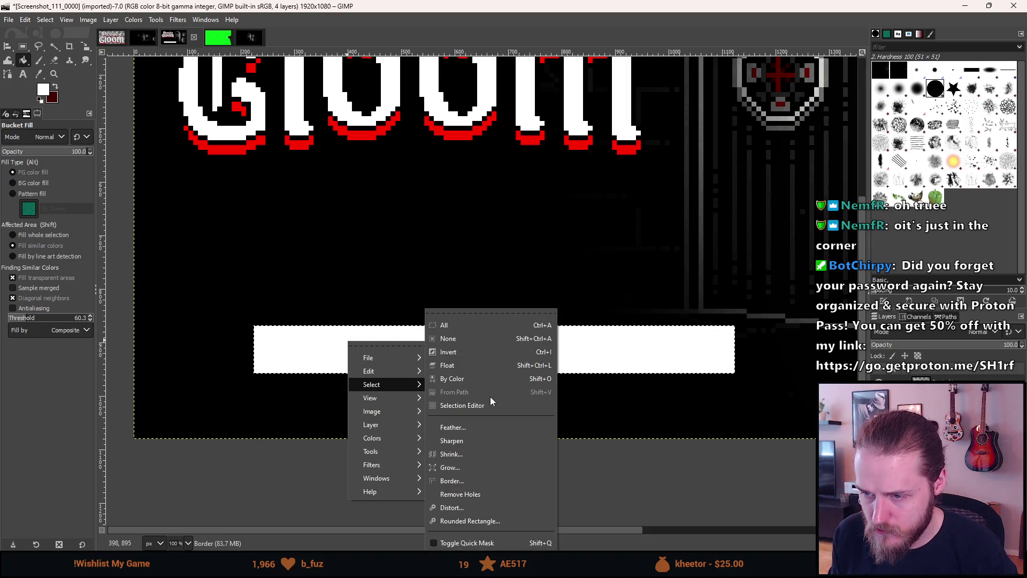
pyautogui.click(489, 480)
pyautogui.click(527, 486)
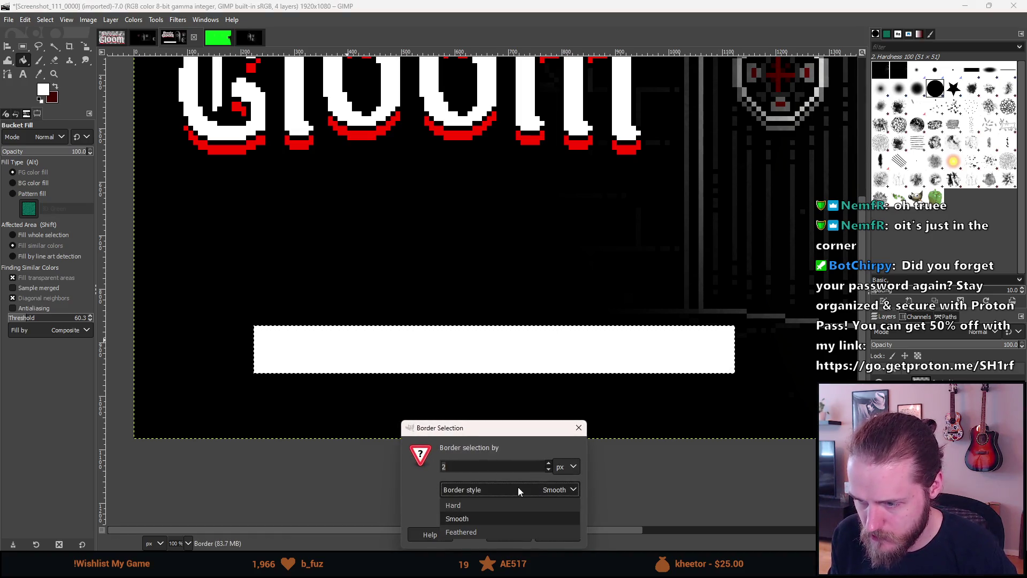
pyautogui.click(496, 508)
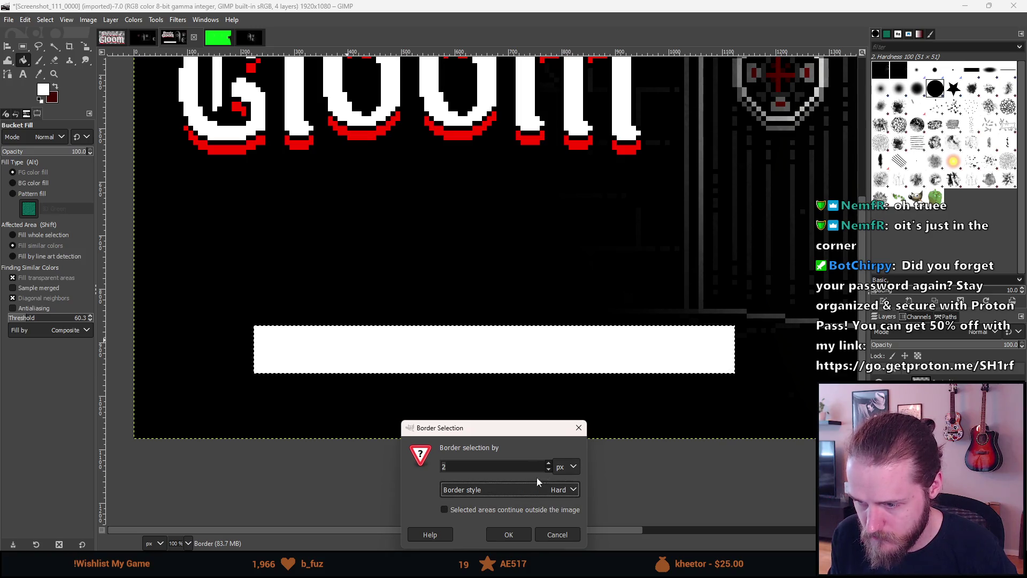
pyautogui.click(488, 511)
pyautogui.click(483, 469)
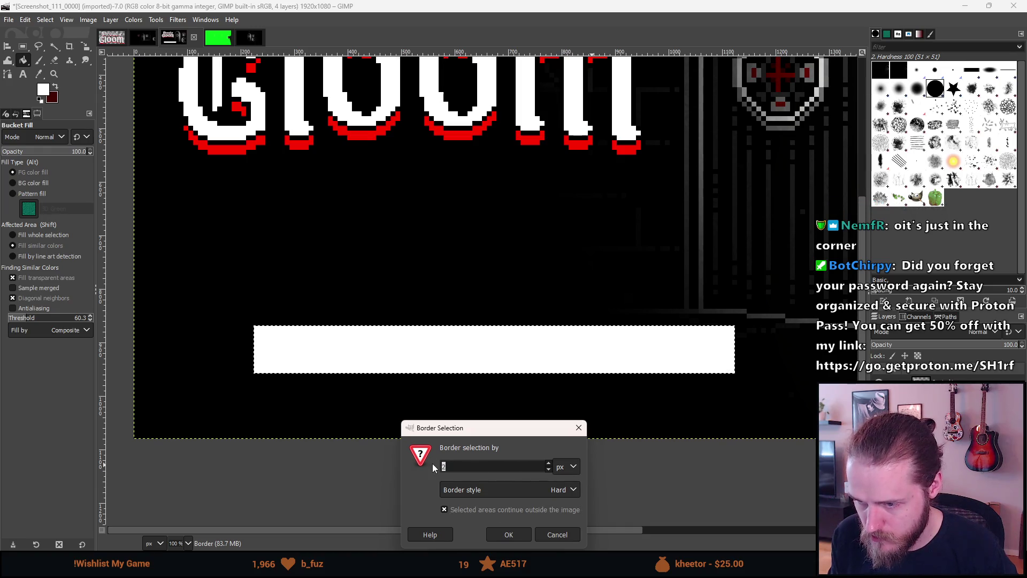
pyautogui.write('18')
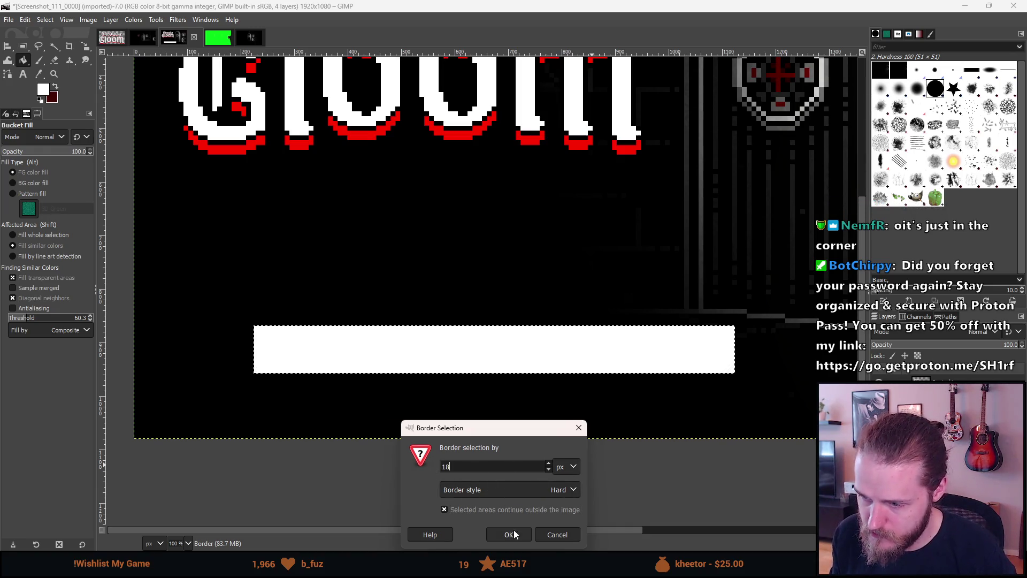
pyautogui.click(509, 534)
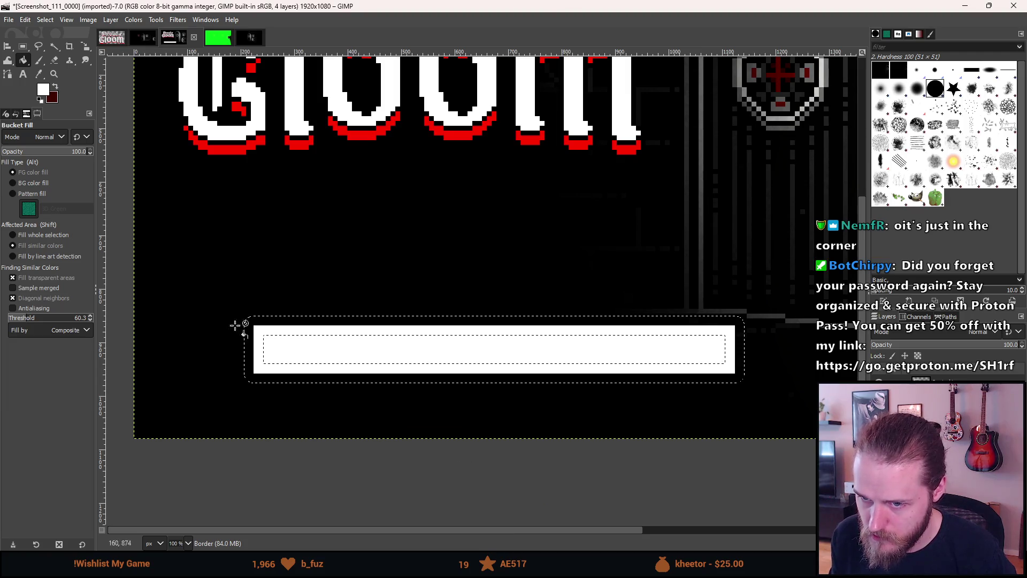
# Bucket-fill the 18 px border band with white.
pyautogui.scroll(4, 257, 327)
pyautogui.scroll(-3, 259, 324)
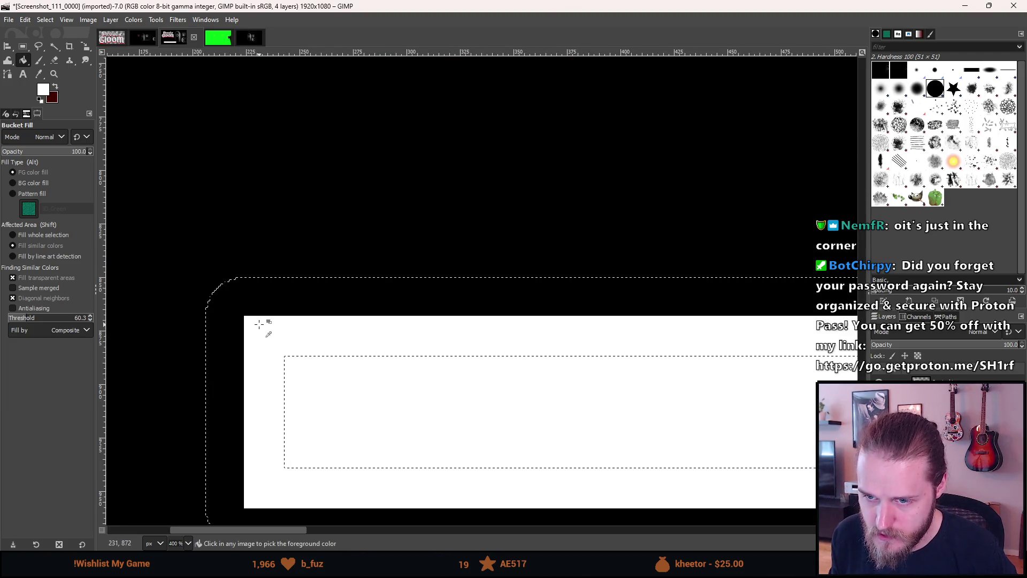
pyautogui.scroll(5, 262, 311)
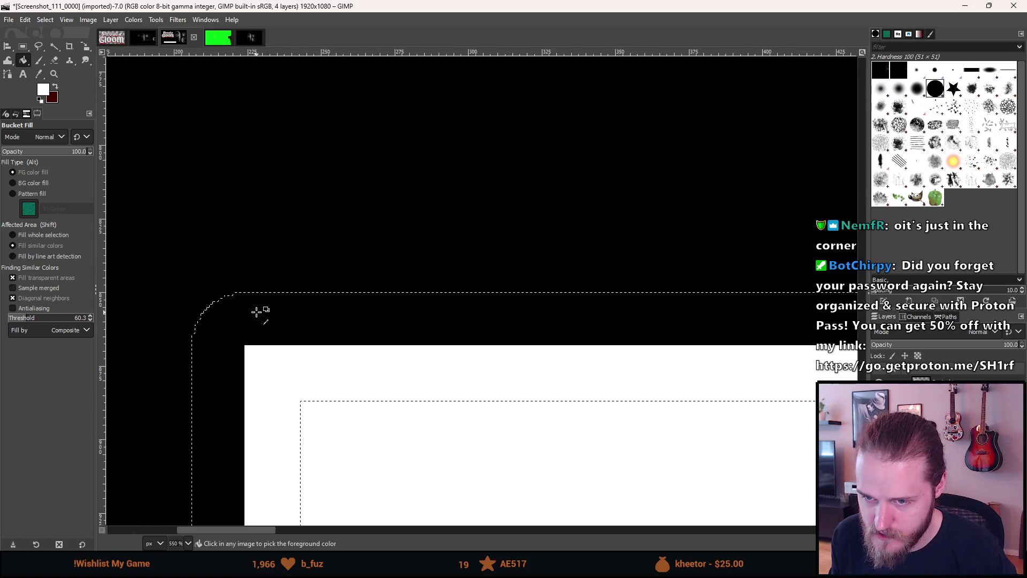
pyautogui.click(242, 319)
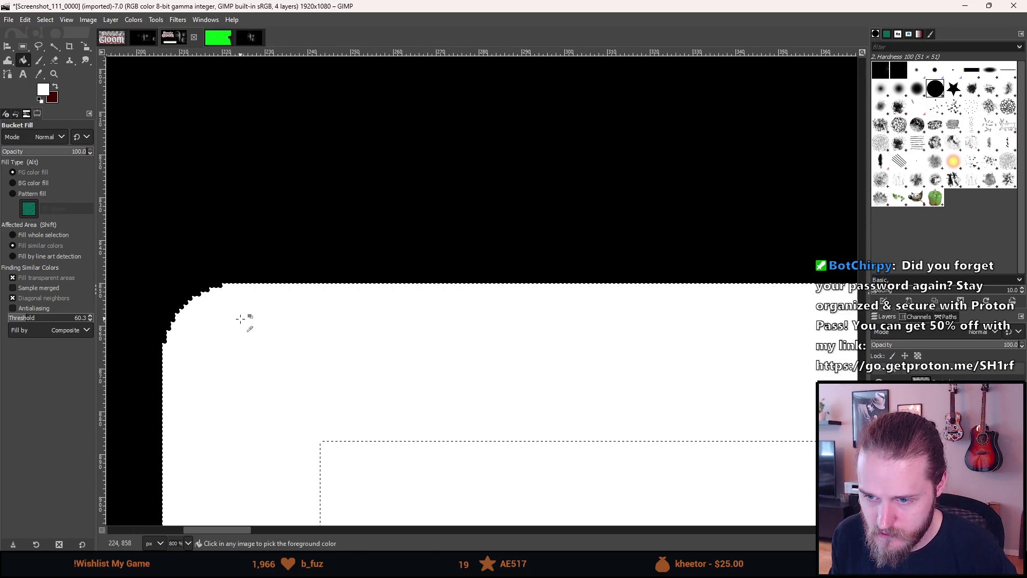
pyautogui.scroll(-4, 243, 321)
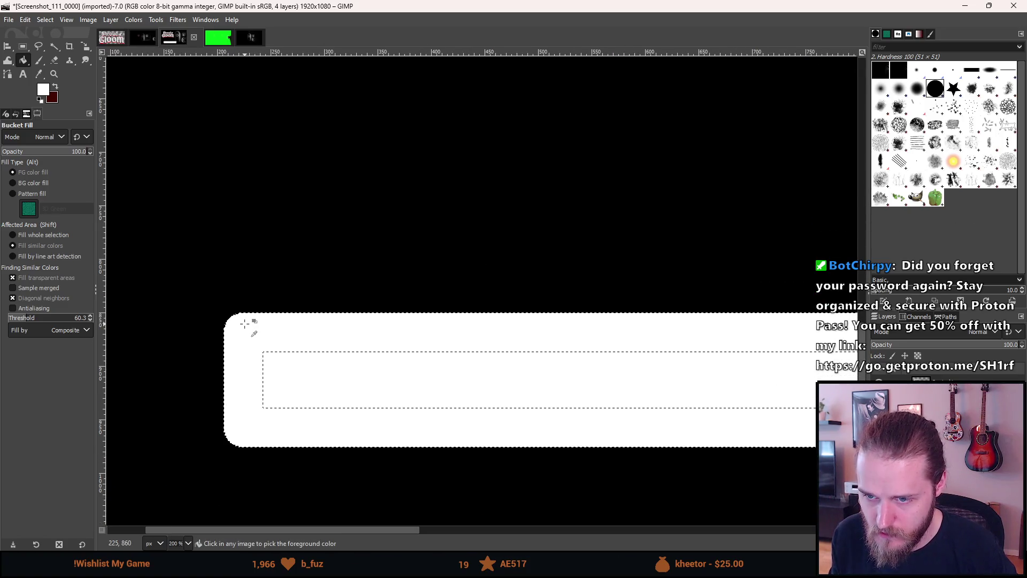
pyautogui.click(25, 50)
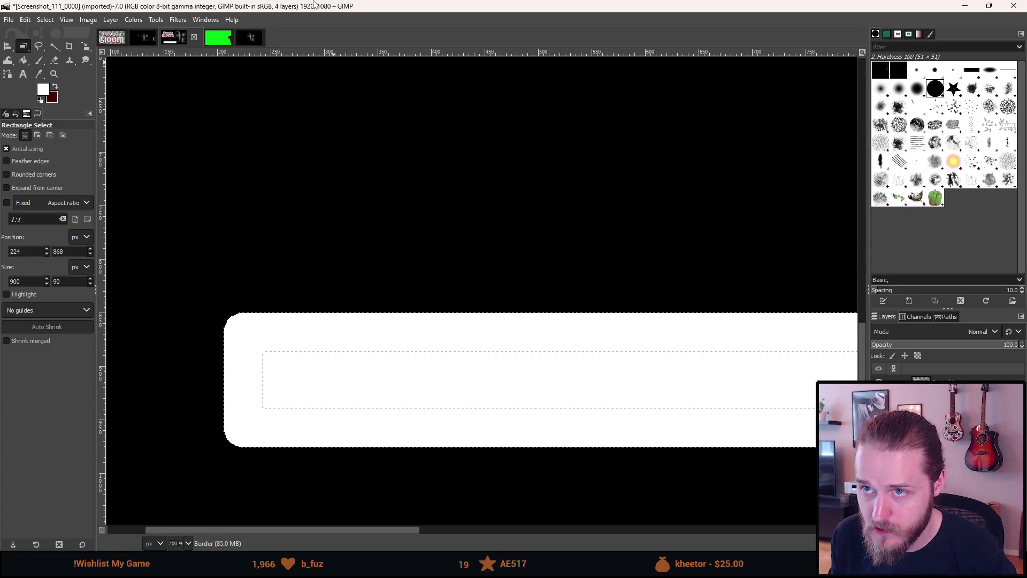
# Undo the white border fill and reselect the plain white rectangle.
pyautogui.hotkey('ctrl', 'z')
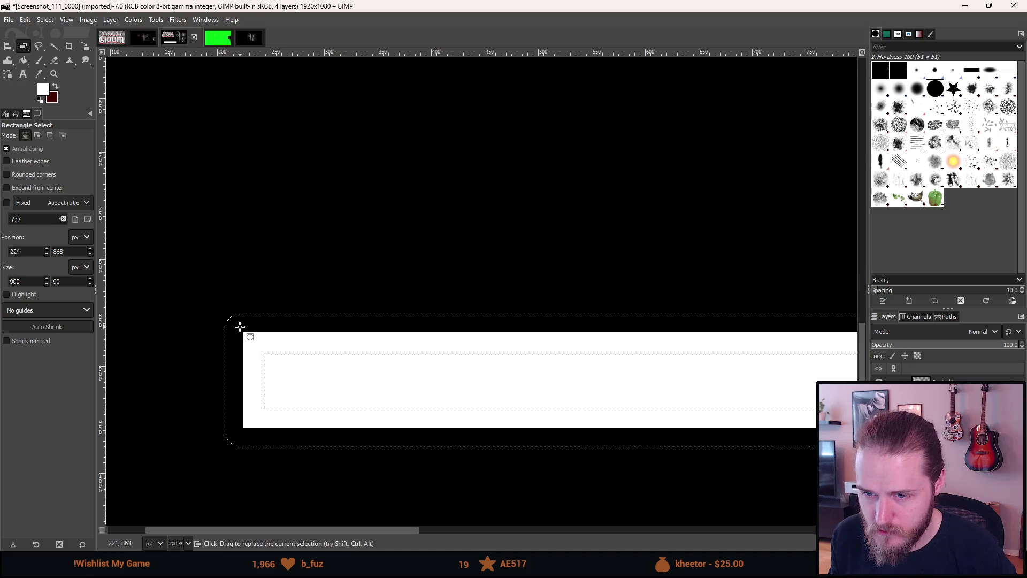
pyautogui.keyDown('ctrl'); pyautogui.scroll(5, 239, 318); pyautogui.keyUp('ctrl')
pyautogui.click(236, 243)
pyautogui.moveTo(297, 381)
pyautogui.mouseDown()
pyautogui.moveTo(193, 300)
pyautogui.moveTo(183, 276)
pyautogui.mouseUp()
pyautogui.click(393, 270)
pyautogui.keyDown('ctrl'); pyautogui.scroll(-6, 397, 300); pyautogui.keyUp('ctrl')
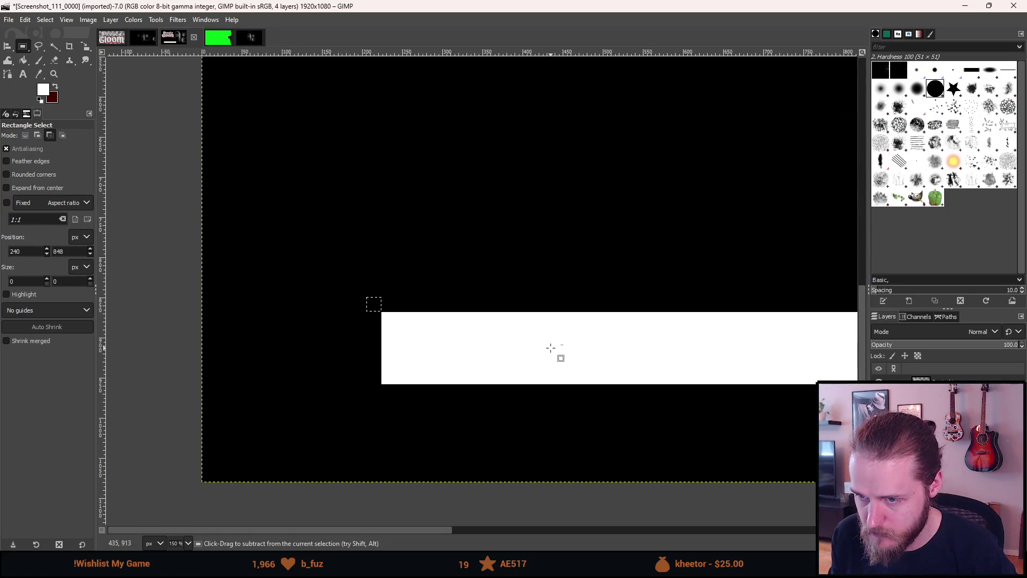
pyautogui.keyDown('ctrl'); pyautogui.click(550, 348); pyautogui.keyUp('ctrl')
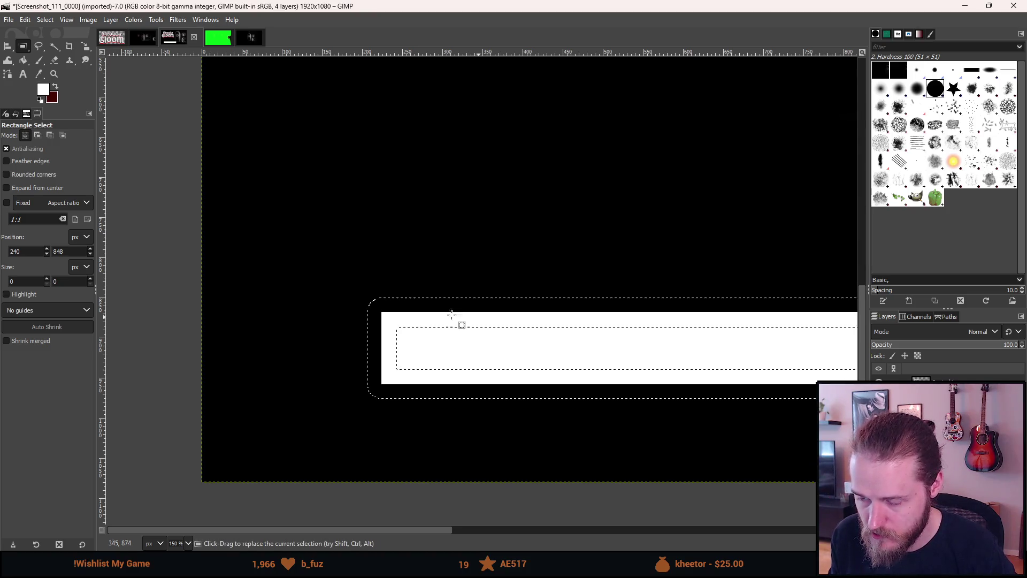
# Grow the selection around the white bar by 36 px.
pyautogui.rightClick(447, 342)
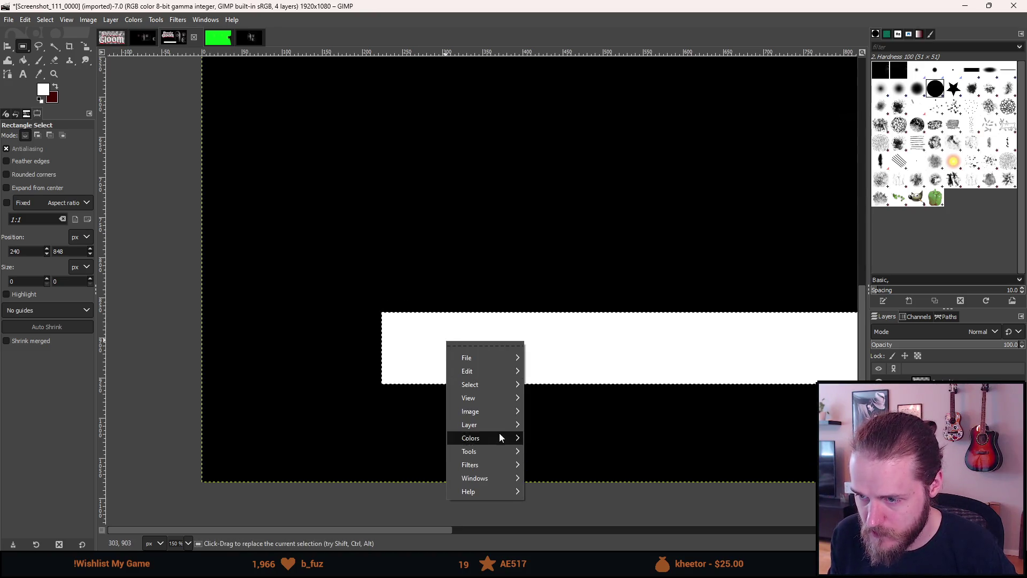
pyautogui.moveTo(487, 391)
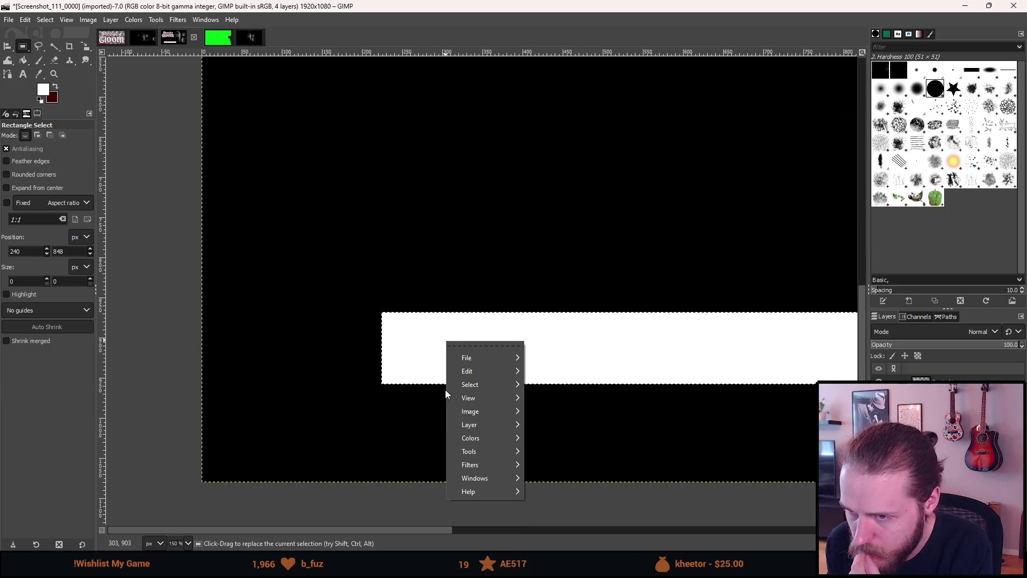
pyautogui.press('Escape')
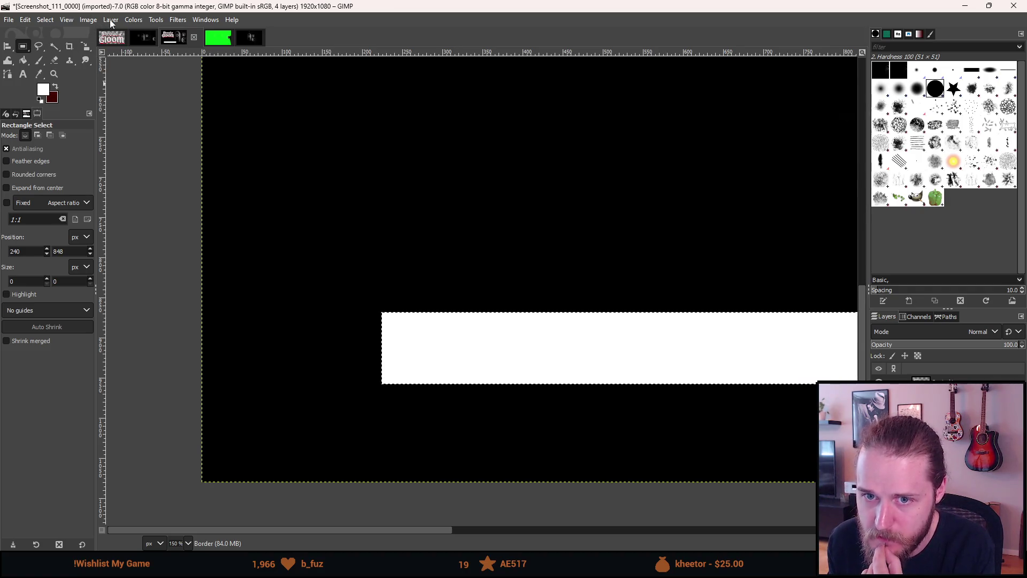
pyautogui.rightClick(475, 337)
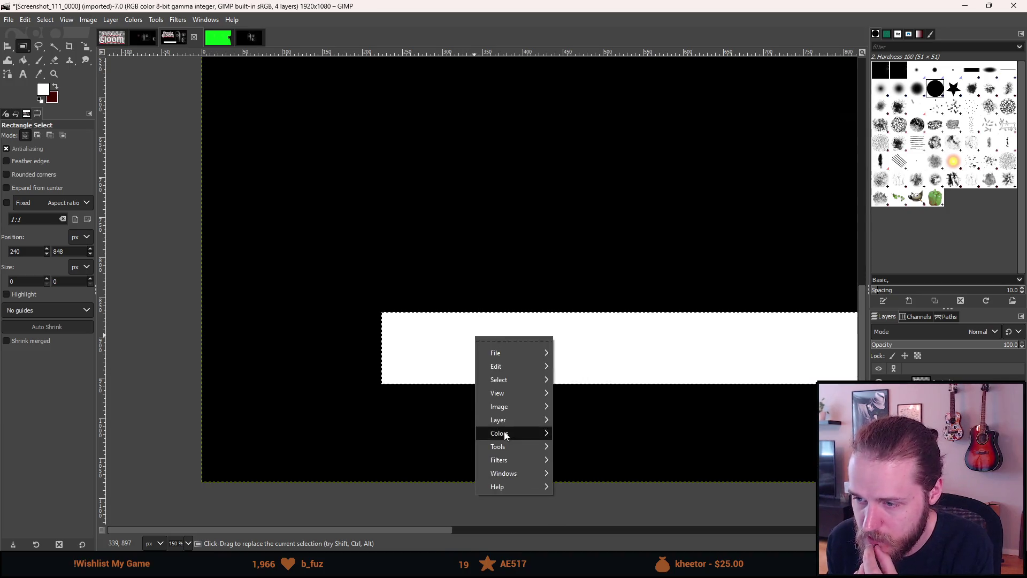
pyautogui.moveTo(511, 407)
pyautogui.moveTo(523, 381)
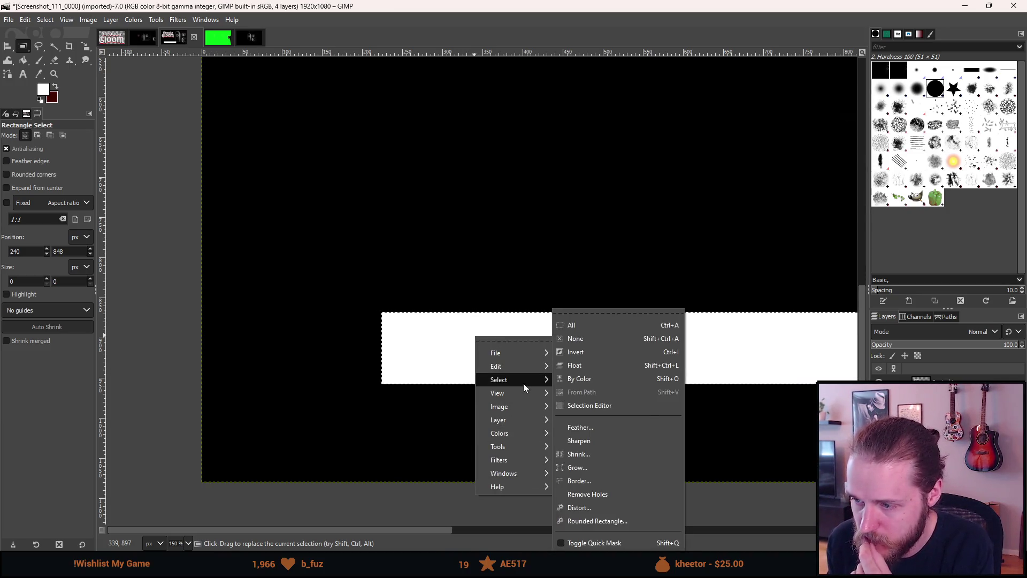
pyautogui.click(617, 472)
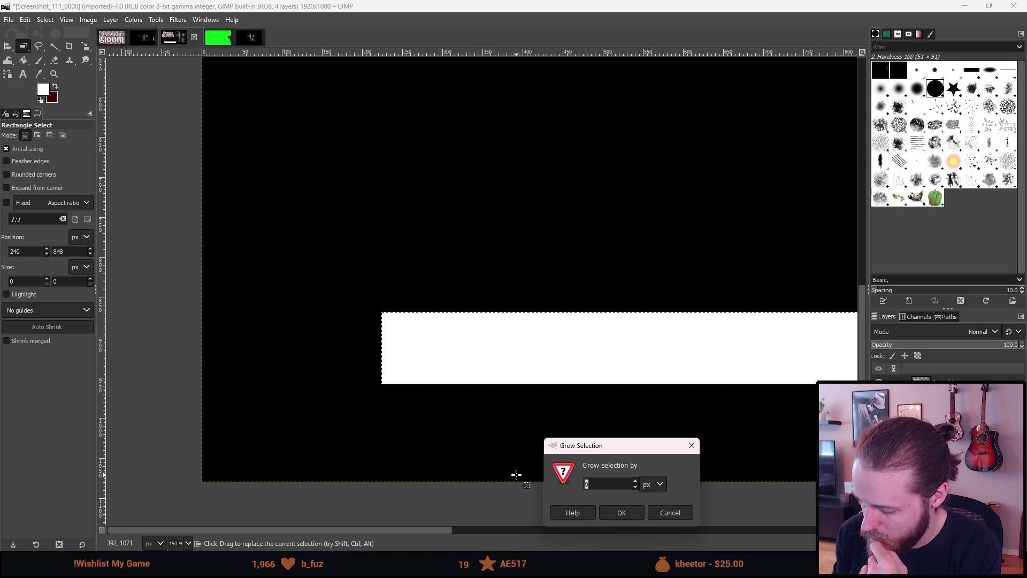
pyautogui.write('36')
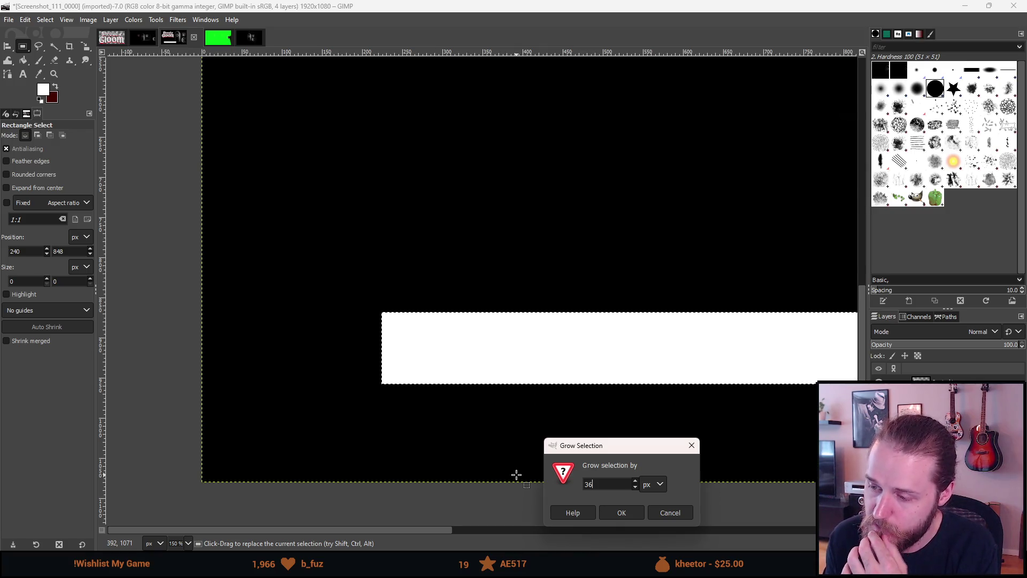
pyautogui.press('Return')
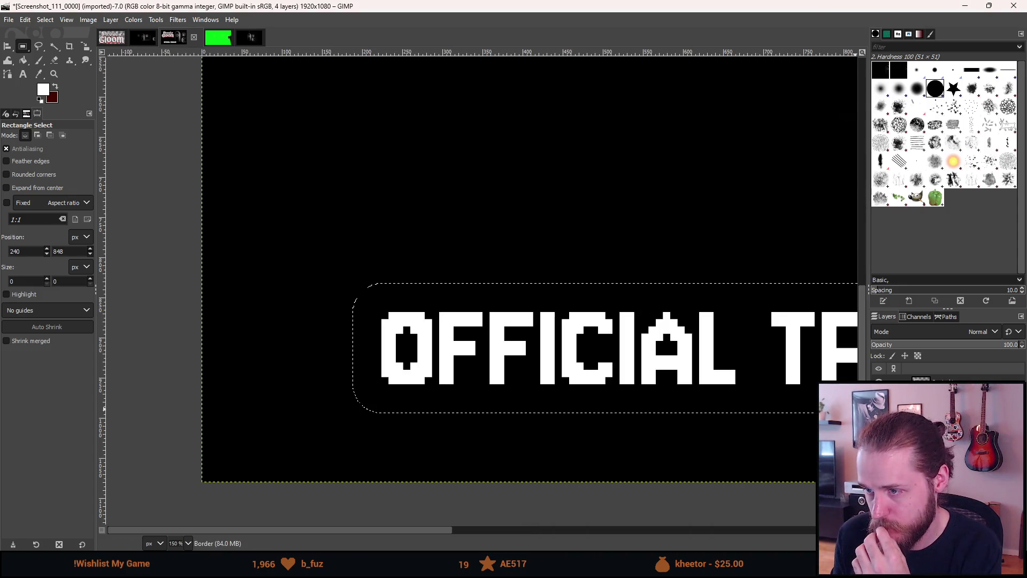
pyautogui.click(437, 328)
pyautogui.press('ctrl')
pyautogui.rightClick(437, 328)
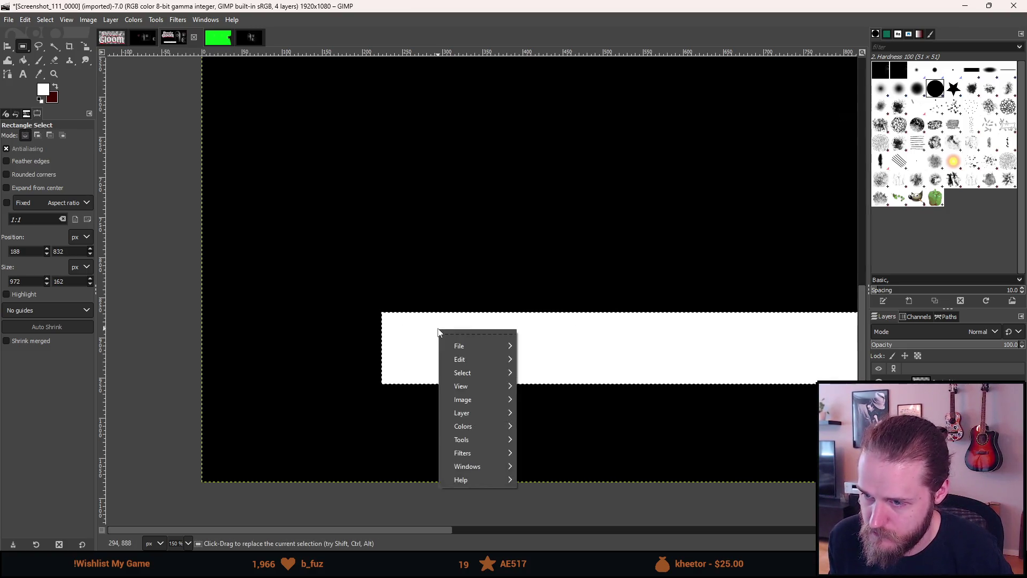
# Apply a 45 px border to the rounded selection, then undo it.
pyautogui.moveTo(474, 373)
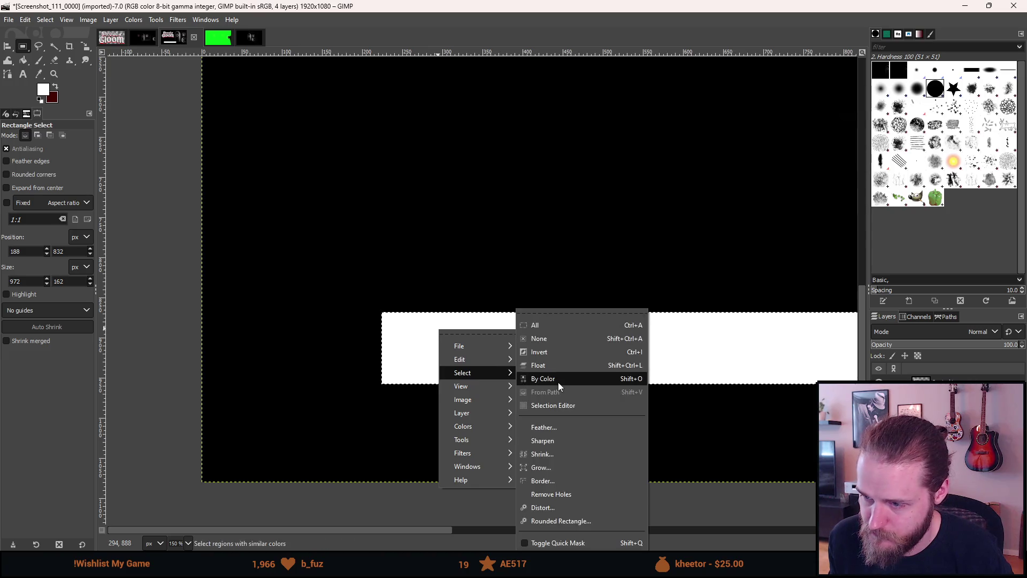
pyautogui.click(573, 481)
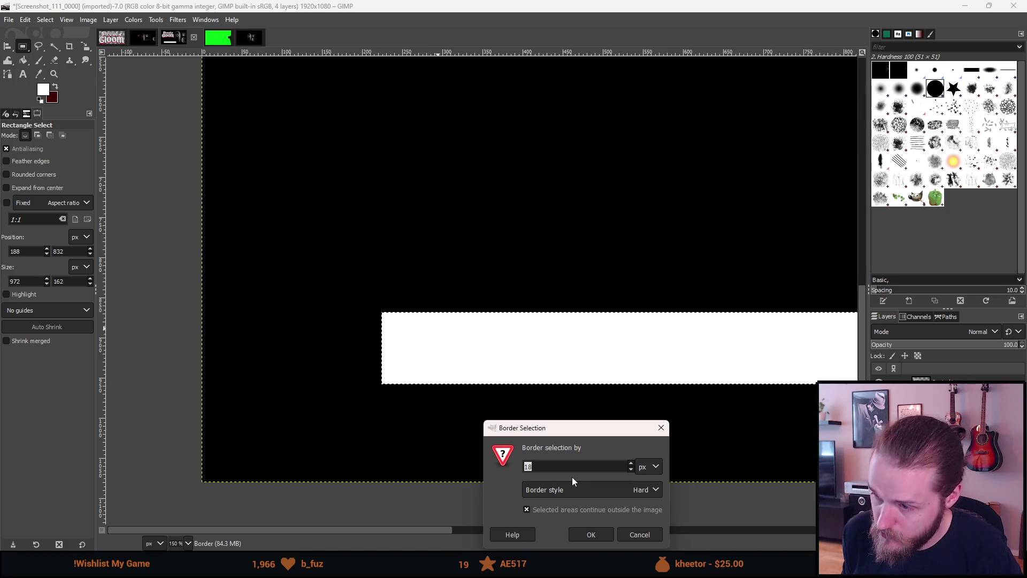
pyautogui.write('36')
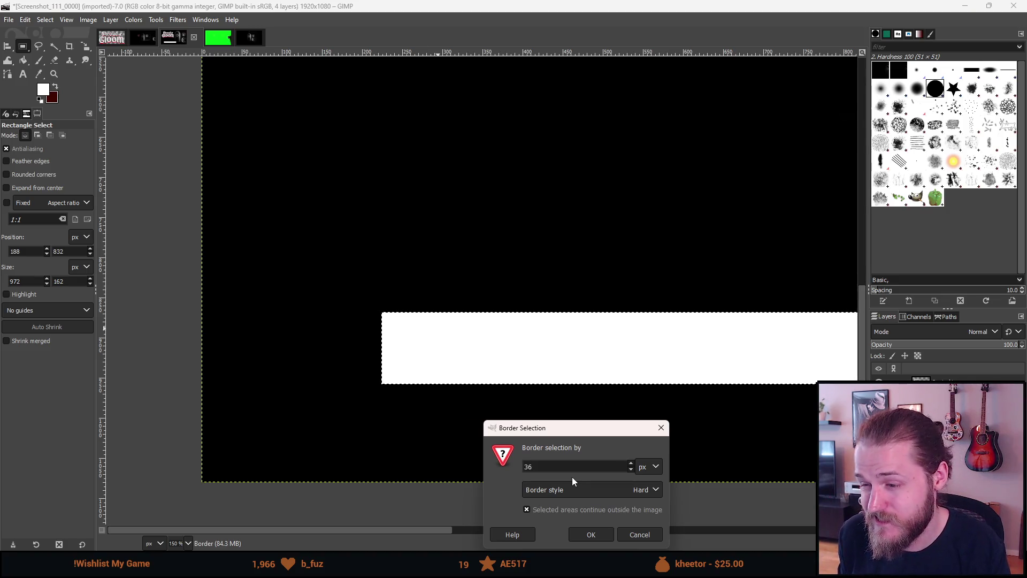
pyautogui.press('BackSpace')
pyautogui.press('BackSpace')
pyautogui.write('45')
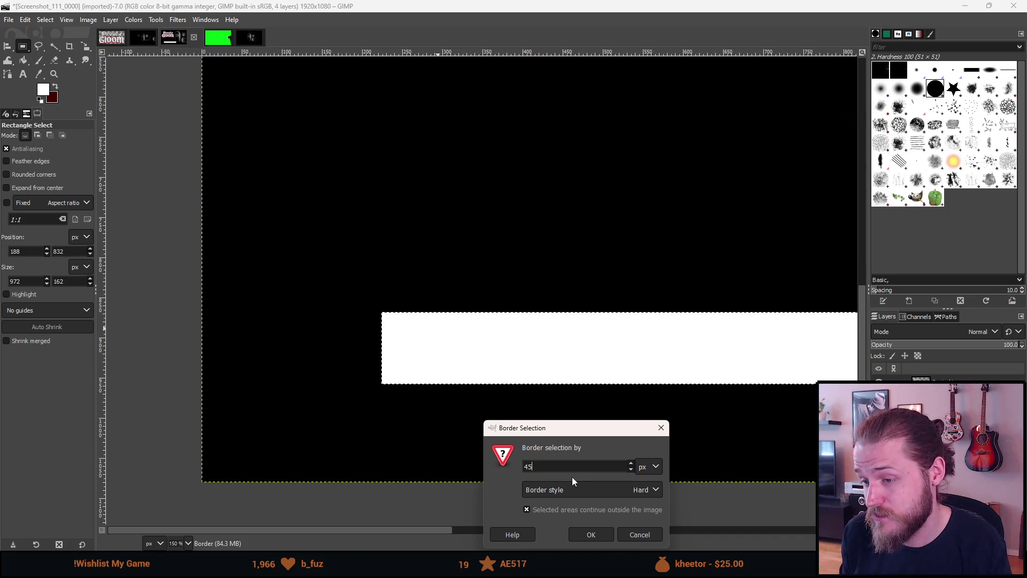
pyautogui.press('Return')
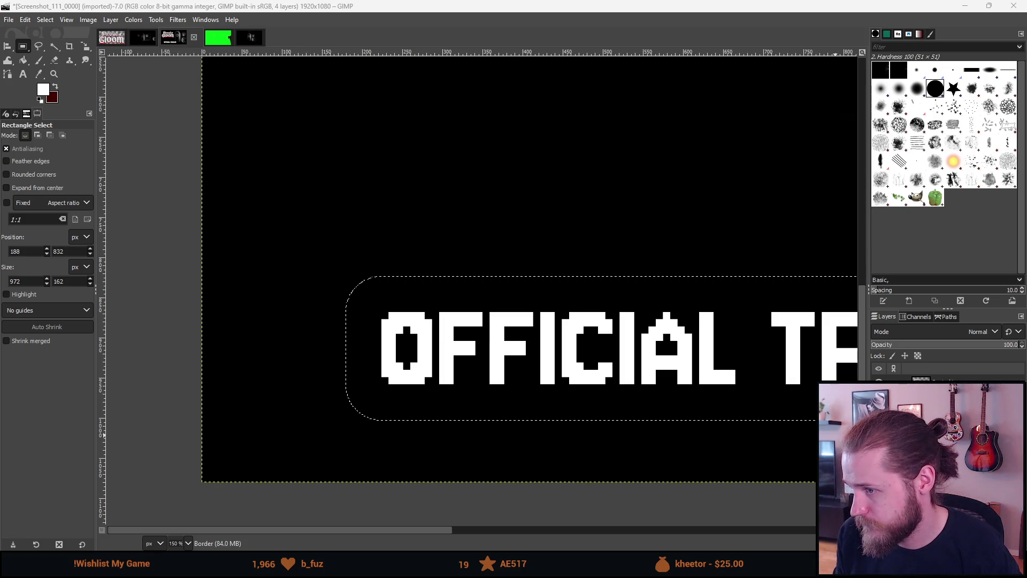
pyautogui.hotkey('ctrl', 'z')
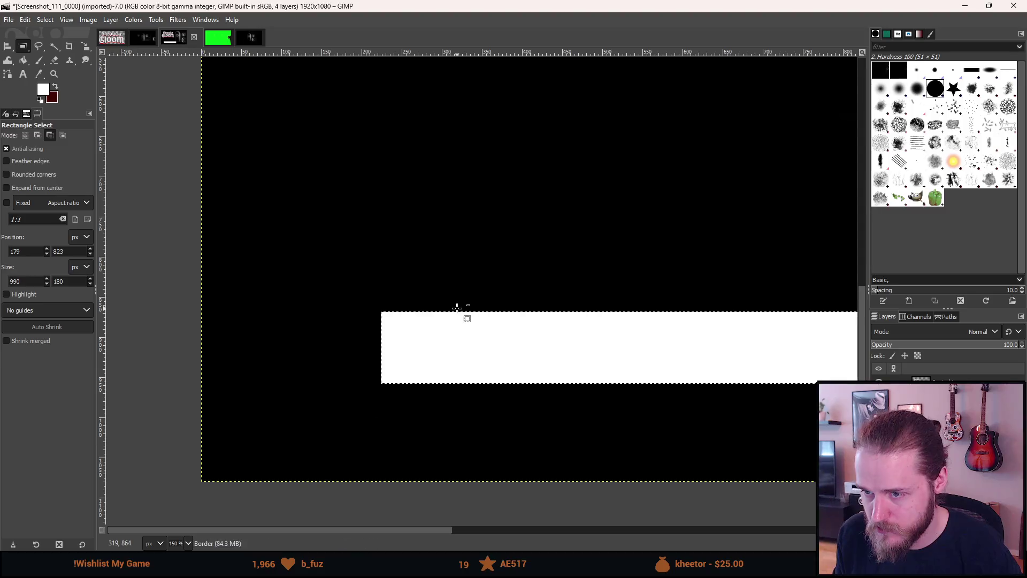
# Grow the selection by 45 px and fill it white to make a rounded white box.
pyautogui.rightClick(465, 365)
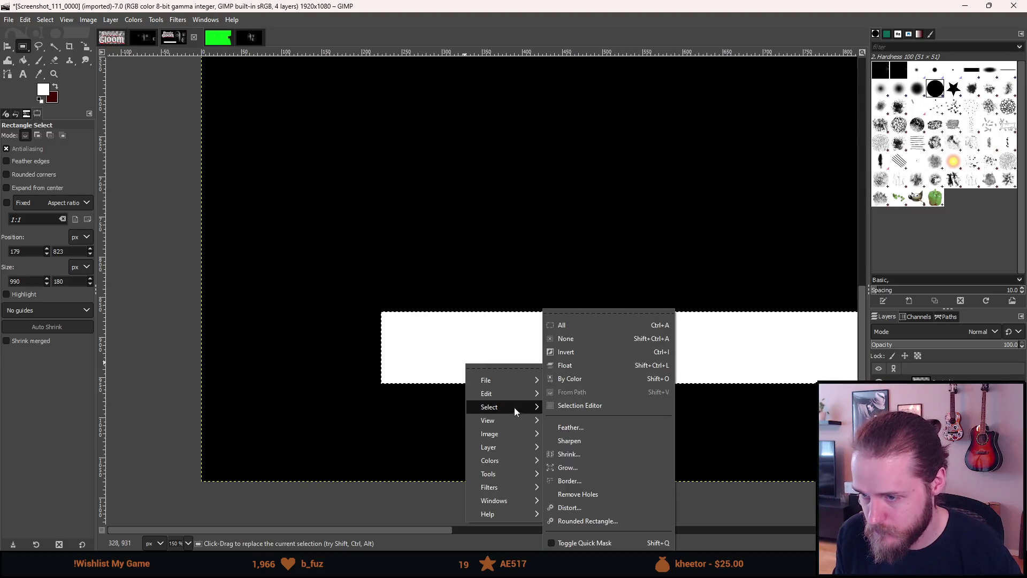
pyautogui.click(598, 472)
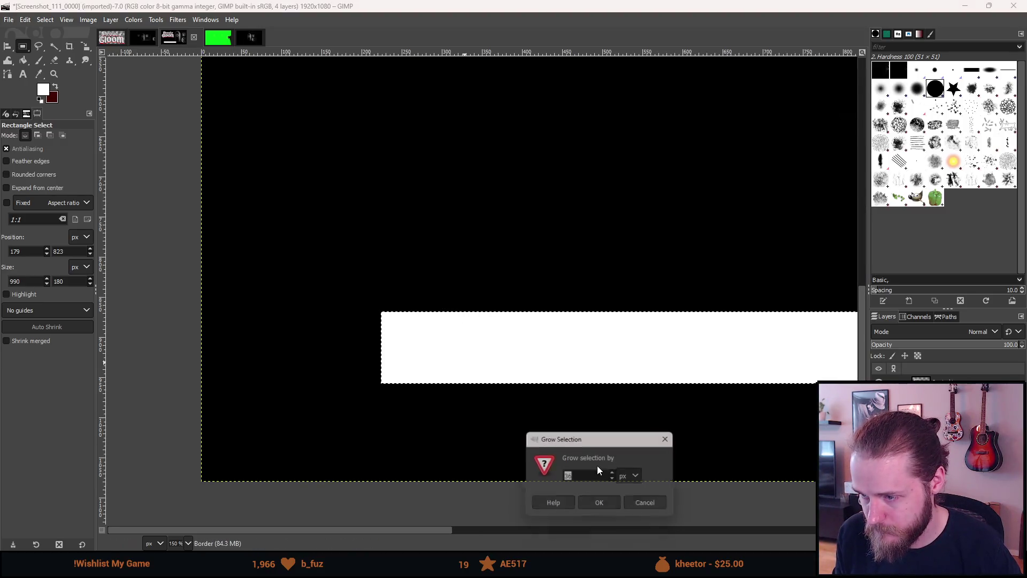
pyautogui.write('45')
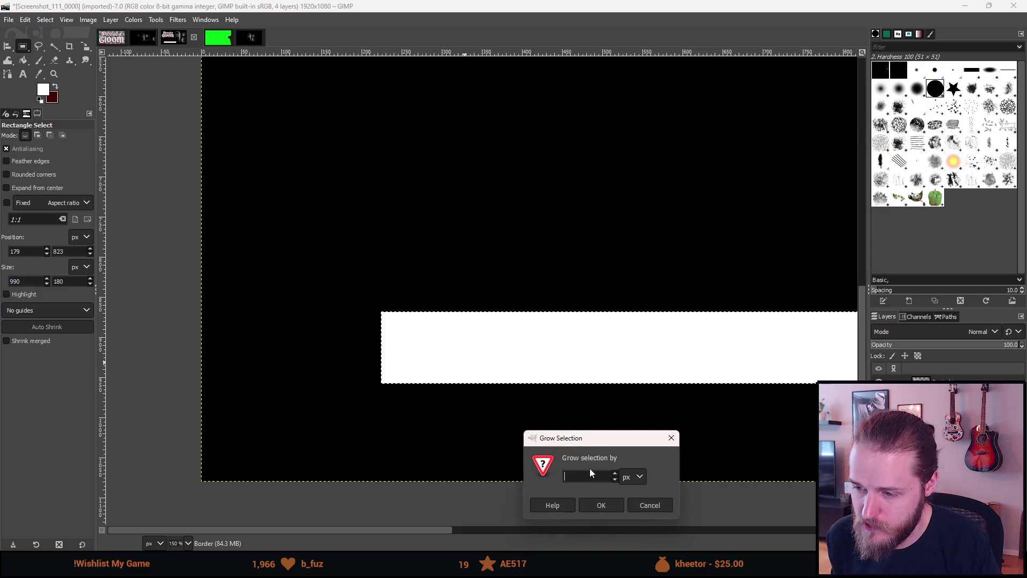
pyautogui.press('Return')
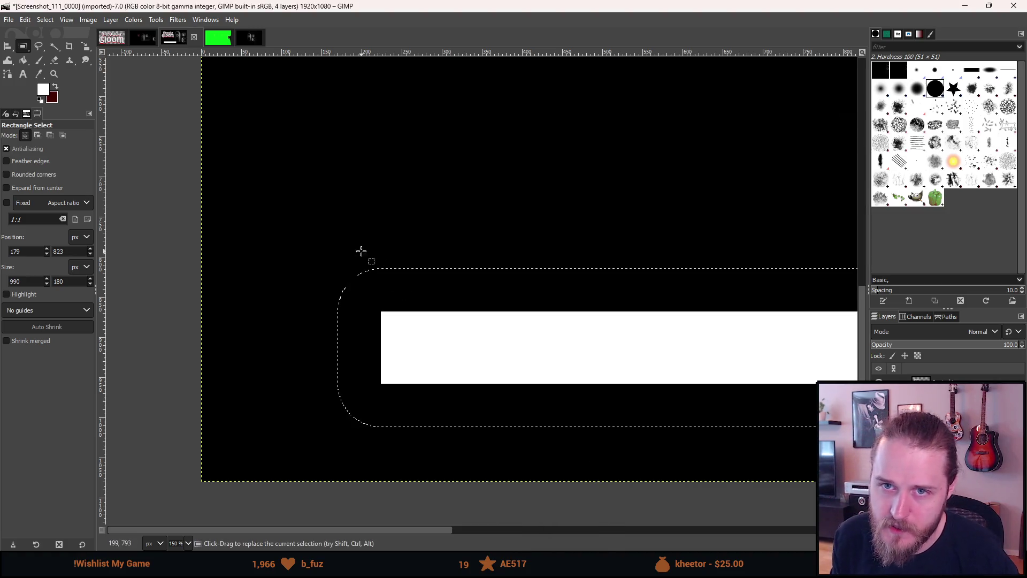
pyautogui.click(21, 60)
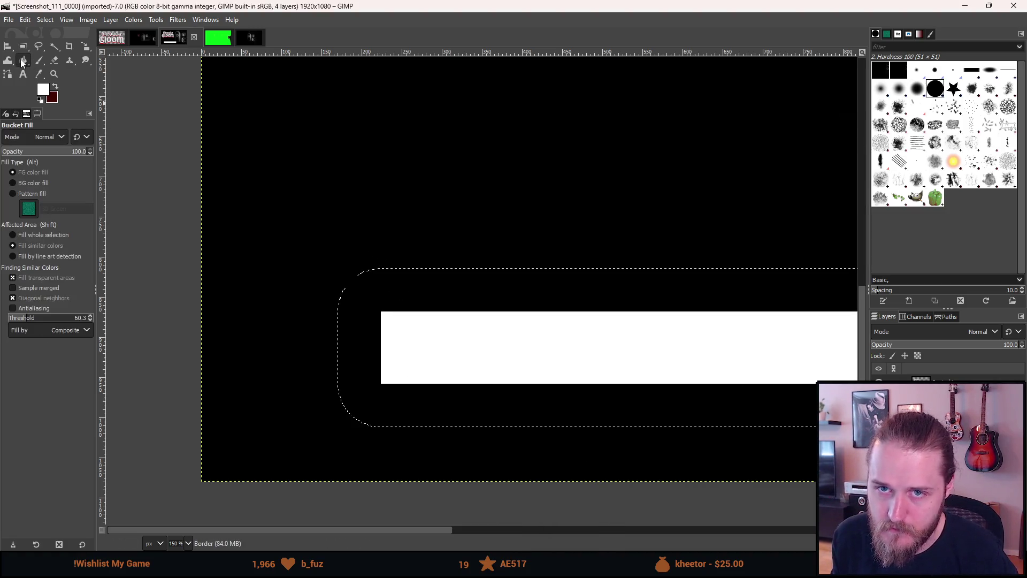
pyautogui.click(407, 303)
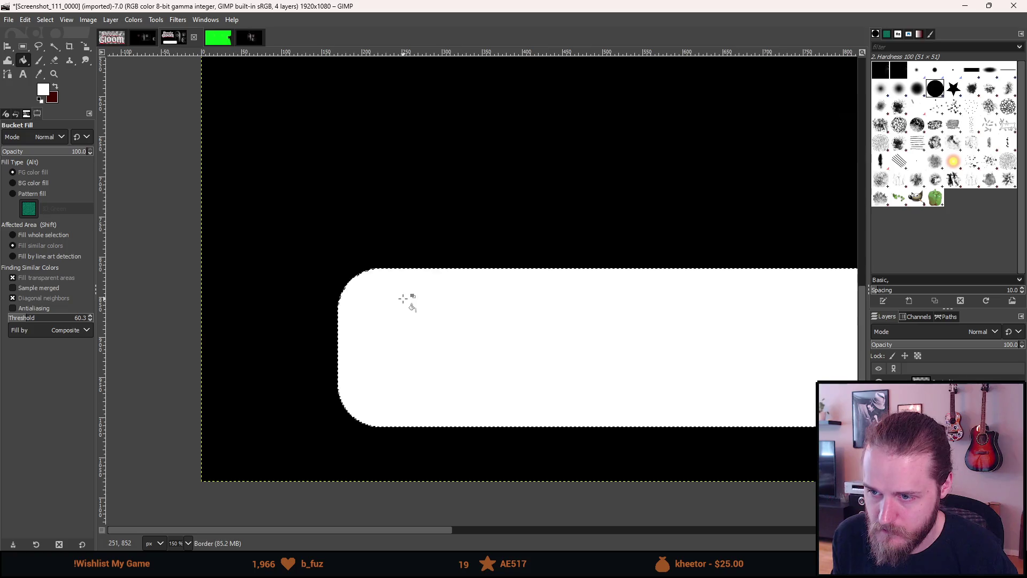
# Fill the box's top-left rounded corner solid white so it becomes square.
pyautogui.click(23, 47)
pyautogui.click(302, 258)
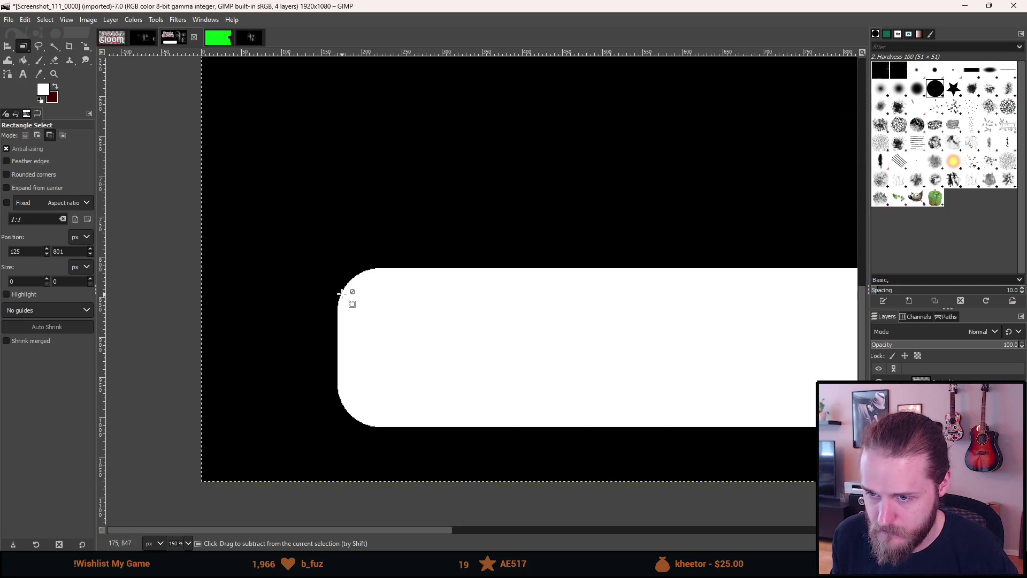
pyautogui.keyDown('ctrl'); pyautogui.scroll(3, 341, 293); pyautogui.keyUp('ctrl')
pyautogui.moveTo(329, 353); pyautogui.dragTo(468, 227)
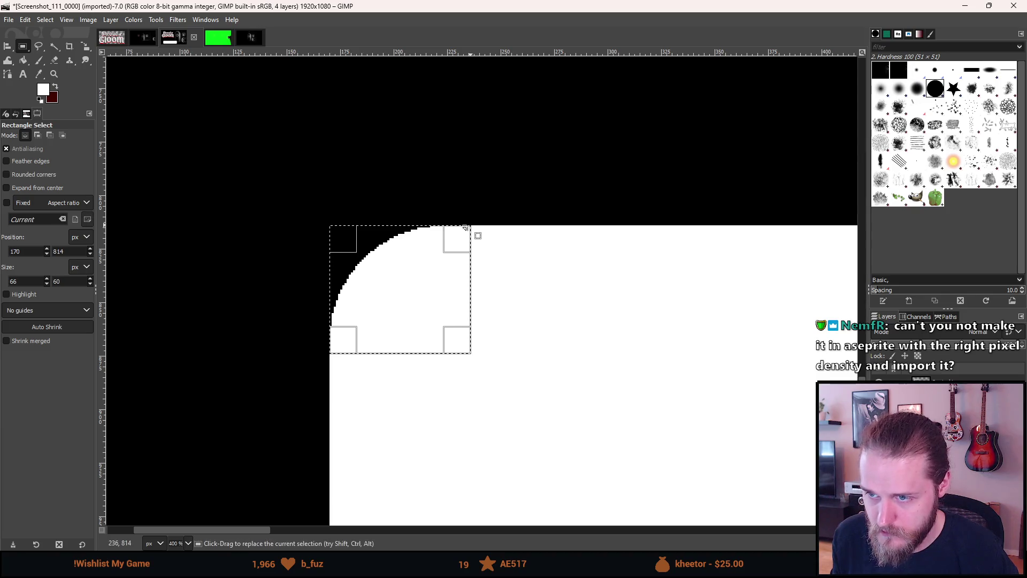
pyautogui.click(23, 60)
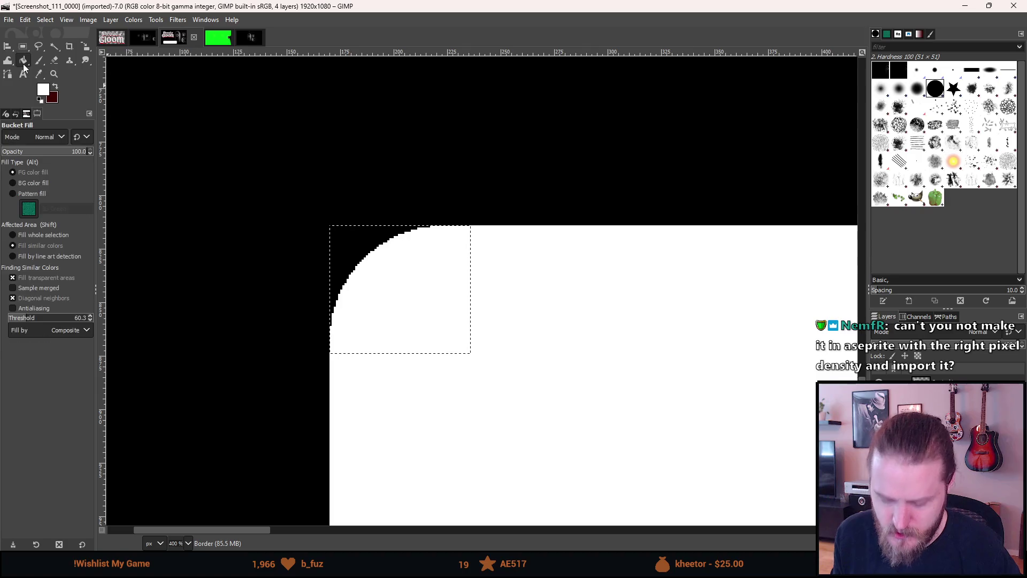
pyautogui.click(355, 241)
pyautogui.rightClick(377, 453)
# Fill the black curve at the box's bottom-left corner white, then clear the selection.
pyautogui.moveTo(386, 450)
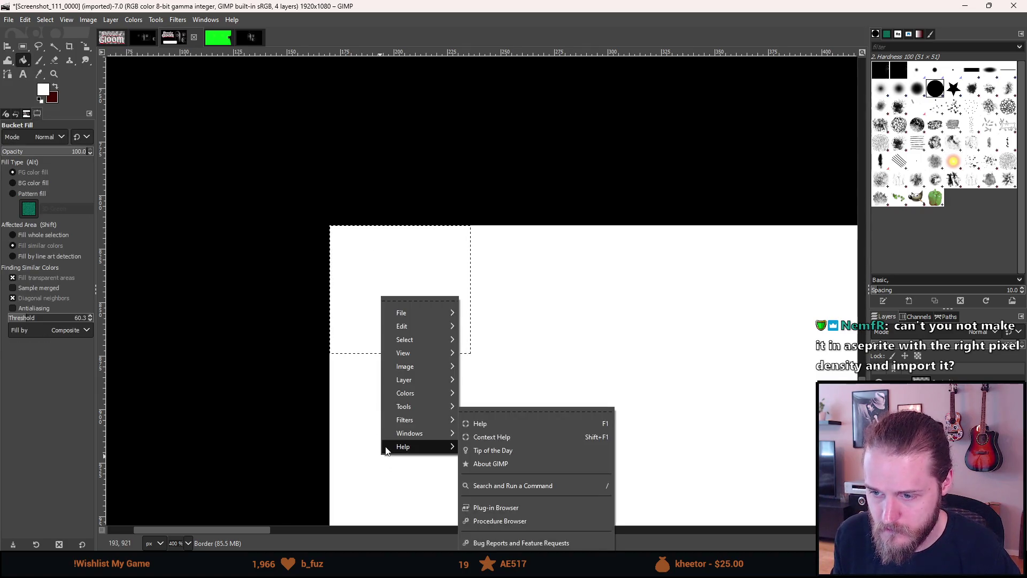
pyautogui.click(356, 460)
pyautogui.scroll(-5, 384, 452)
pyautogui.hscroll(1, 362, 295)
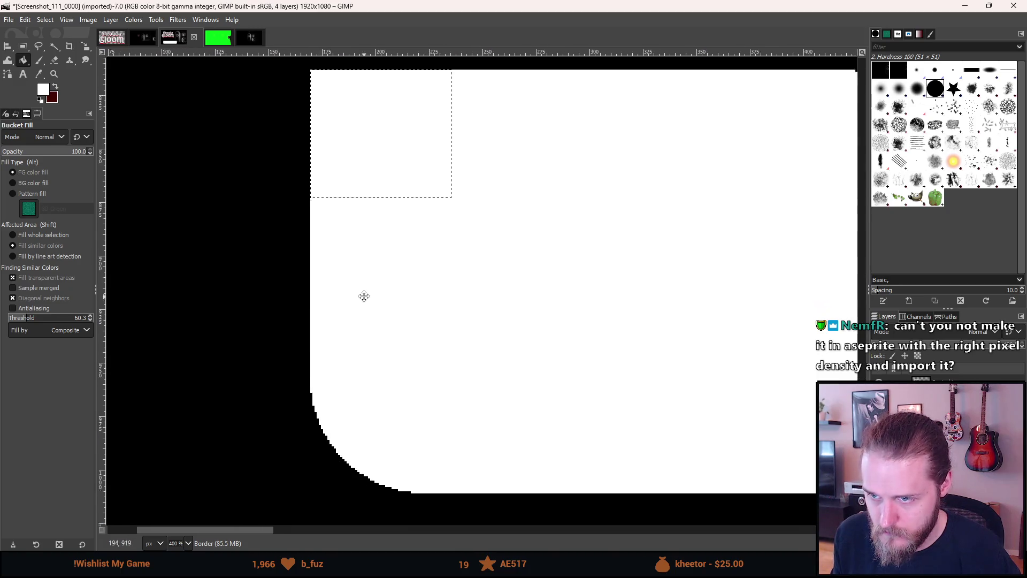
pyautogui.click(29, 48)
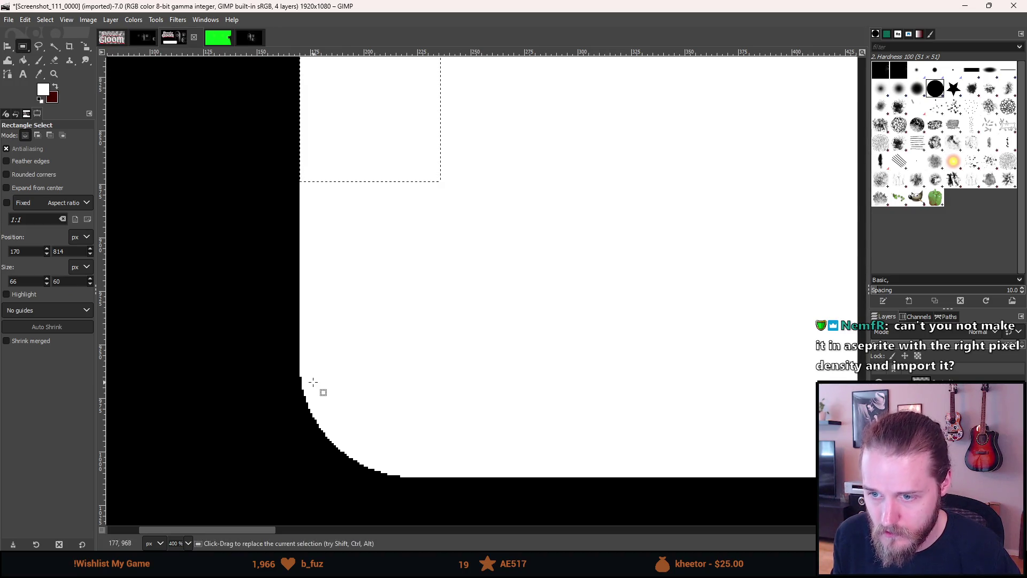
pyautogui.moveTo(298, 369)
pyautogui.mouseDown()
pyautogui.moveTo(438, 452)
pyautogui.moveTo(434, 475)
pyautogui.mouseUp()
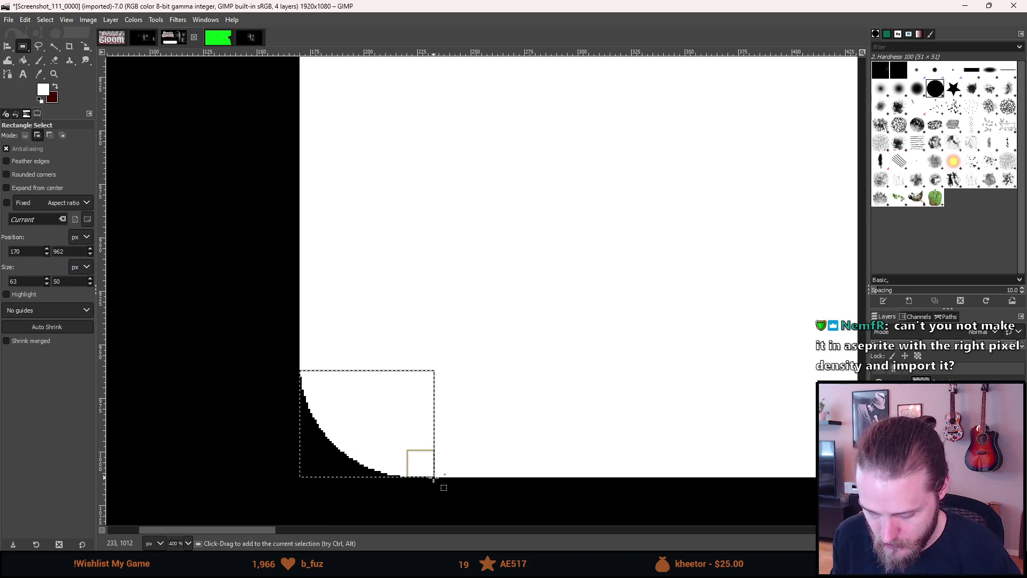
pyautogui.hotkey('shift', 'b')
pyautogui.click(337, 466)
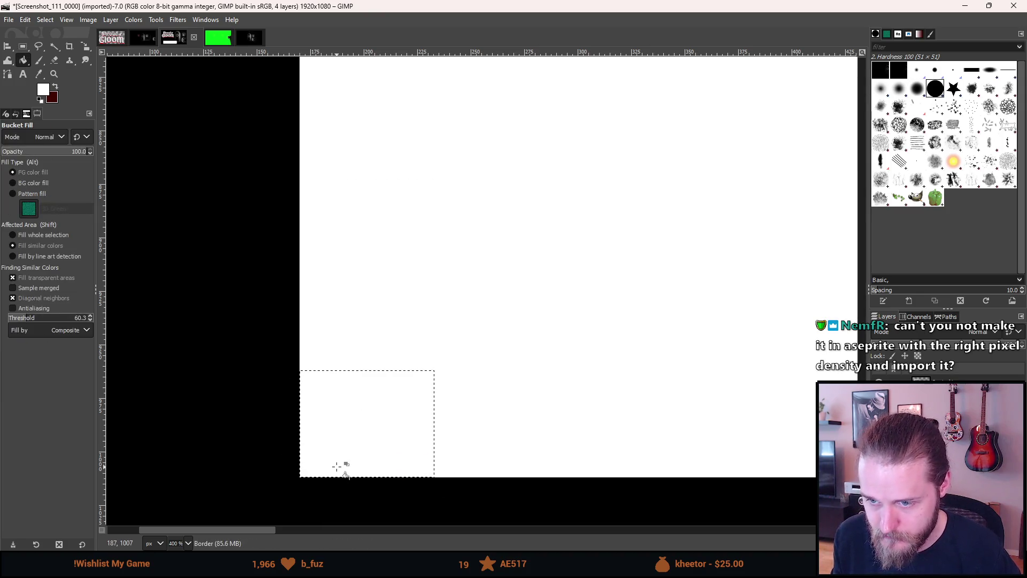
pyautogui.rightClick(543, 440)
pyautogui.click(502, 426)
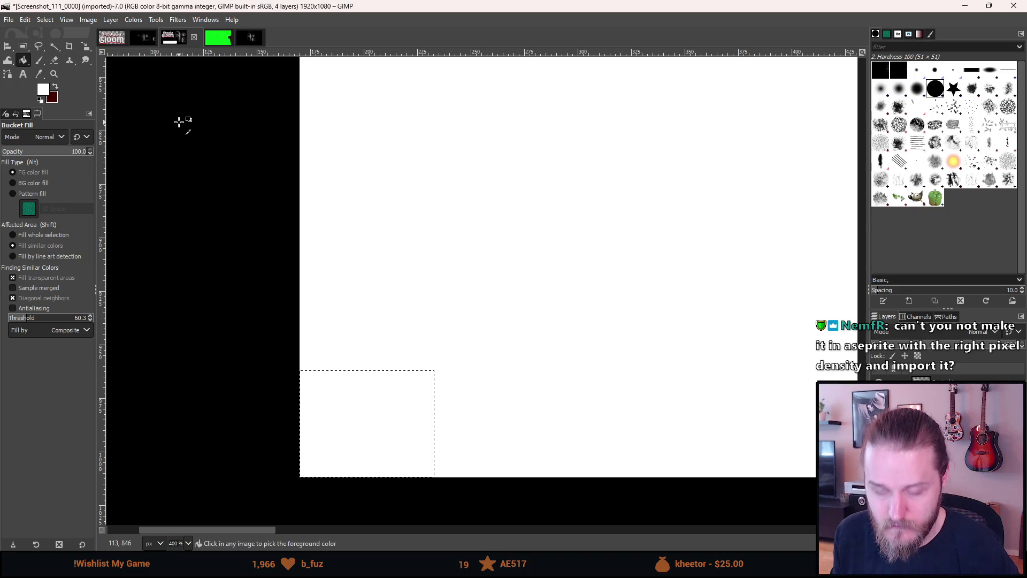
pyautogui.press('r')
pyautogui.click(558, 260)
# At 100% zoom, fill the box's top-right rounded corner white and deselect.
pyautogui.press('1')
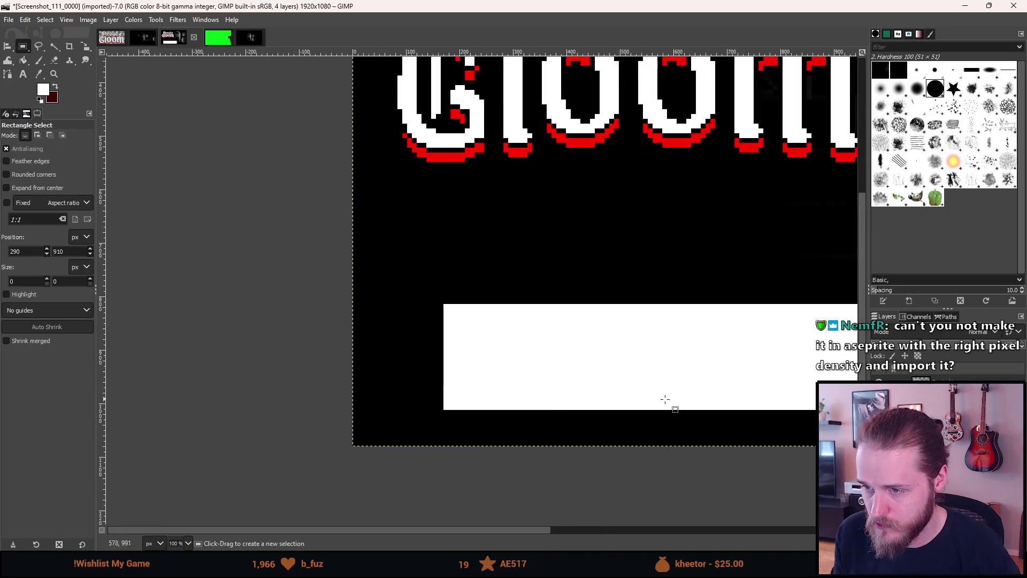
pyautogui.keyDown('ctrl'); pyautogui.scroll(-2, 665, 399); pyautogui.keyUp('ctrl')
pyautogui.keyDown('ctrl'); pyautogui.scroll(5, 690, 393); pyautogui.keyUp('ctrl')
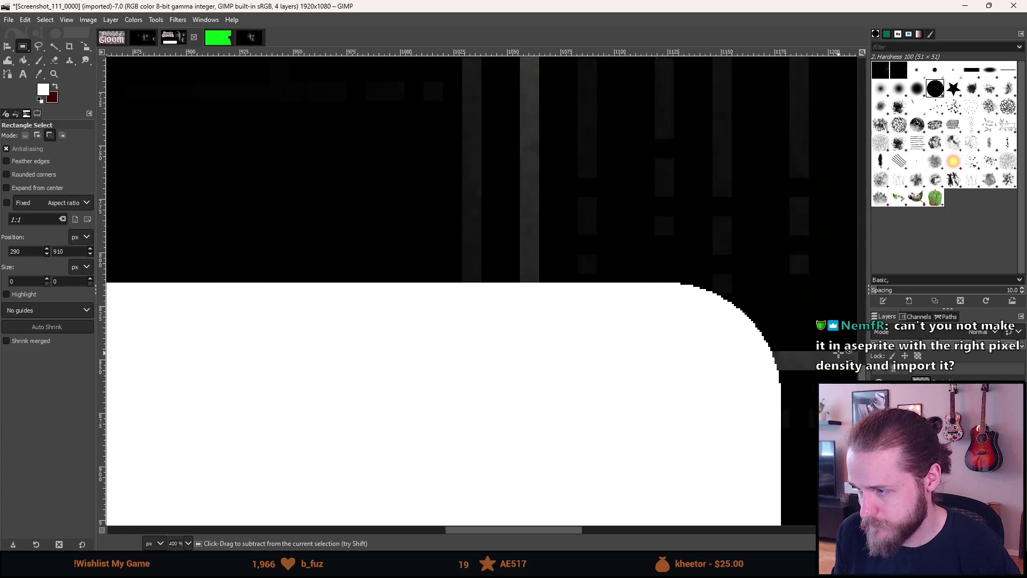
pyautogui.keyDown('ctrl'); pyautogui.scroll(2, 839, 352); pyautogui.keyUp('ctrl')
pyautogui.moveTo(514, 213)
pyautogui.mouseDown()
pyautogui.moveTo(665, 438)
pyautogui.moveTo(726, 421)
pyautogui.mouseUp()
pyautogui.hotkey('shift', 'b')
pyautogui.click(678, 274)
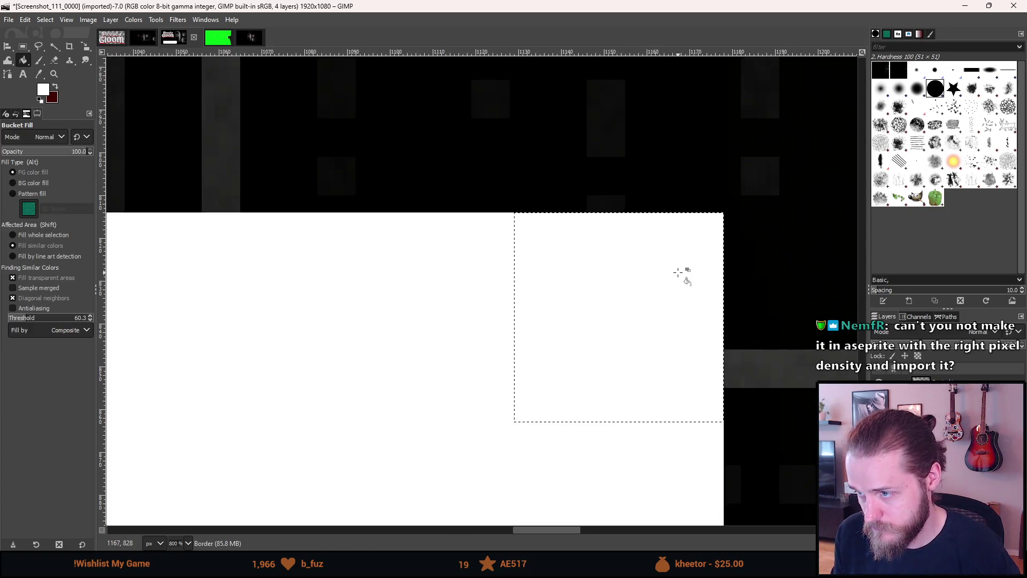
pyautogui.press('m')
pyautogui.press('r')
pyautogui.click(414, 405)
# Fill the black curve at the box's lower-right corner white.
pyautogui.rightClick(489, 485)
pyautogui.click(452, 490)
pyautogui.moveTo(509, 464); pyautogui.dragTo(536, 66)
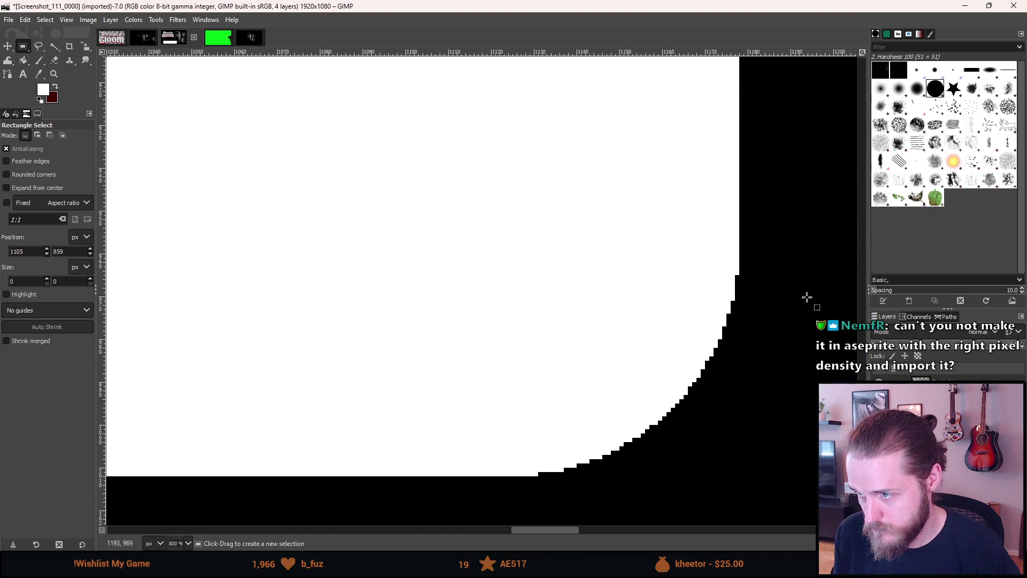
pyautogui.moveTo(740, 262)
pyautogui.mouseDown()
pyautogui.moveTo(598, 309)
pyautogui.moveTo(419, 423)
pyautogui.moveTo(403, 482)
pyautogui.moveTo(684, 454)
pyautogui.mouseUp()
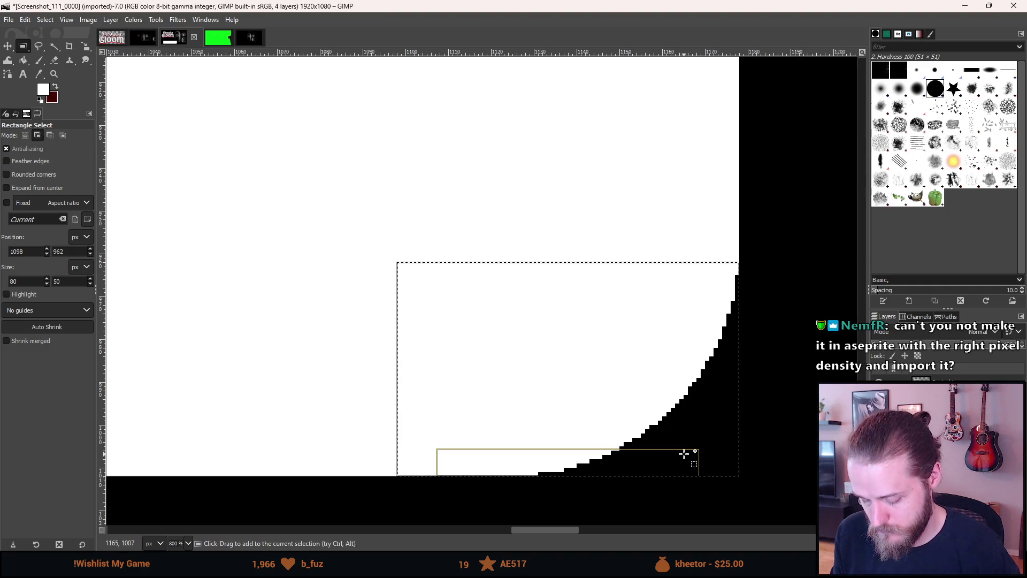
pyautogui.hotkey('shift', 'b')
pyautogui.click(692, 442)
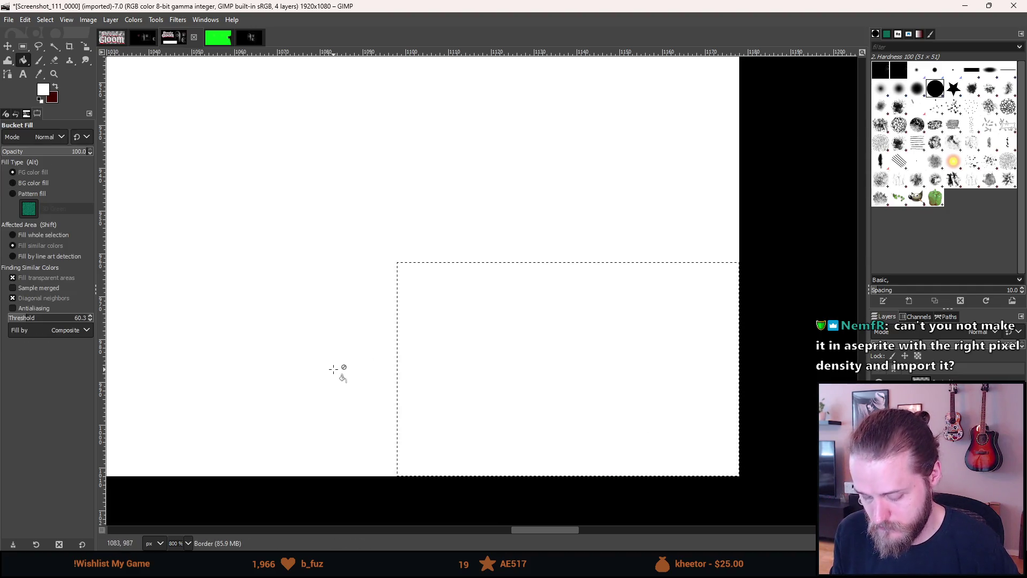
pyautogui.press('r')
pyautogui.scroll(-5, 286, 353)
pyautogui.moveTo(287, 352)
pyautogui.mouseDown()
pyautogui.moveTo(706, 392)
pyautogui.moveTo(771, 355)
pyautogui.mouseUp()
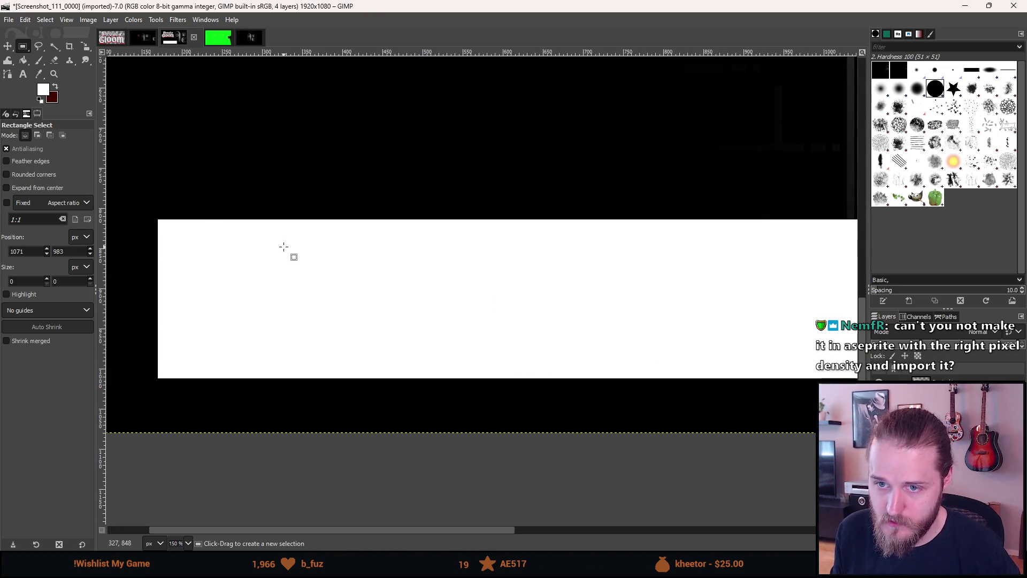
# Turn the white box layer's alpha into a selection.
pyautogui.hscroll(1, 314, 247)
pyautogui.rightClick(583, 265)
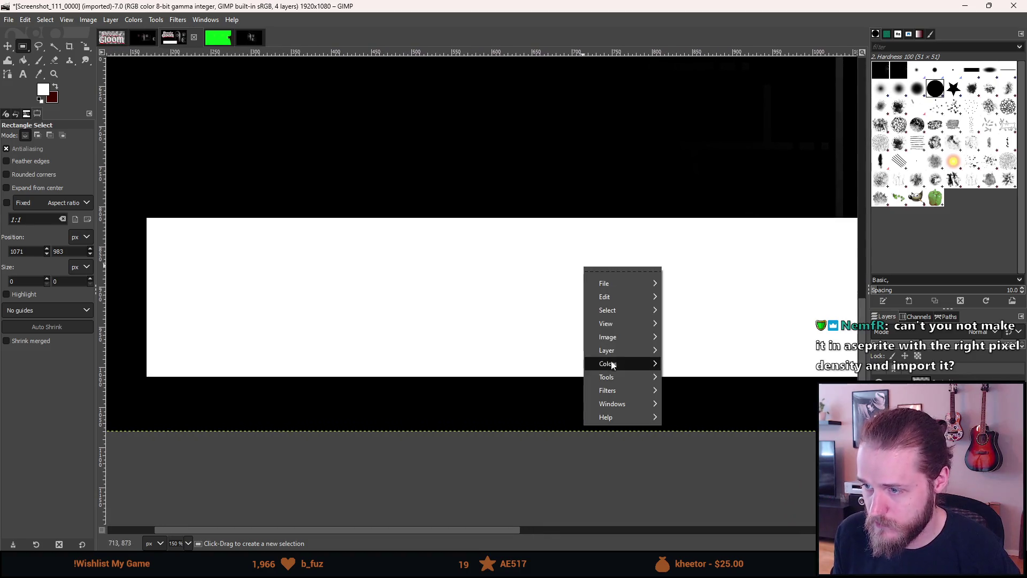
pyautogui.moveTo(626, 350)
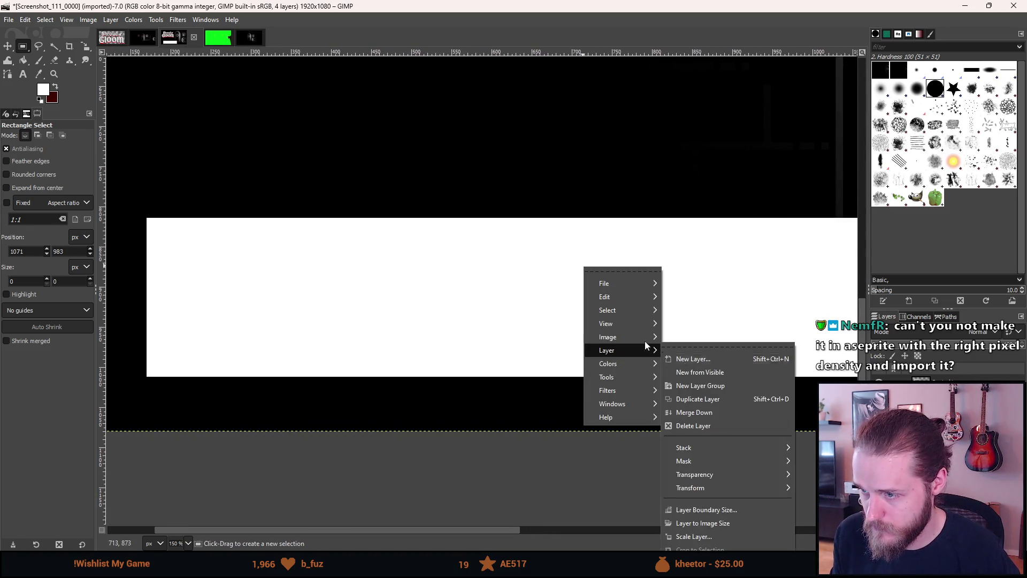
pyautogui.moveTo(624, 314)
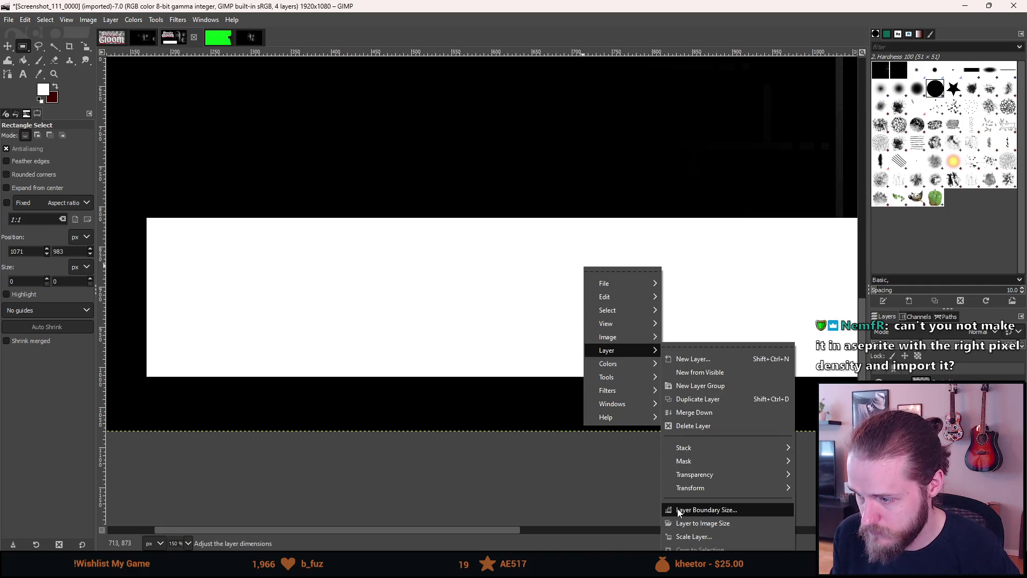
pyautogui.moveTo(692, 474)
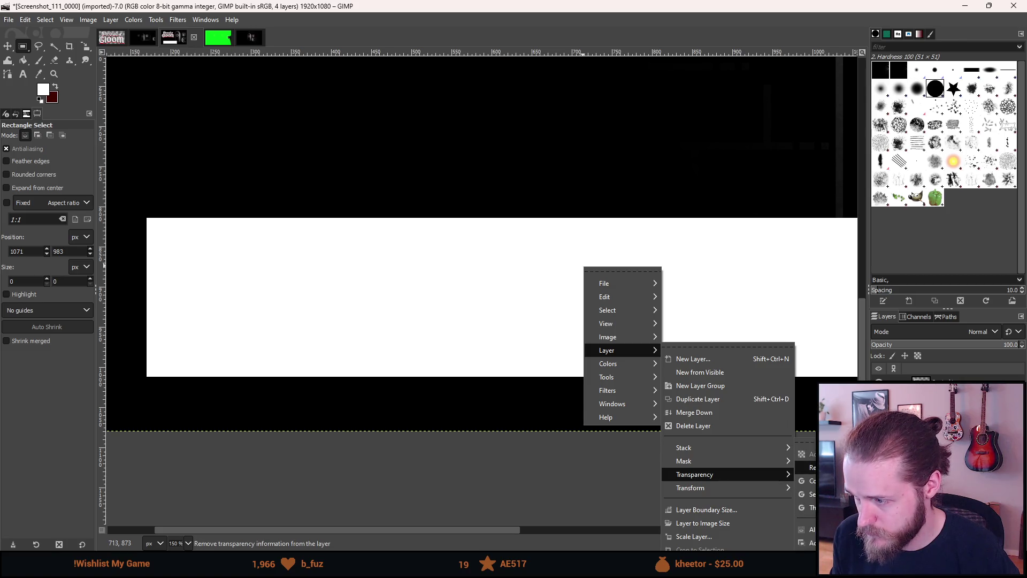
pyautogui.click(811, 529)
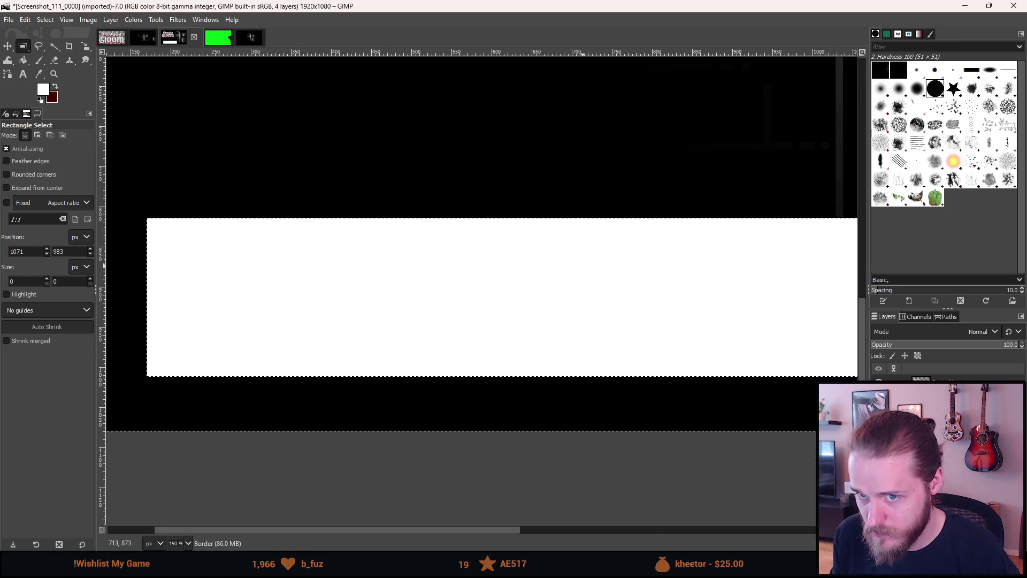
# Shrink the selection by 9 px so it sits just inside the box's edges.
pyautogui.rightClick(433, 407)
pyautogui.moveTo(446, 373)
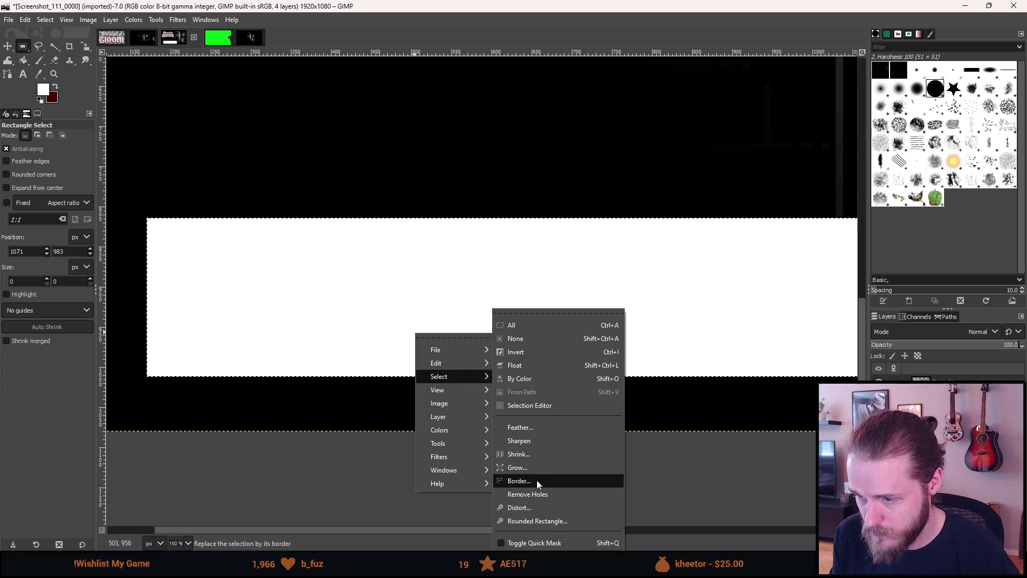
pyautogui.click(538, 456)
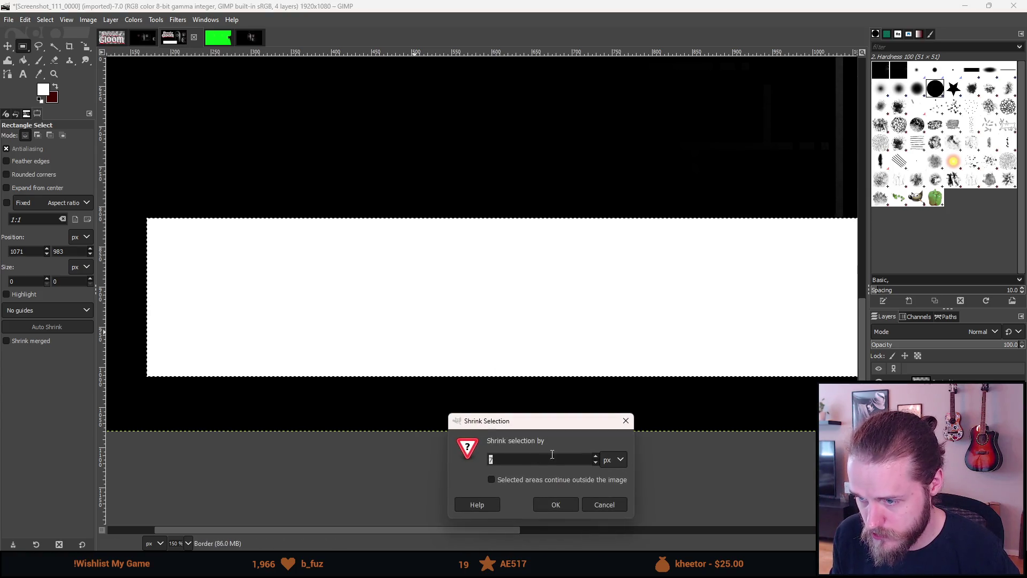
pyautogui.write('9')
pyautogui.press('Return')
pyautogui.scroll(-2, 368, 281)
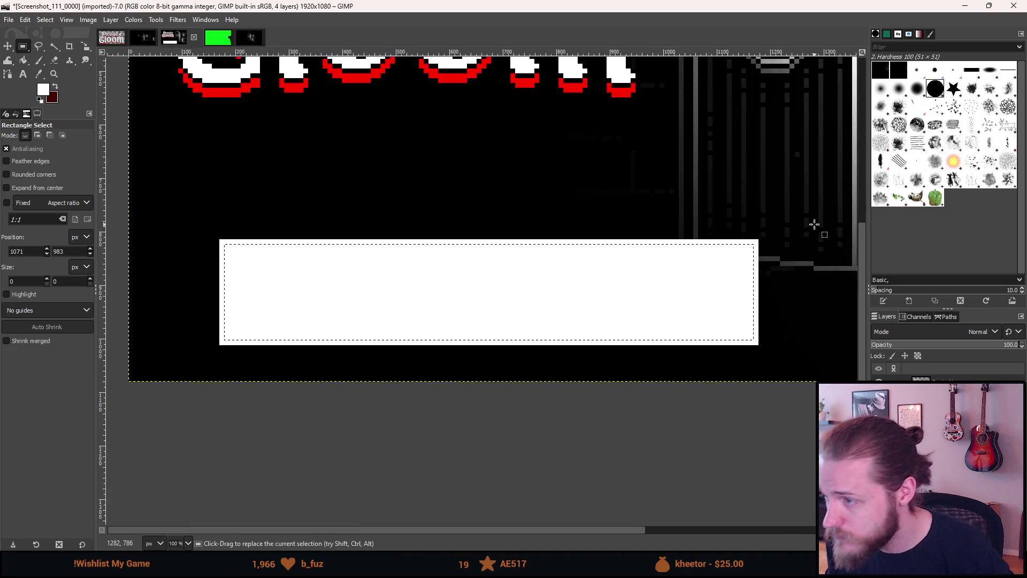
pyautogui.scroll(5, 814, 225)
pyautogui.scroll(-8, 810, 235)
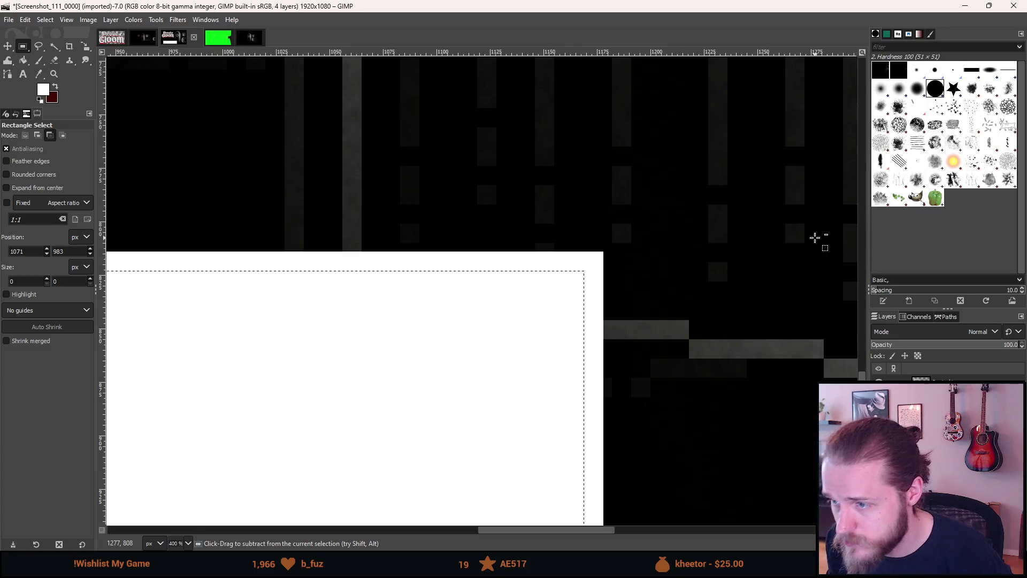
pyautogui.scroll(3, 803, 230)
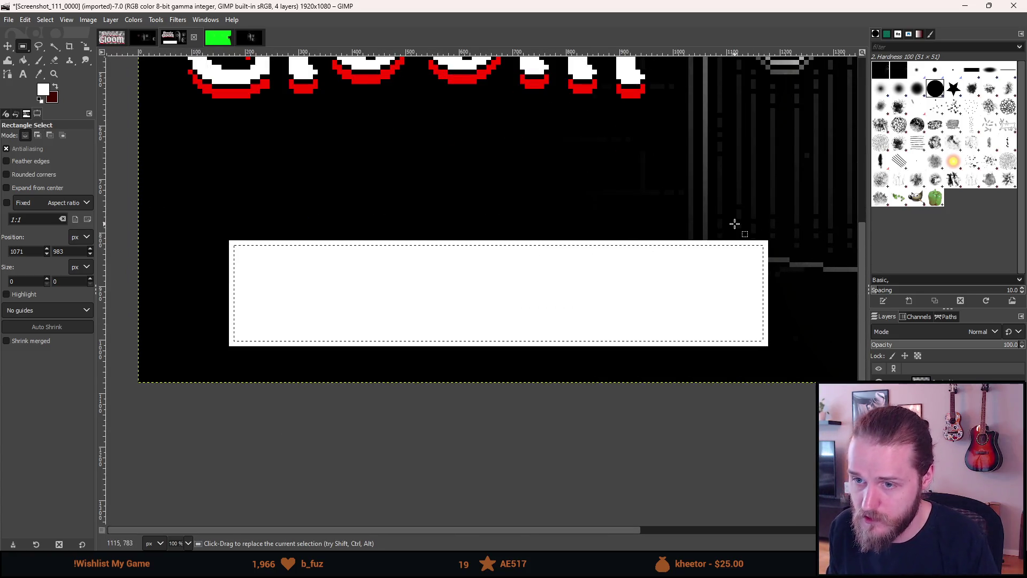
pyautogui.hotkey('ctrl', 'z')
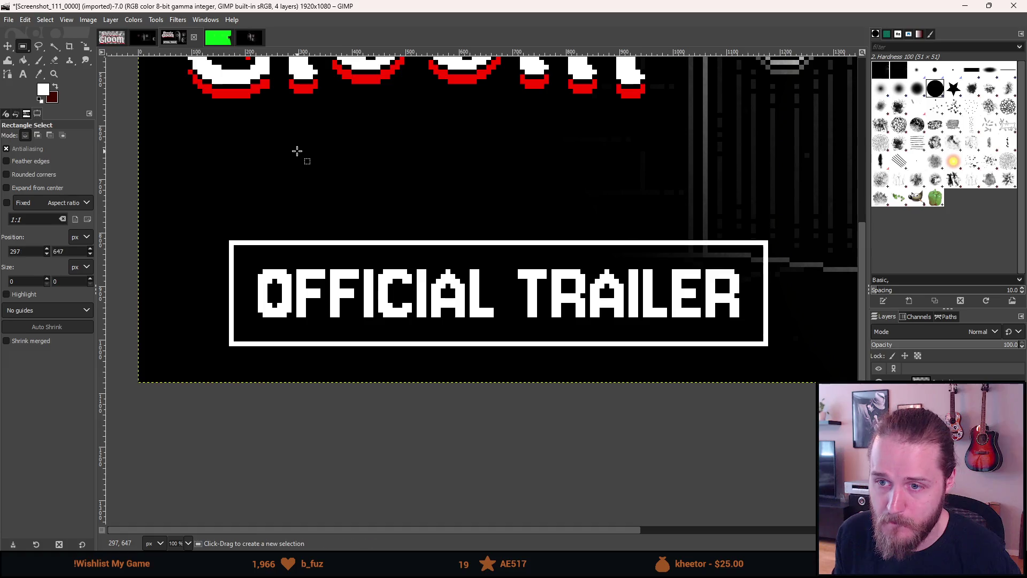
# Merge the OFFICIAL TRAILER text layer down into the frame layer.
pyautogui.scroll(-3, 295, 155)
pyautogui.moveTo(254, 246)
pyautogui.mouseDown()
pyautogui.moveTo(303, 284)
pyautogui.moveTo(328, 268)
pyautogui.mouseUp()
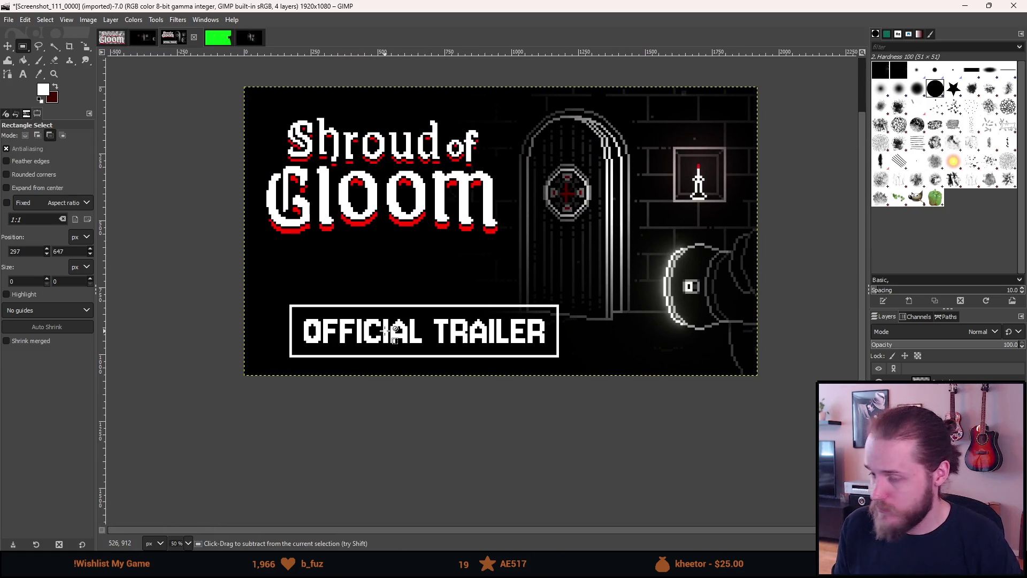
pyautogui.scroll(-2, 346, 328)
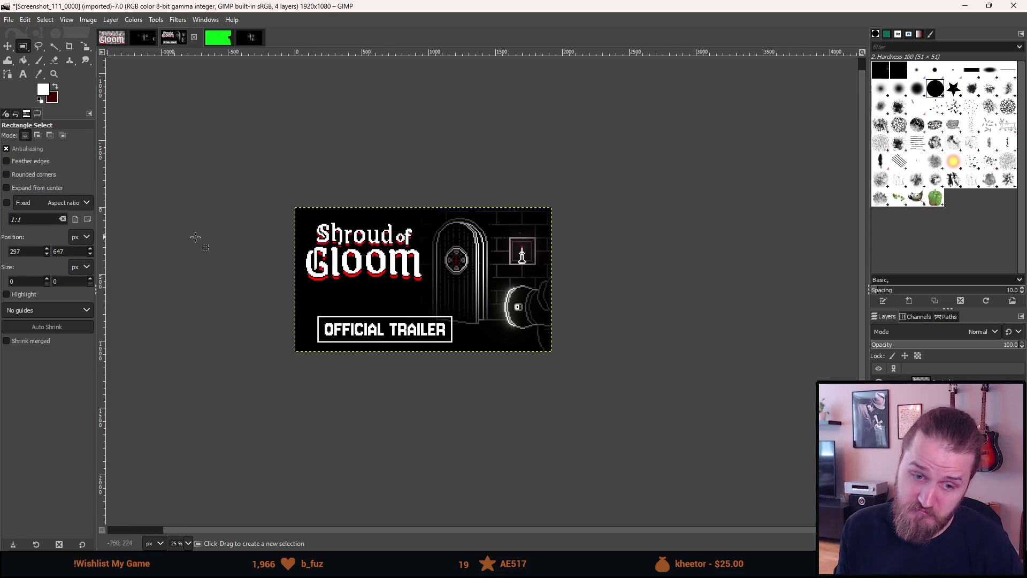
pyautogui.scroll(-1, 236, 259)
pyautogui.scroll(3, 232, 258)
pyautogui.moveTo(408, 340)
pyautogui.mouseDown()
pyautogui.moveTo(227, 314)
pyautogui.moveTo(289, 319)
pyautogui.mouseUp()
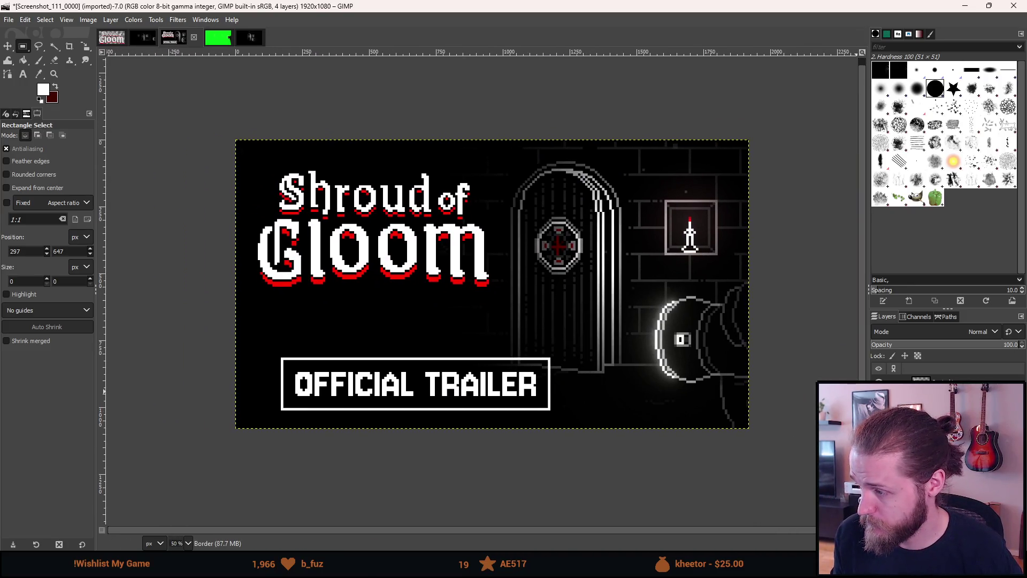
pyautogui.rightClick(851, 385)
pyautogui.click(888, 337)
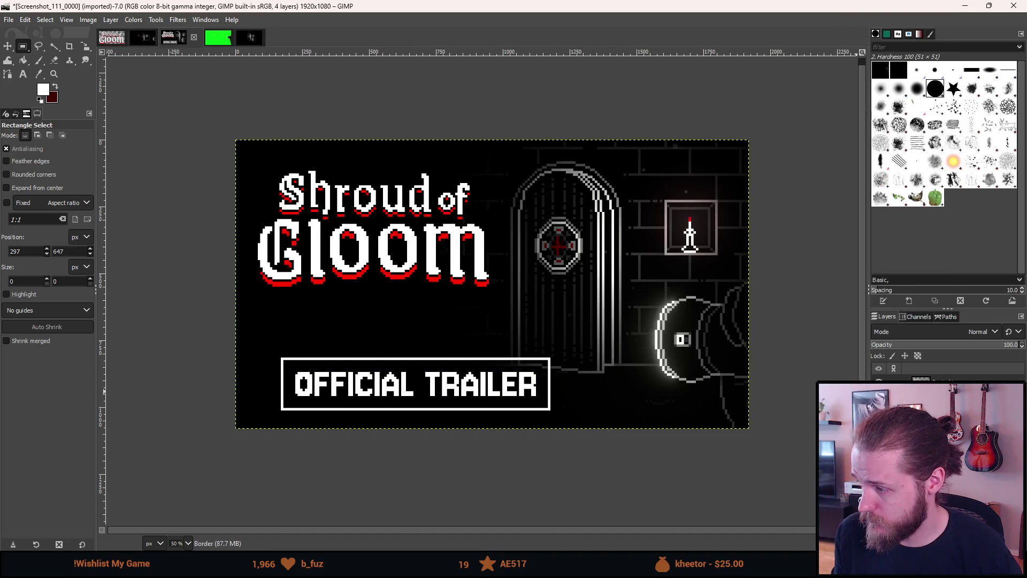
pyautogui.rightClick(872, 381)
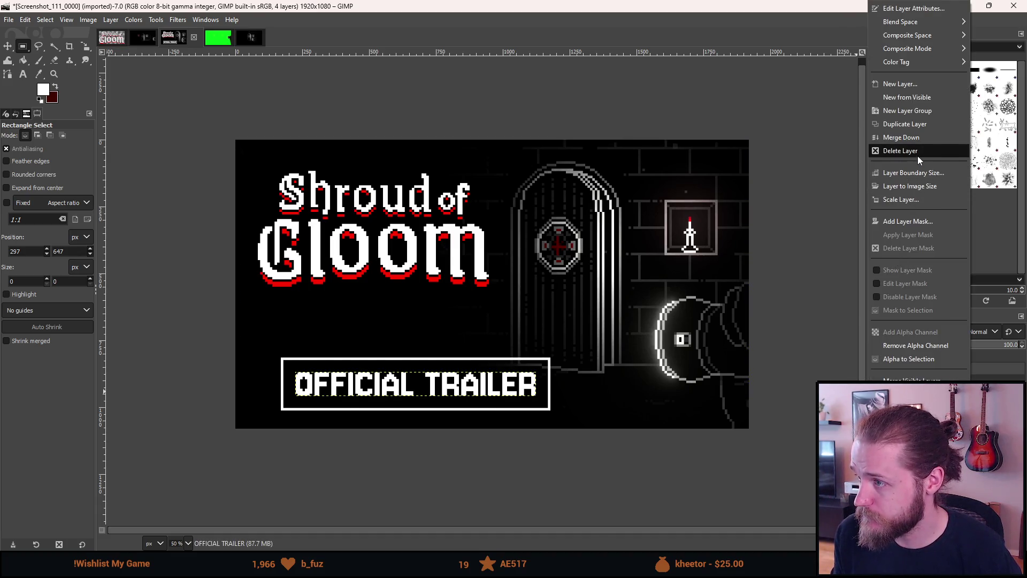
pyautogui.click(916, 138)
# Crop the merged layer to its content around the trailer box.
pyautogui.rightClick(845, 381)
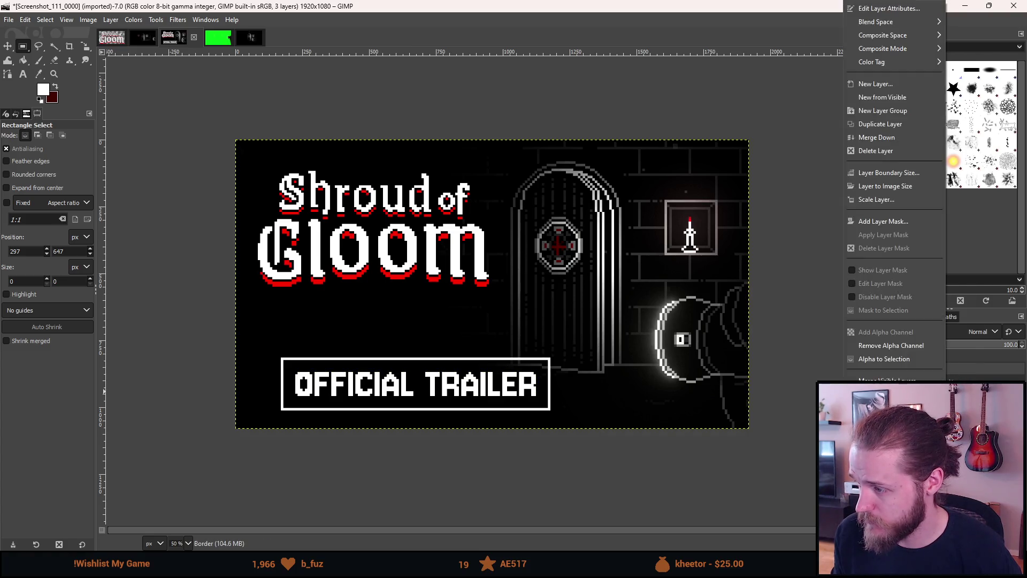
pyautogui.click(522, 353)
pyautogui.rightClick(521, 353)
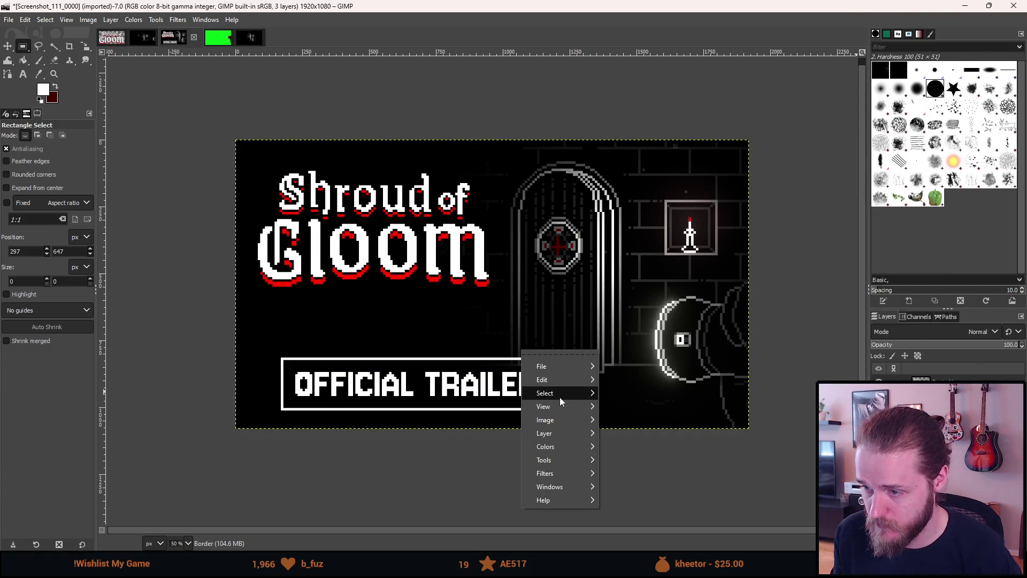
pyautogui.moveTo(555, 431)
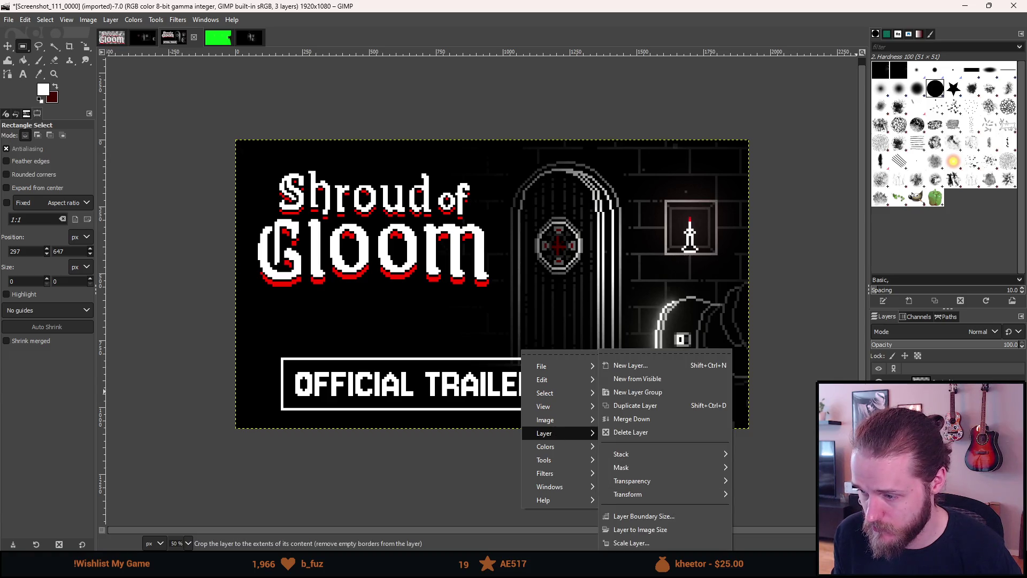
pyautogui.click(632, 544)
# Step through the title, Border, Subtitle and Screenshot layers to check them.
pyautogui.hotkey('ctrl', 'v')
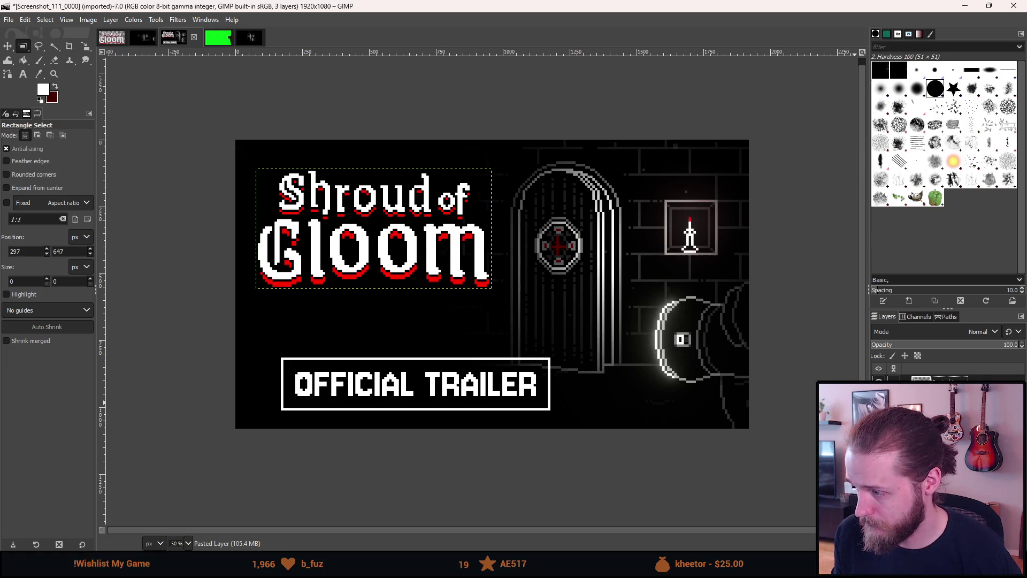
pyautogui.press('Return')
pyautogui.press('pagedown')
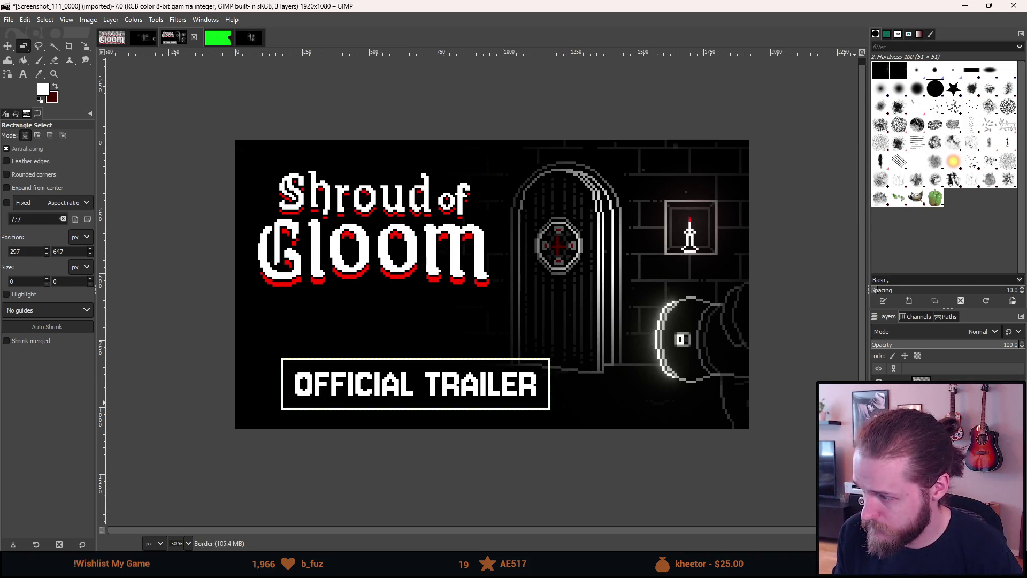
pyautogui.press('pagedown')
pyautogui.press('pagedown')
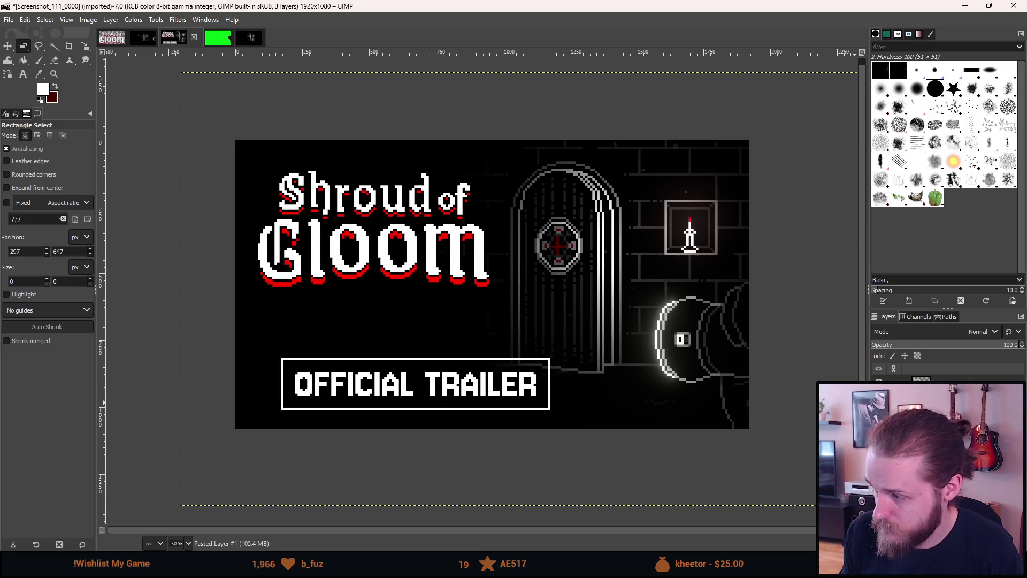
pyautogui.press('pagedown')
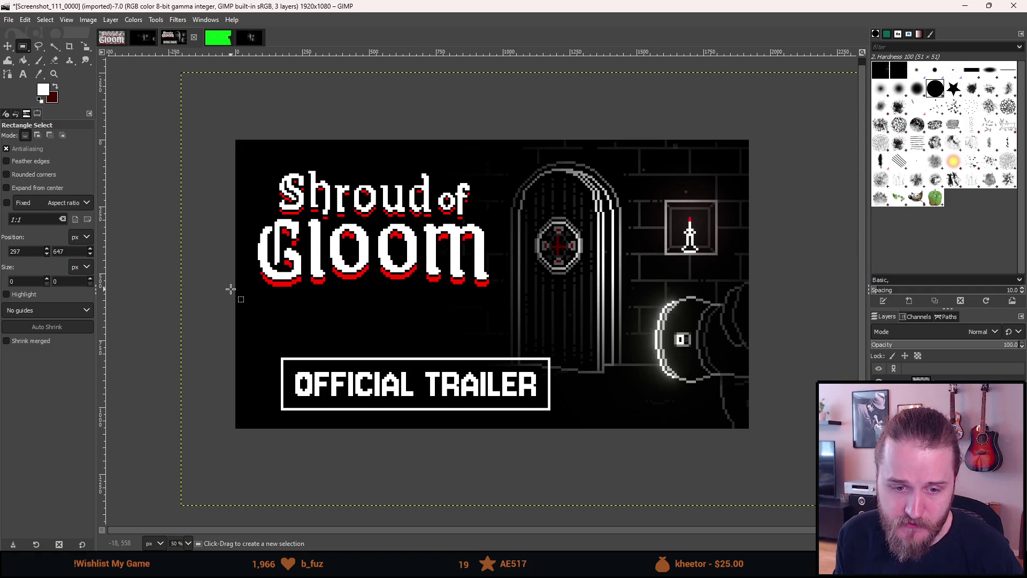
pyautogui.moveTo(232, 285); pyautogui.dragTo(261, 297)
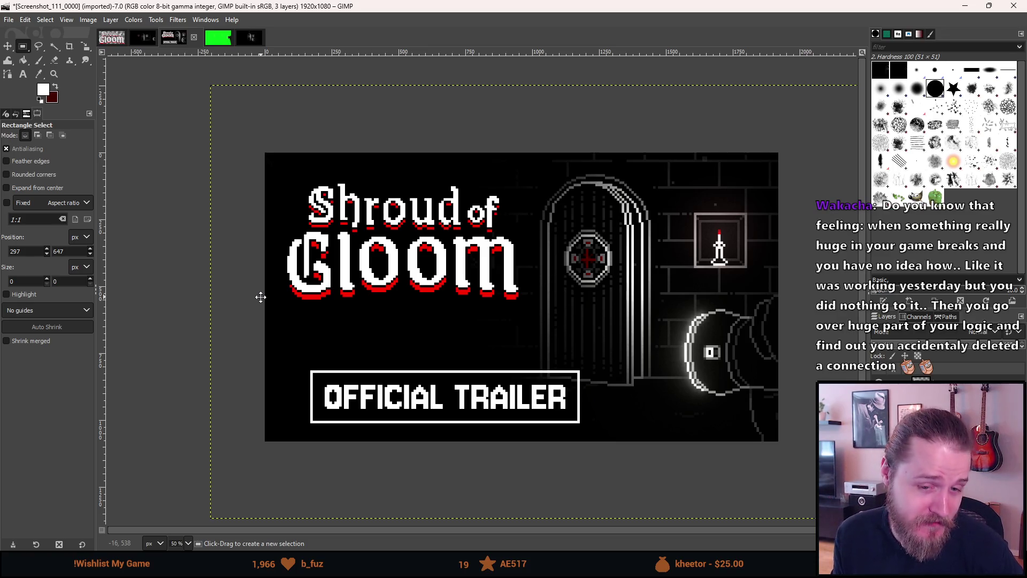
pyautogui.moveTo(260, 297); pyautogui.dragTo(259, 293)
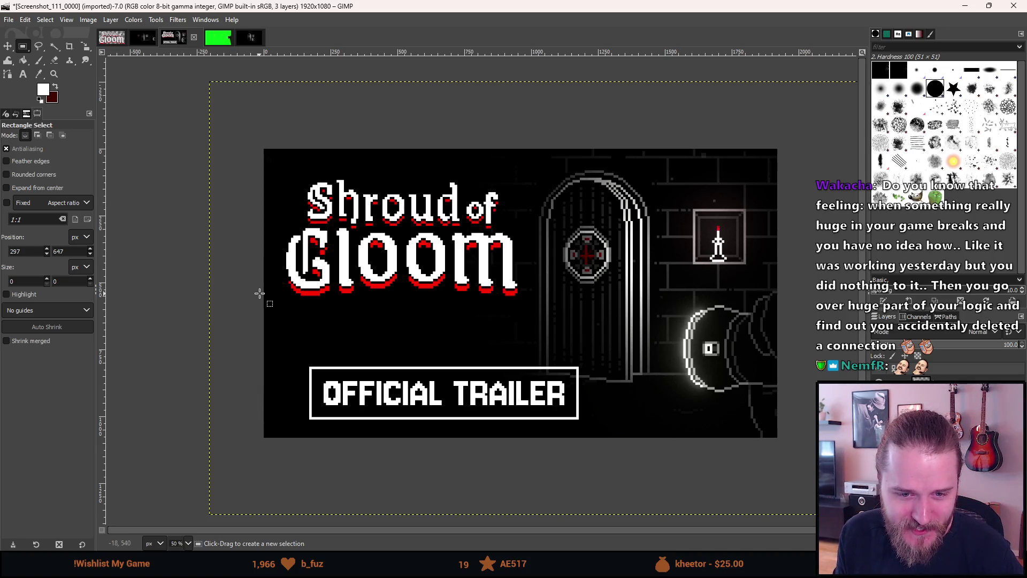
pyautogui.moveTo(259, 294); pyautogui.dragTo(249, 298)
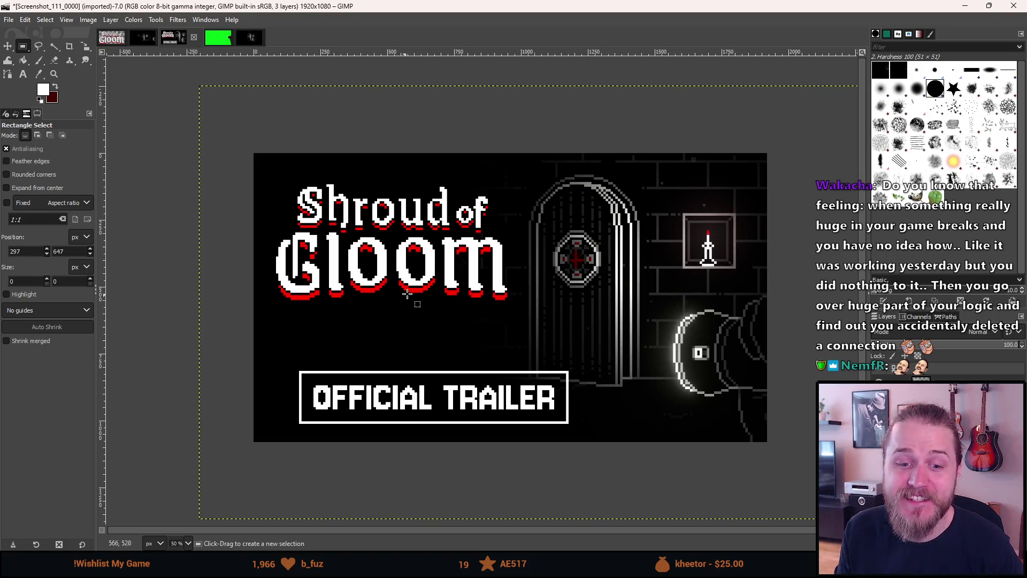
pyautogui.press('ctrl')
pyautogui.keyDown('ctrl'); pyautogui.scroll(1, 385, 286); pyautogui.keyUp('ctrl')
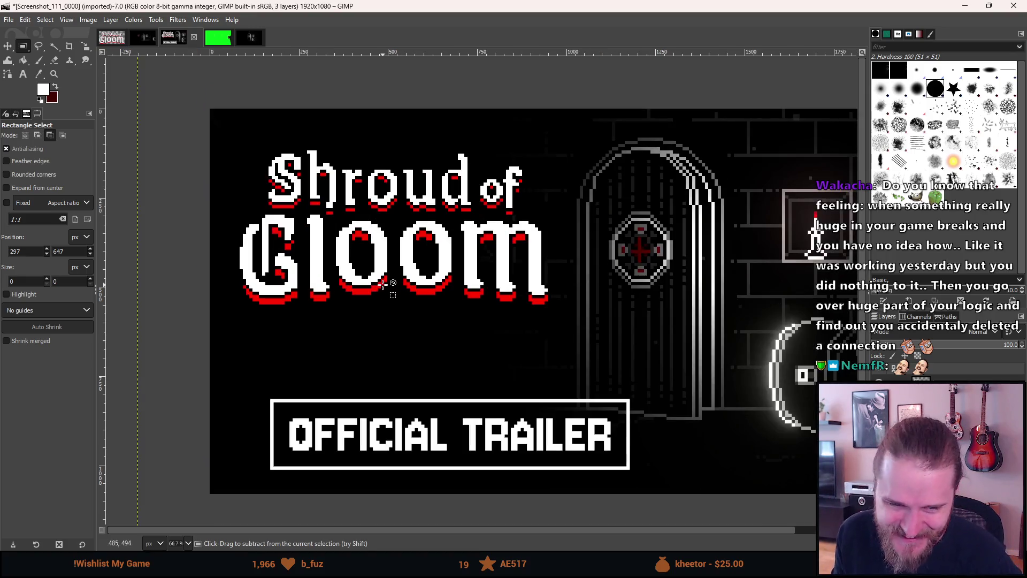
pyautogui.keyDown('ctrl'); pyautogui.scroll(1, 374, 281); pyautogui.keyUp('ctrl')
pyautogui.moveTo(356, 268)
pyautogui.mouseDown()
pyautogui.moveTo(382, 274)
pyautogui.moveTo(368, 272)
pyautogui.mouseUp()
pyautogui.press('ctrl')
pyautogui.keyDown('ctrl'); pyautogui.scroll(-1, 366, 273); pyautogui.keyUp('ctrl')
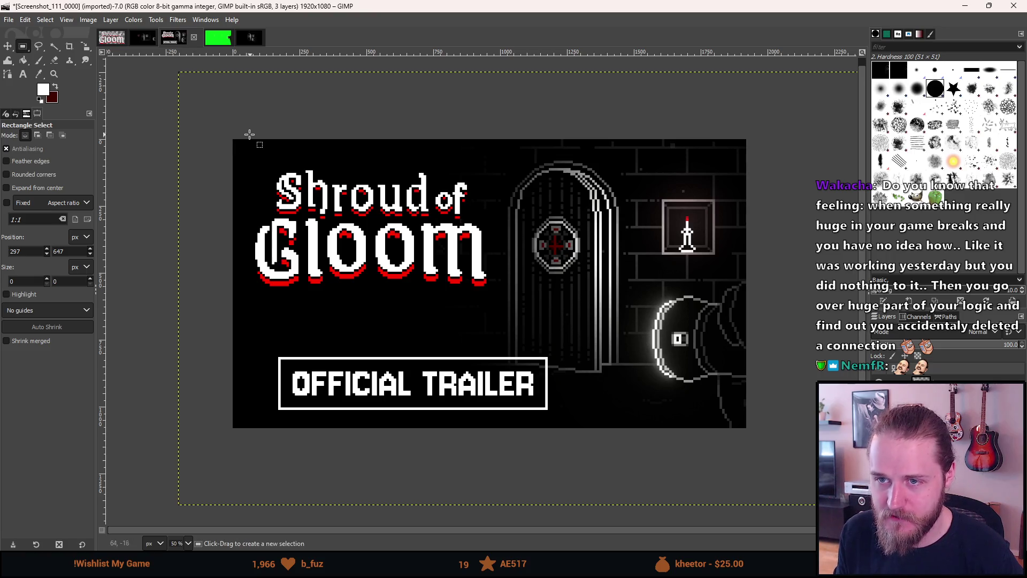
# Horizontally centre the title and the OFFICIAL TRAILER box within a selection of the left area.
pyautogui.moveTo(269, 131)
pyautogui.mouseDown()
pyautogui.moveTo(446, 348)
pyautogui.moveTo(533, 446)
pyautogui.moveTo(556, 454)
pyautogui.mouseUp()
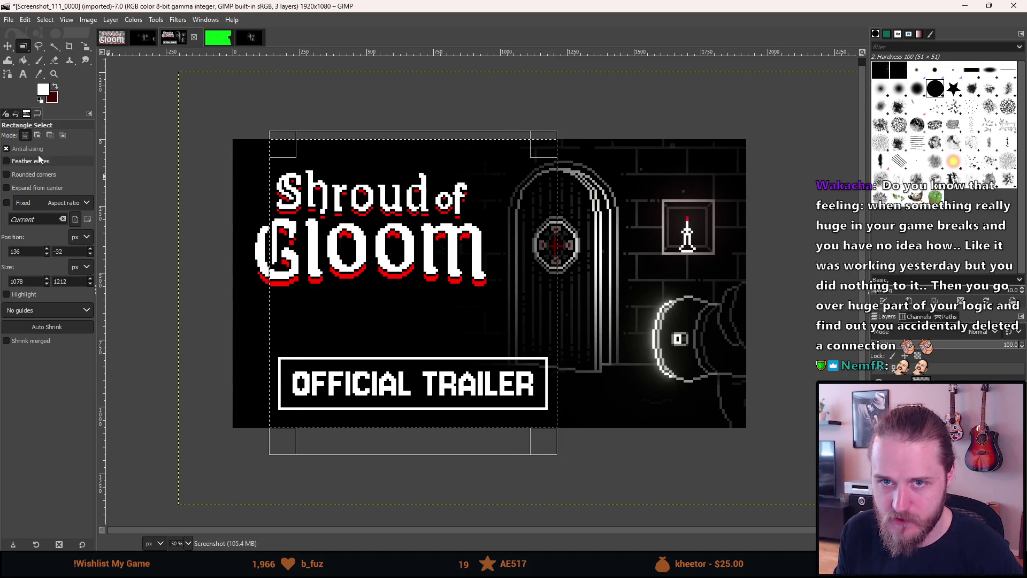
pyautogui.press('q')
pyautogui.click(411, 284)
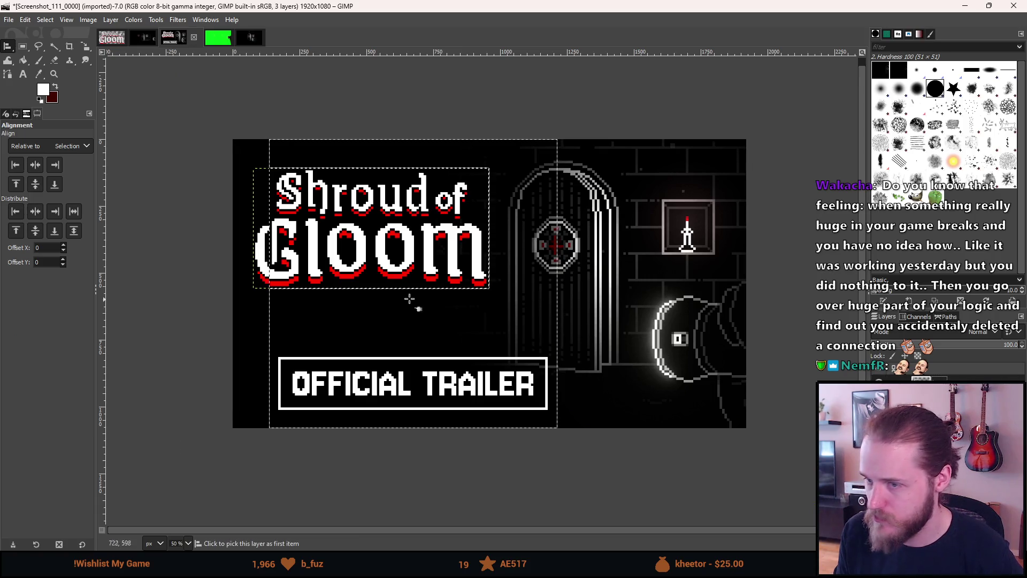
pyautogui.click(38, 167)
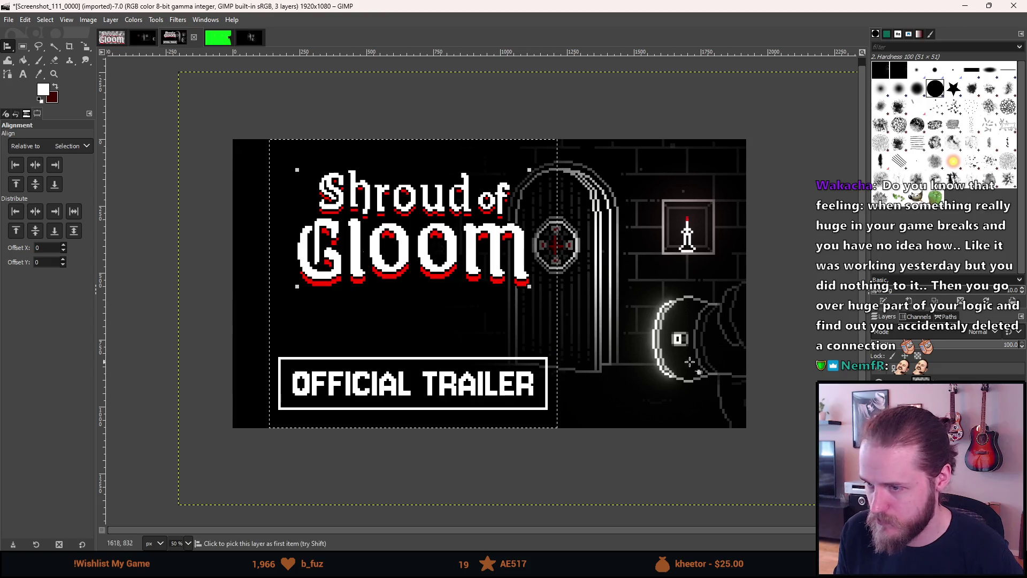
pyautogui.click(376, 397)
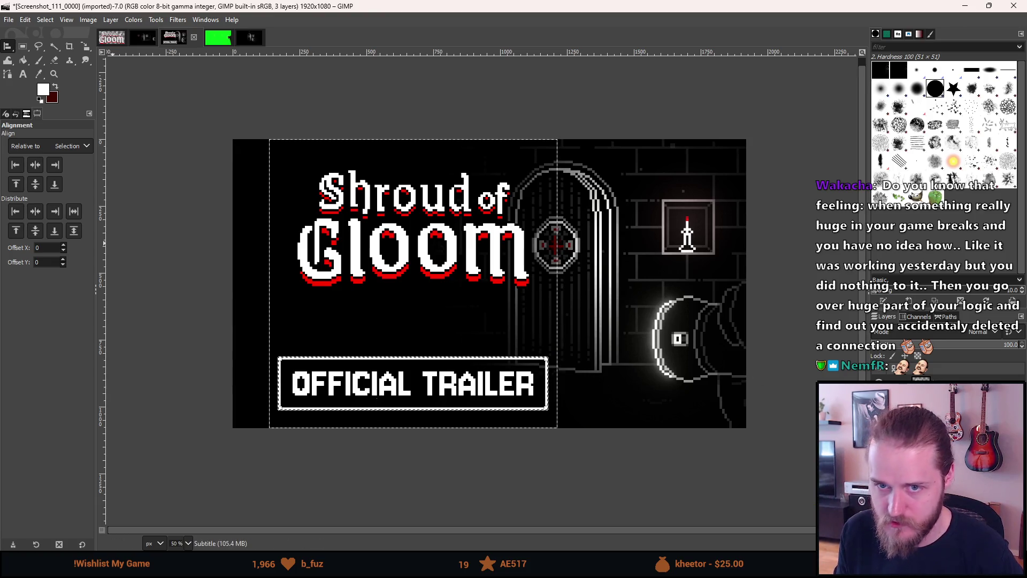
pyautogui.click(34, 166)
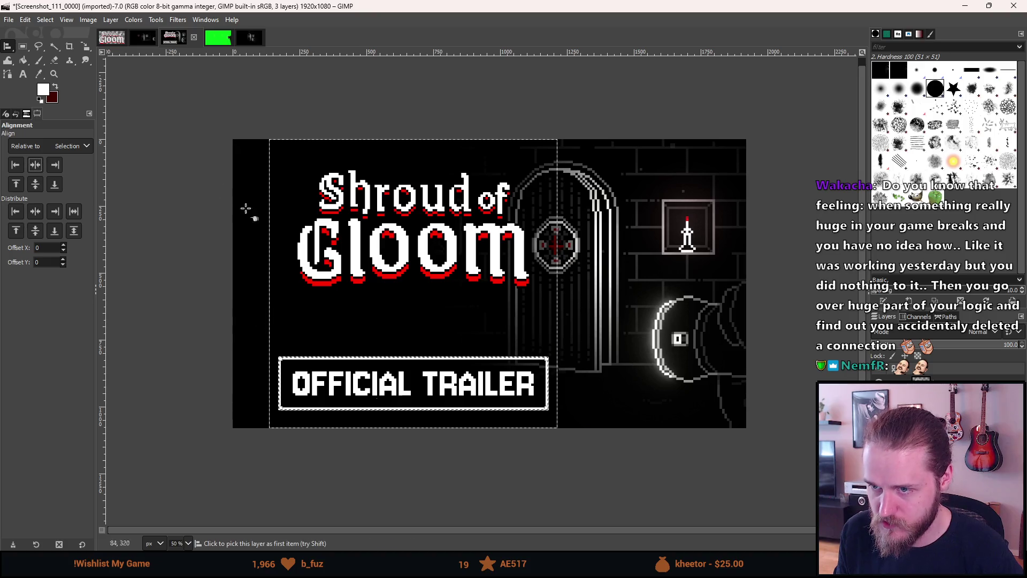
# Clear the selection and make the Subtitle layer active.
pyautogui.click(23, 47)
pyautogui.click(295, 93)
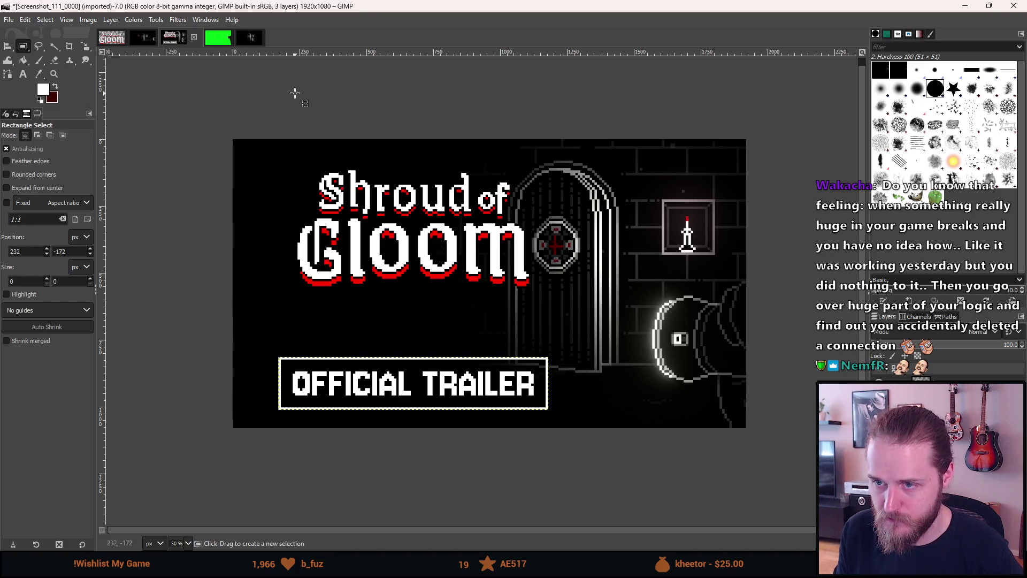
pyautogui.click(877, 393)
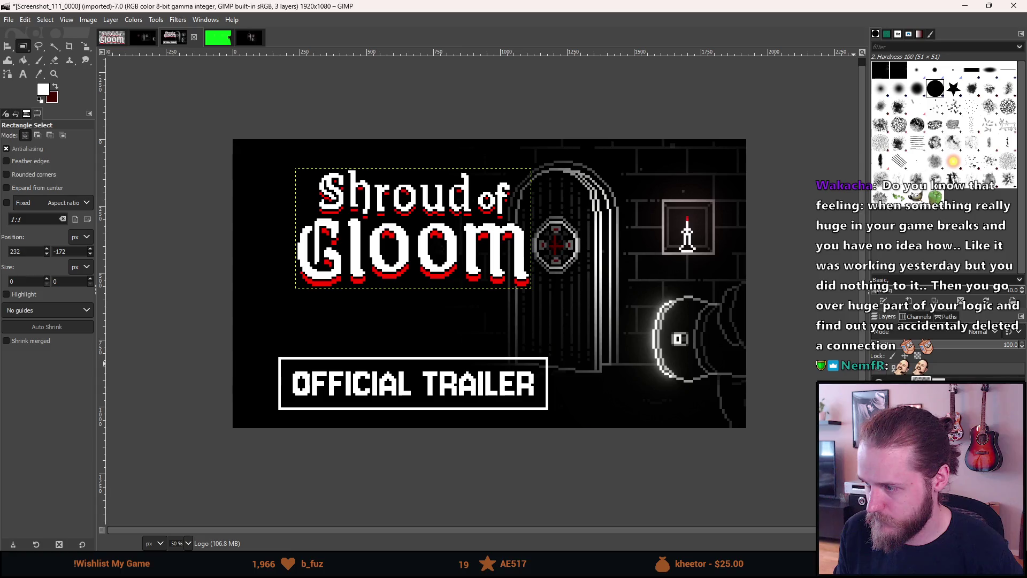
pyautogui.click(877, 377)
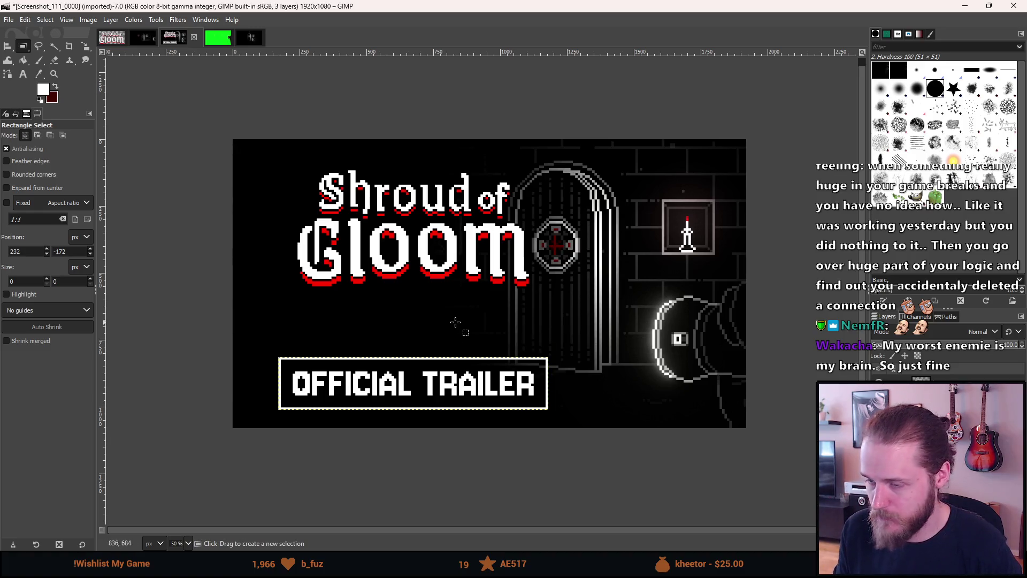
pyautogui.press('m')
pyautogui.scroll(-5, 492, 405)
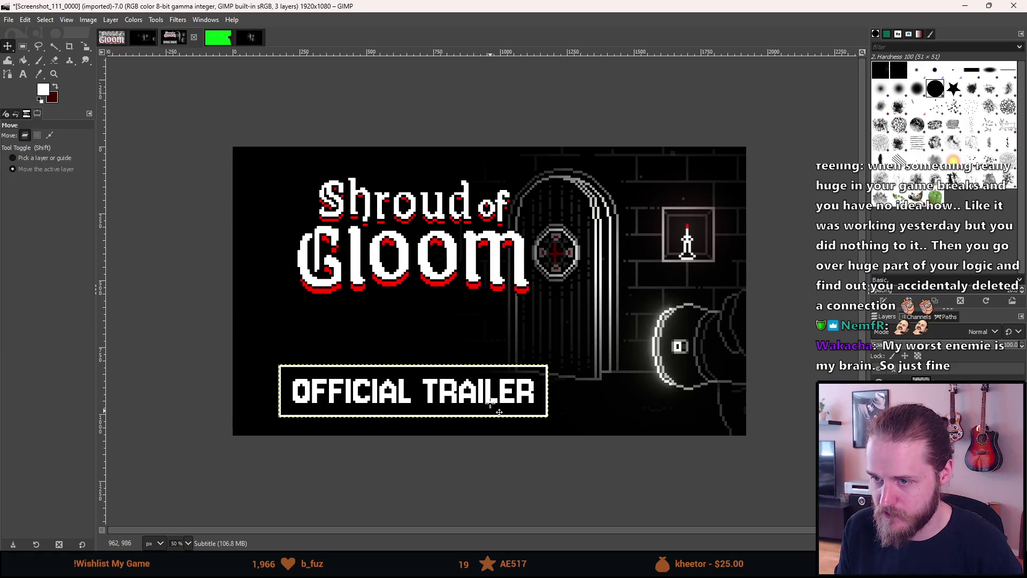
pyautogui.scroll(4, 500, 412)
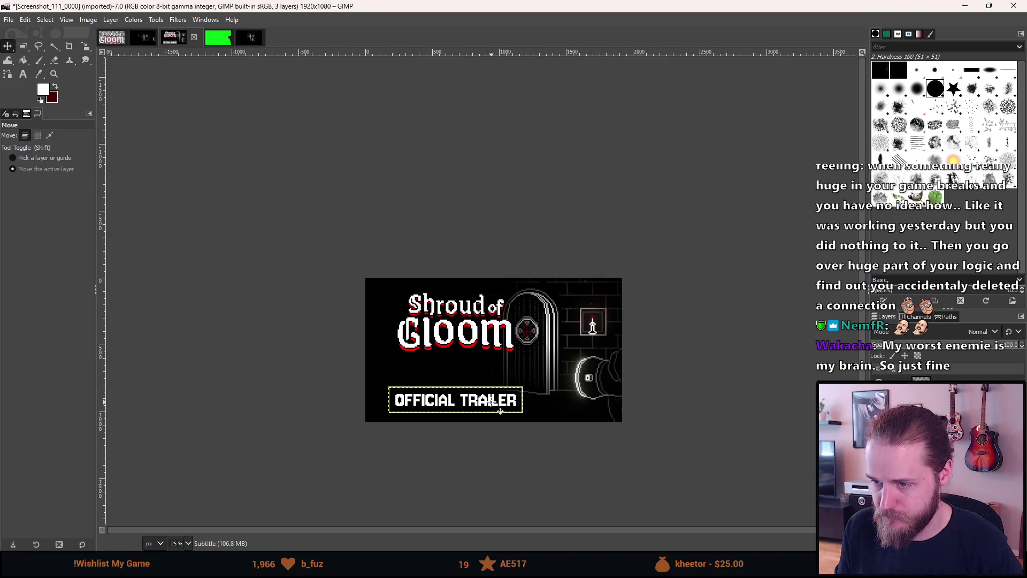
pyautogui.scroll(2, 523, 346)
pyautogui.scroll(-1, 522, 348)
pyautogui.moveTo(511, 367); pyautogui.dragTo(552, 345)
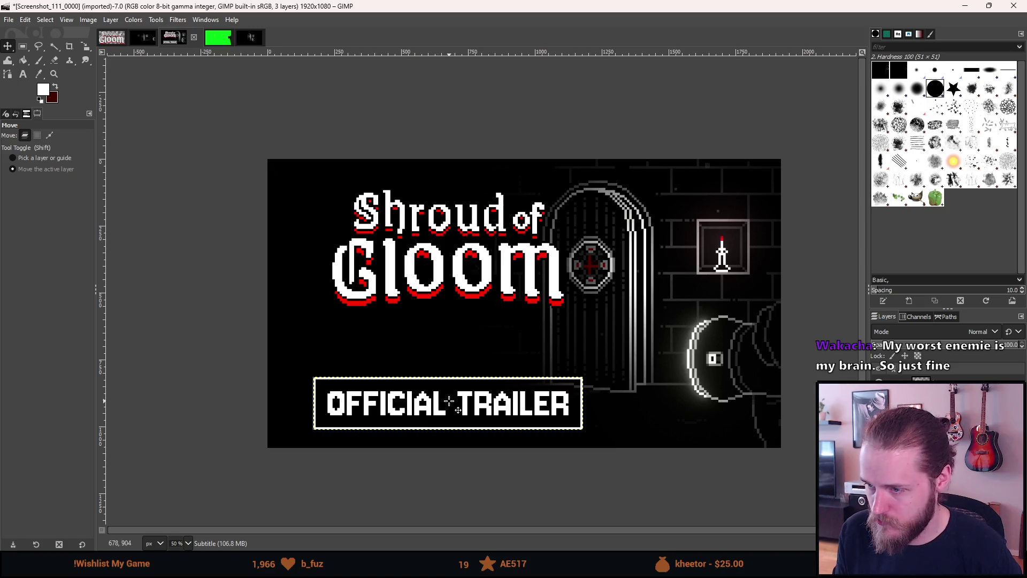
pyautogui.press('alt')
pyautogui.scroll(4, 519, 405)
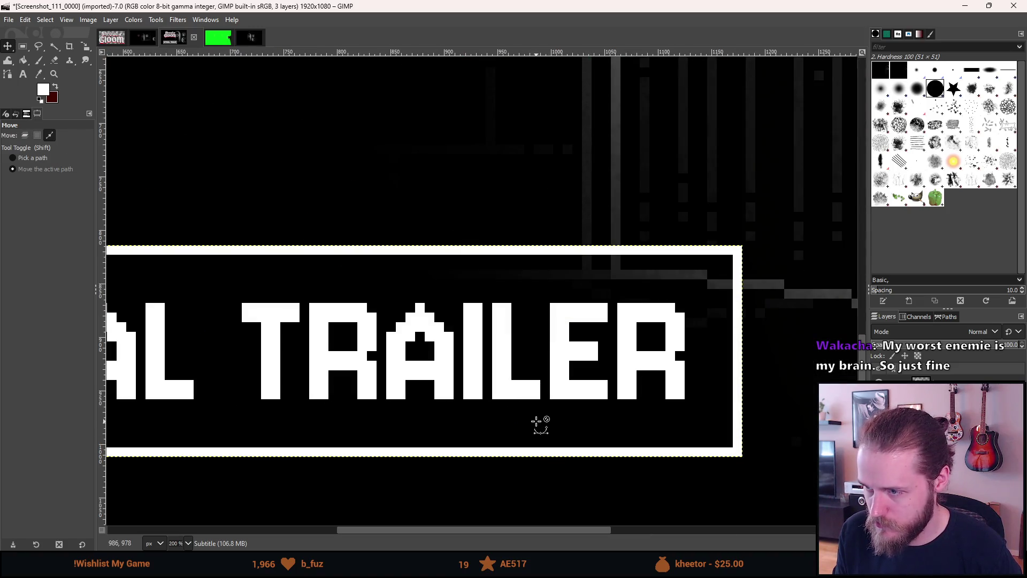
pyautogui.scroll(-4, 609, 389)
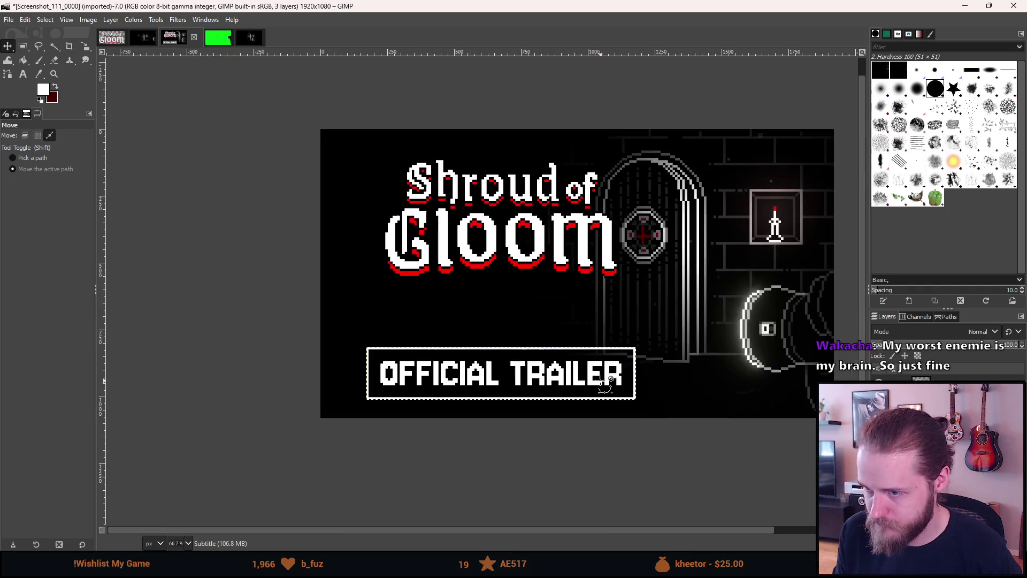
pyautogui.moveTo(536, 361); pyautogui.dragTo(511, 362)
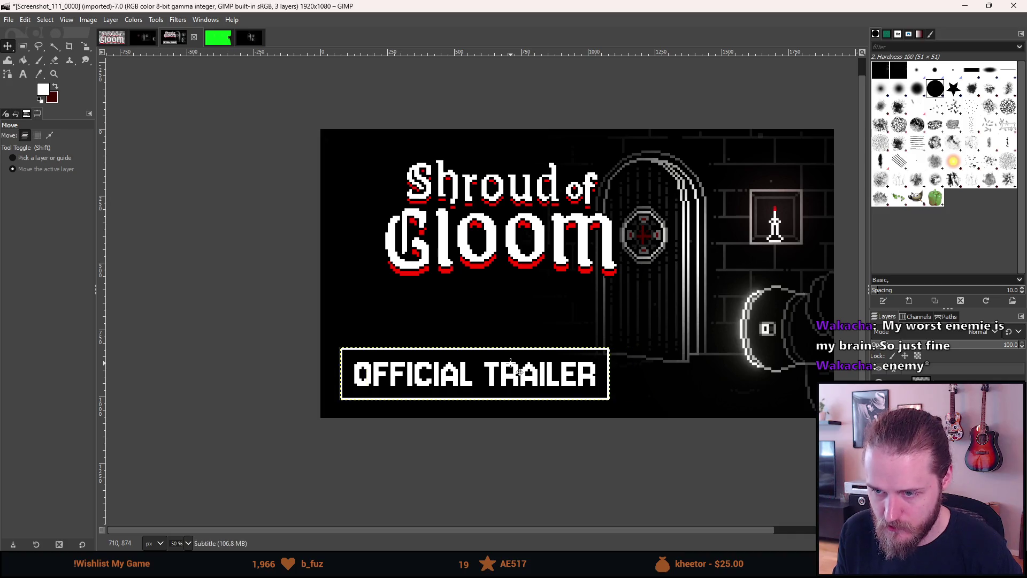
pyautogui.hotkey('ctrl', 'z')
pyautogui.click(23, 46)
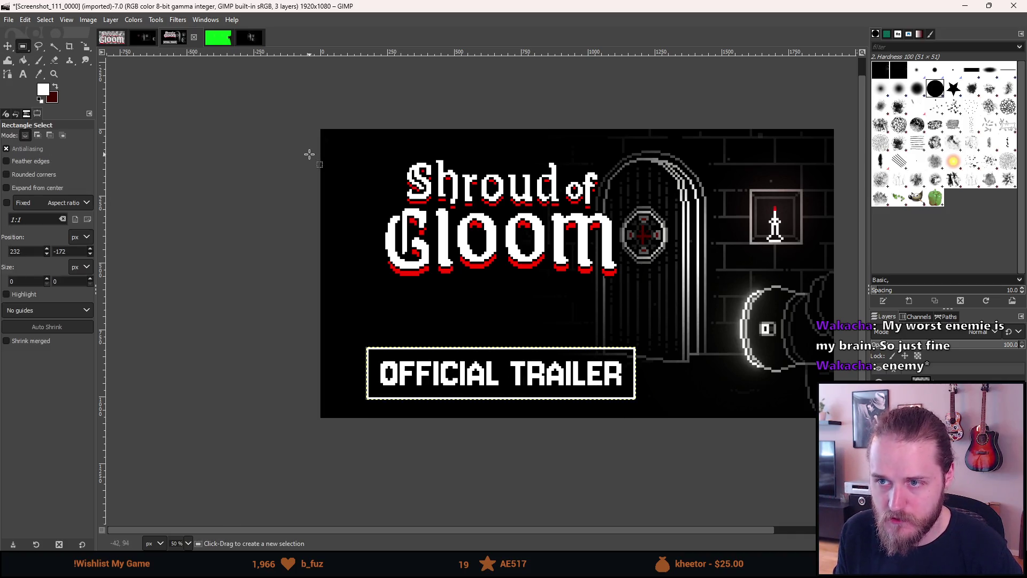
# Re-centre the OFFICIAL TRAILER box and title within a narrower left-side selection, then deselect.
pyautogui.moveTo(337, 127)
pyautogui.mouseDown()
pyautogui.moveTo(381, 430)
pyautogui.moveTo(609, 424)
pyautogui.mouseUp()
pyautogui.press('q')
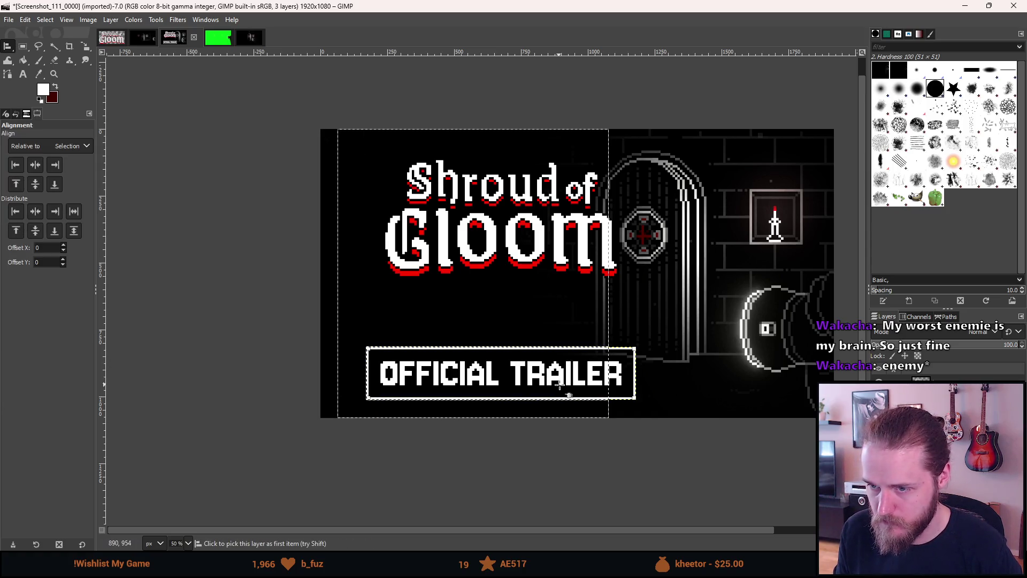
pyautogui.click(36, 164)
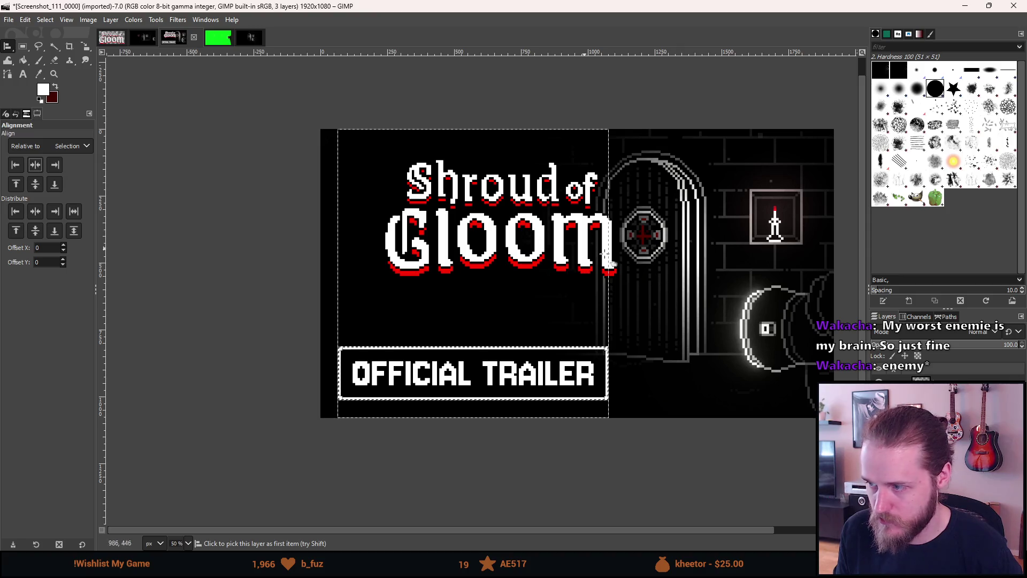
pyautogui.click(530, 254)
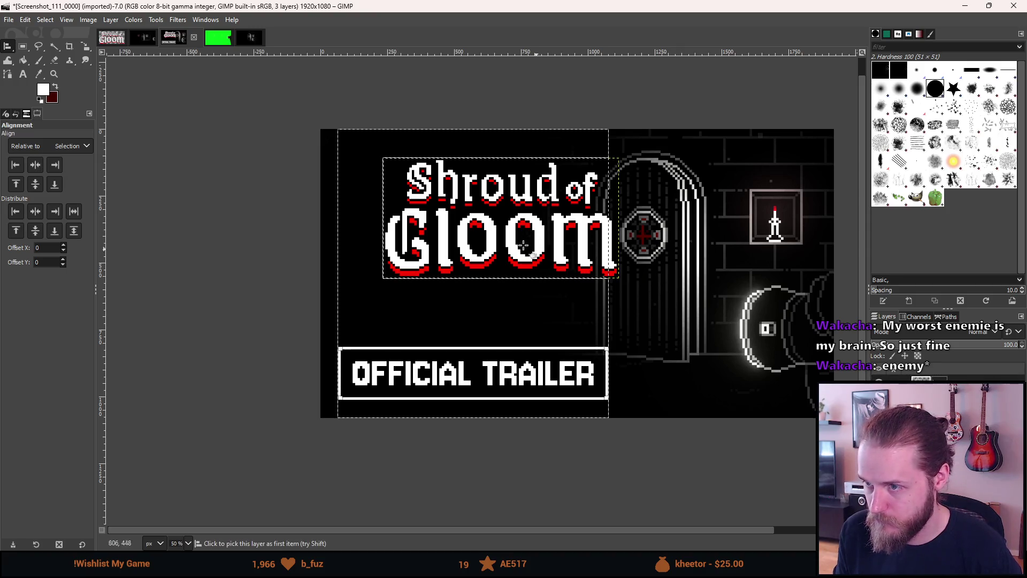
pyautogui.click(35, 166)
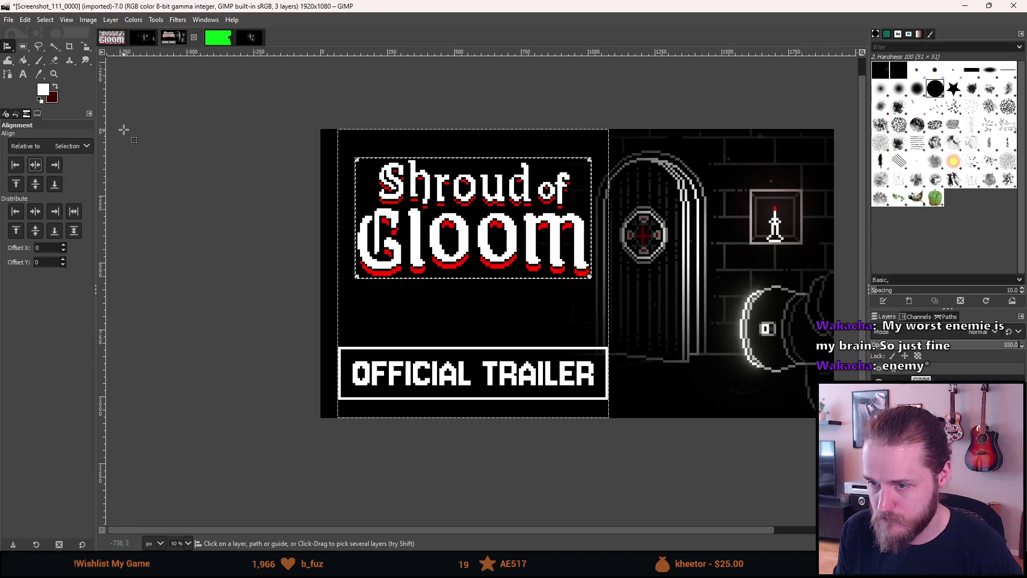
pyautogui.click(22, 46)
pyautogui.hotkey('ctrl', 'shift', 'a')
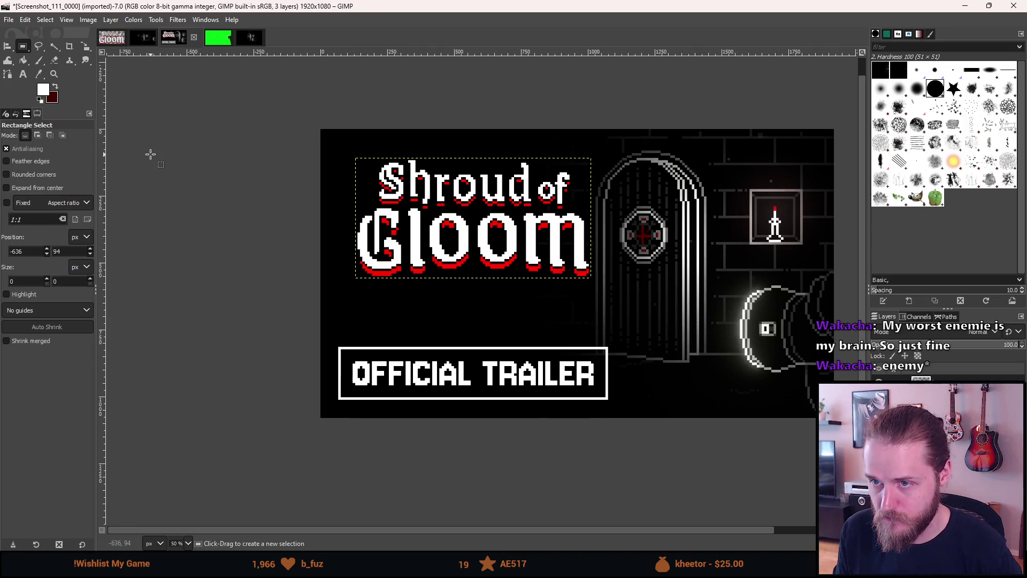
pyautogui.scroll(-1, 262, 275)
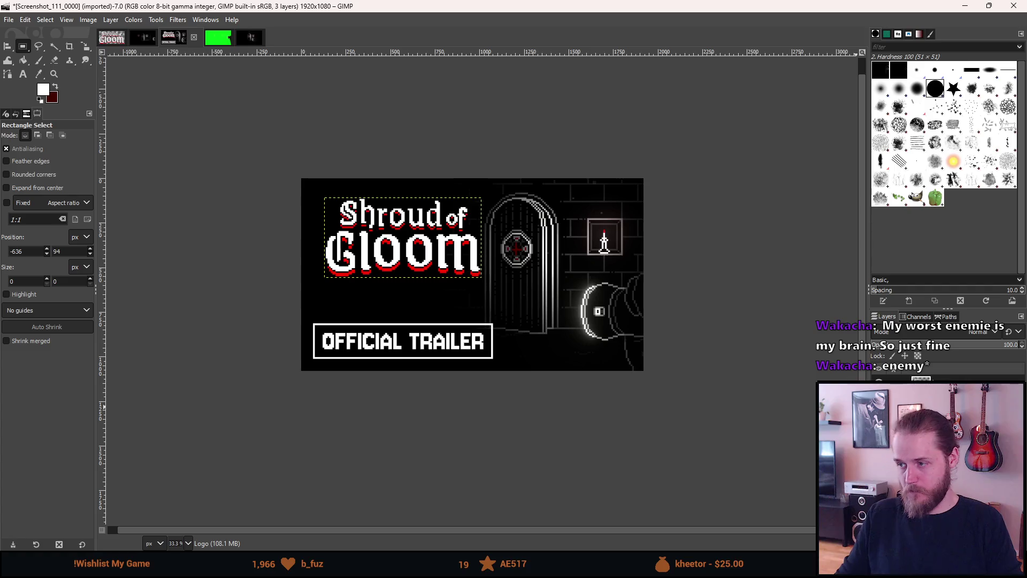
pyautogui.scroll(-1, 543, 398)
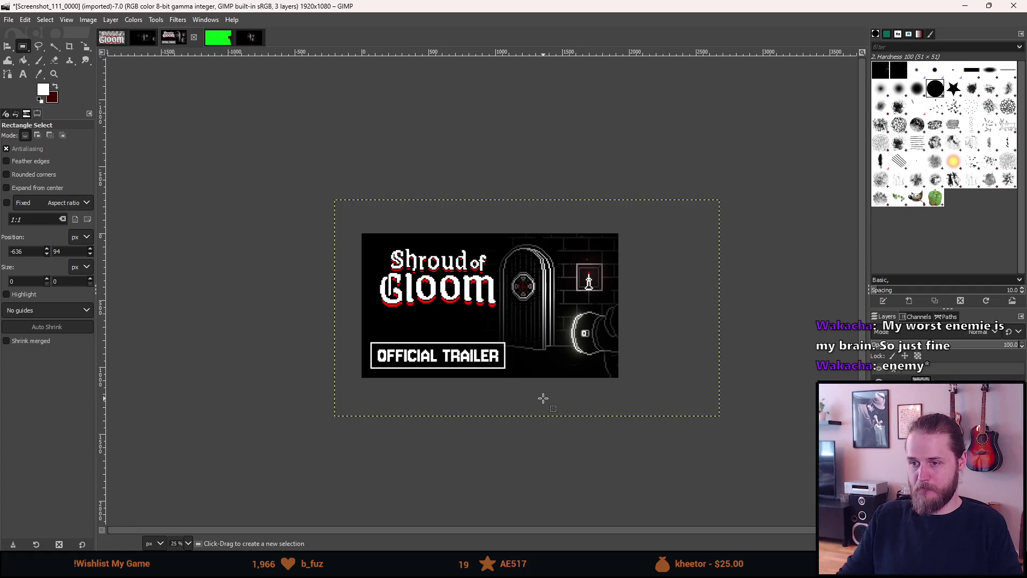
pyautogui.scroll(-2, 547, 400)
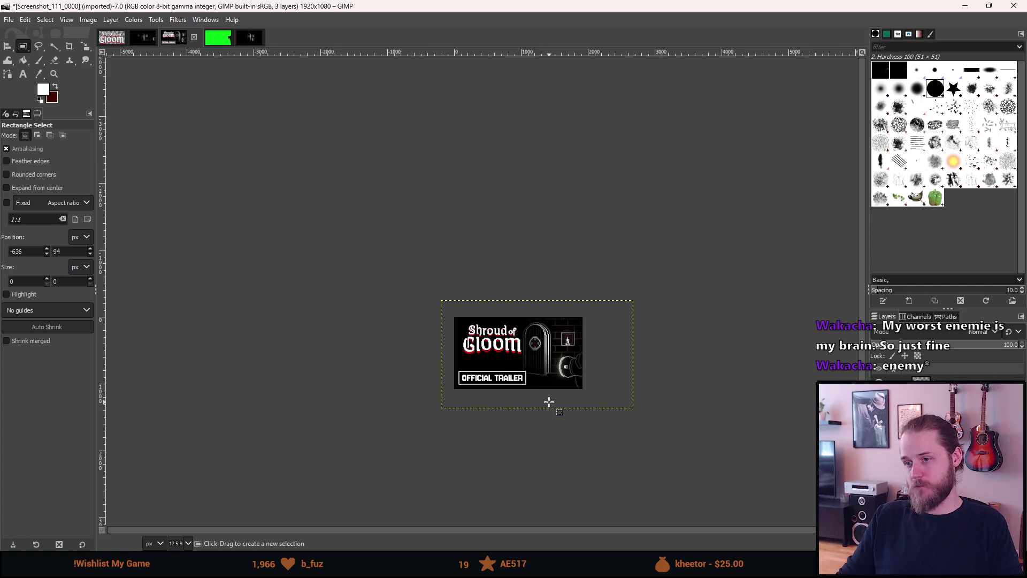
pyautogui.scroll(2, 543, 397)
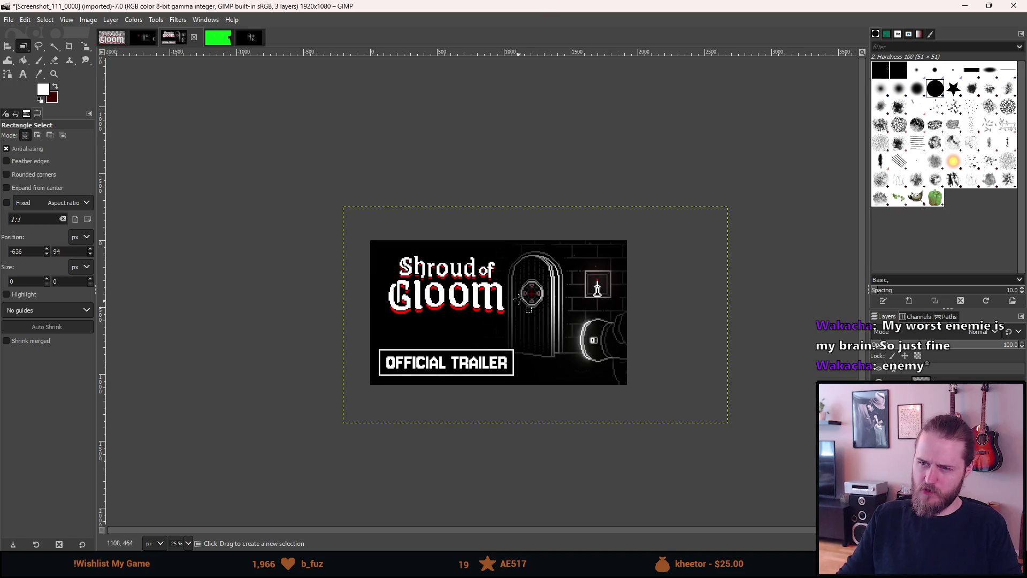
pyautogui.scroll(-2, 541, 383)
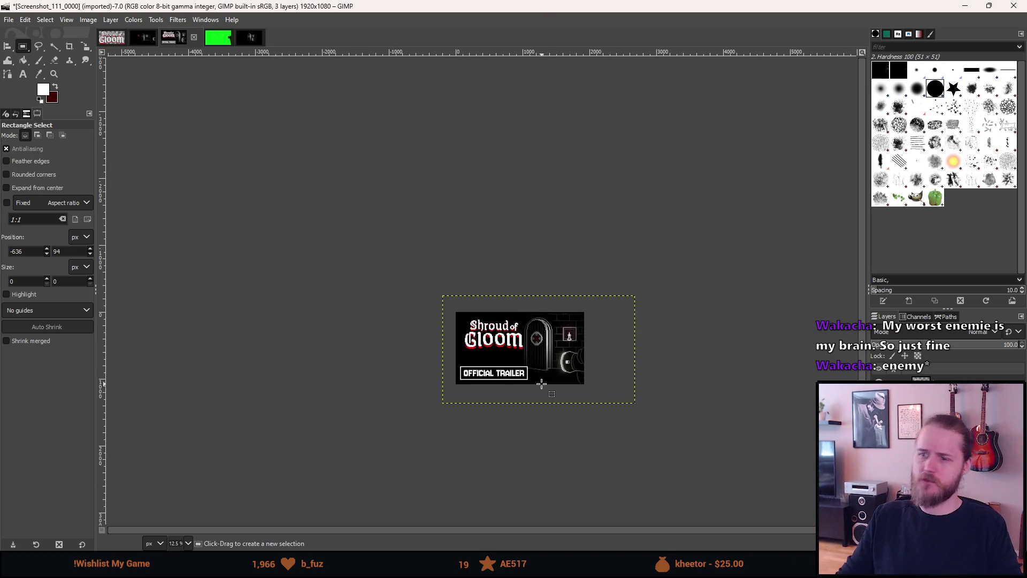
pyautogui.scroll(5, 542, 383)
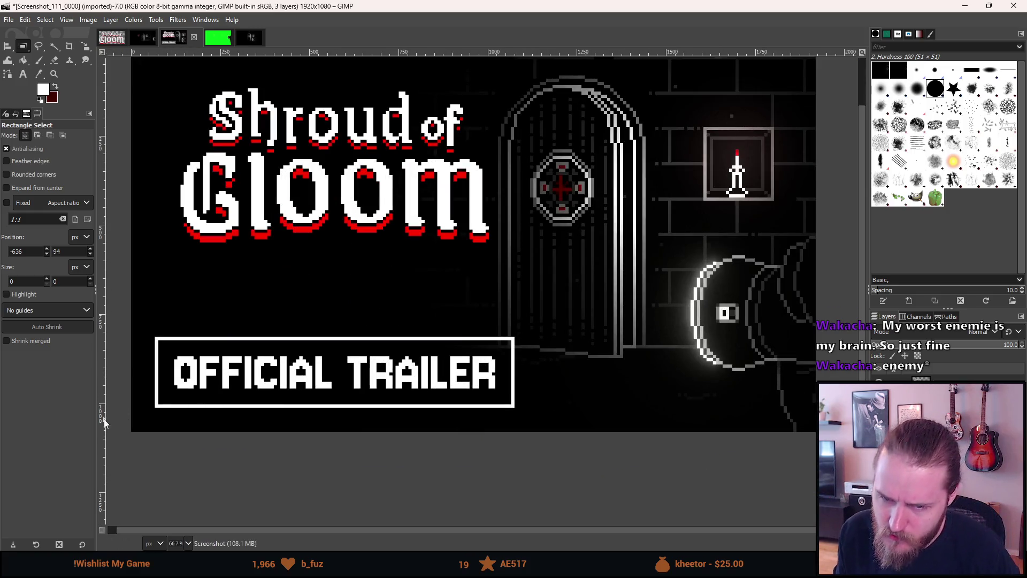
pyautogui.scroll(6, 133, 413)
# Measure a 67×67 margin square below the box's left corner.
pyautogui.scroll(-2, 134, 412)
pyautogui.scroll(1, 257, 379)
pyautogui.moveTo(258, 379); pyautogui.dragTo(256, 373)
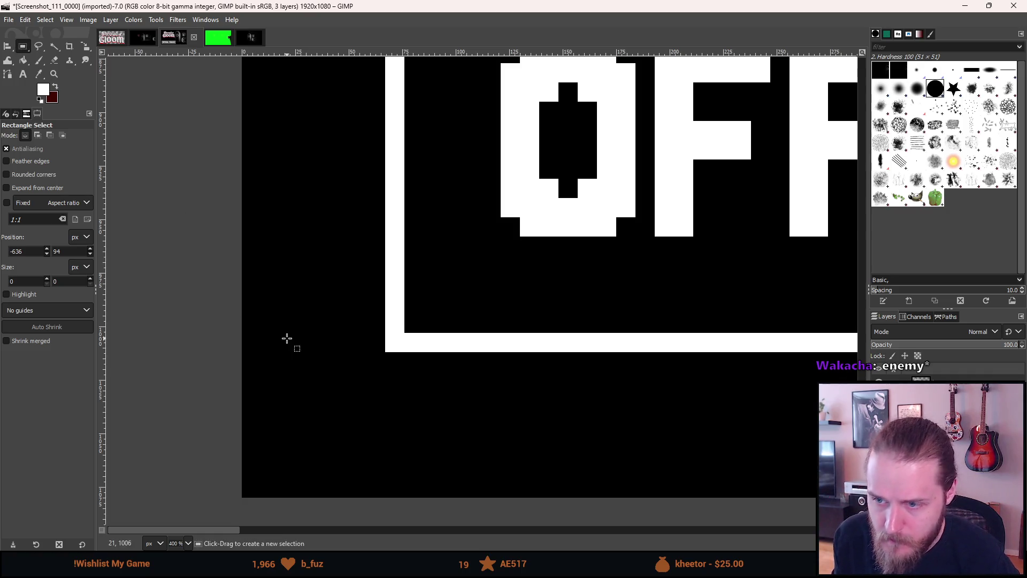
pyautogui.moveTo(386, 352)
pyautogui.mouseDown()
pyautogui.moveTo(285, 405)
pyautogui.moveTo(247, 477)
pyautogui.moveTo(252, 495)
pyautogui.mouseUp()
pyautogui.click(725, 328)
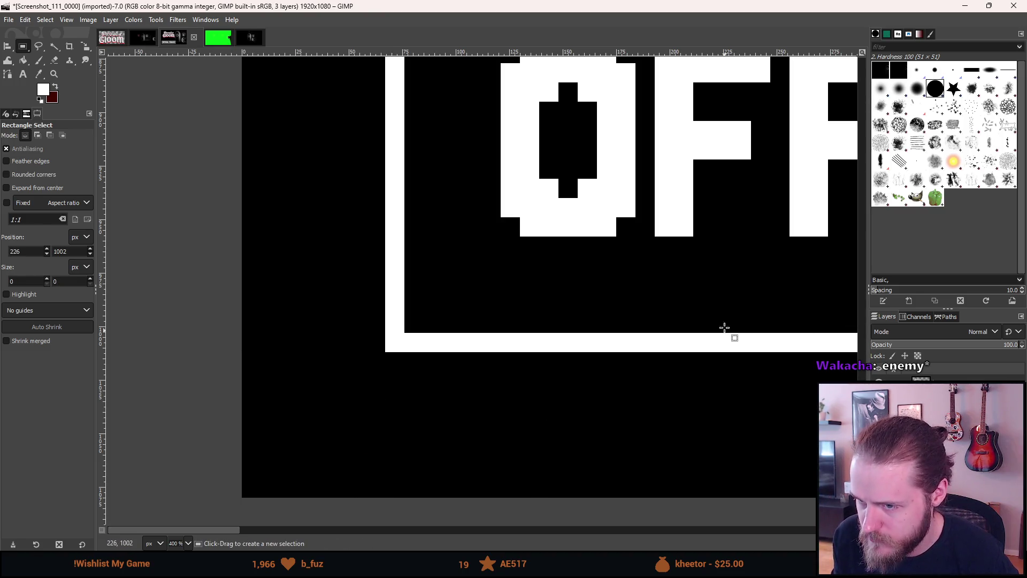
# Nudge the Logo layer one pixel left.
pyautogui.click(952, 386)
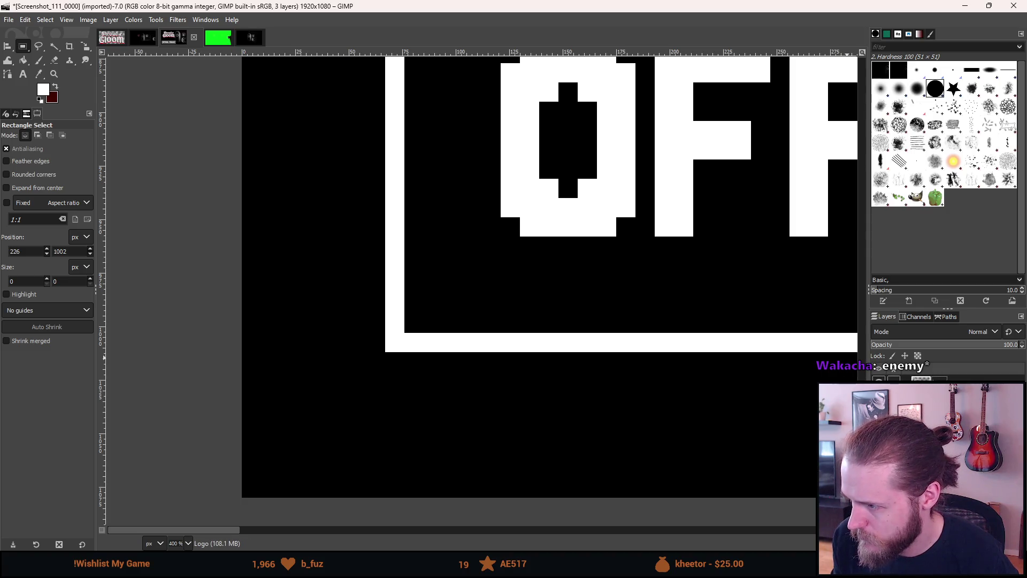
pyautogui.press('m')
pyautogui.moveTo(623, 344); pyautogui.dragTo(625, 345)
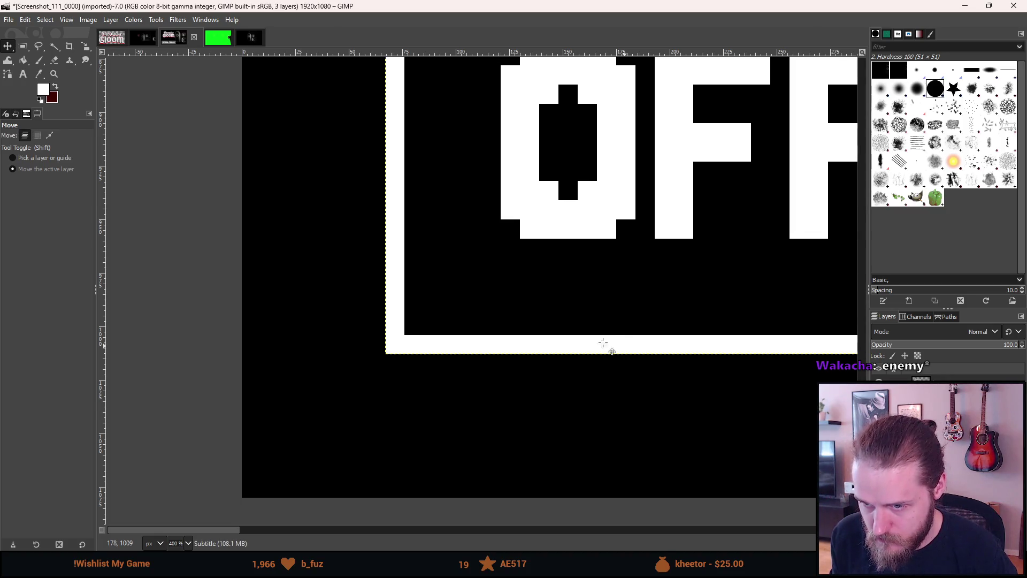
pyautogui.press('r')
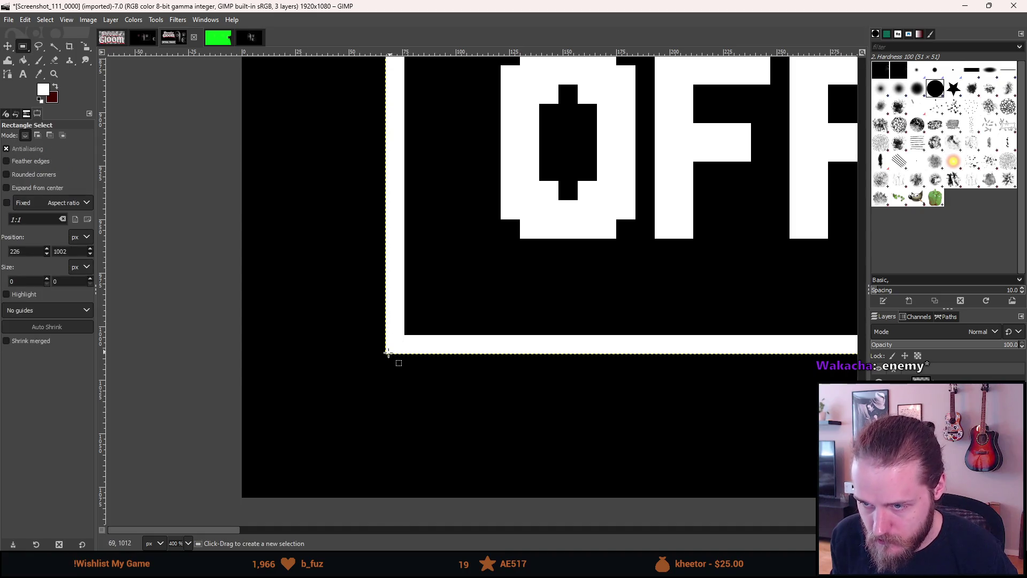
# Re-measure the corner margin and inspect the TRAILER end of the box.
pyautogui.moveTo(385, 353); pyautogui.dragTo(264, 499)
pyautogui.click(510, 462)
pyautogui.scroll(-6, 510, 463)
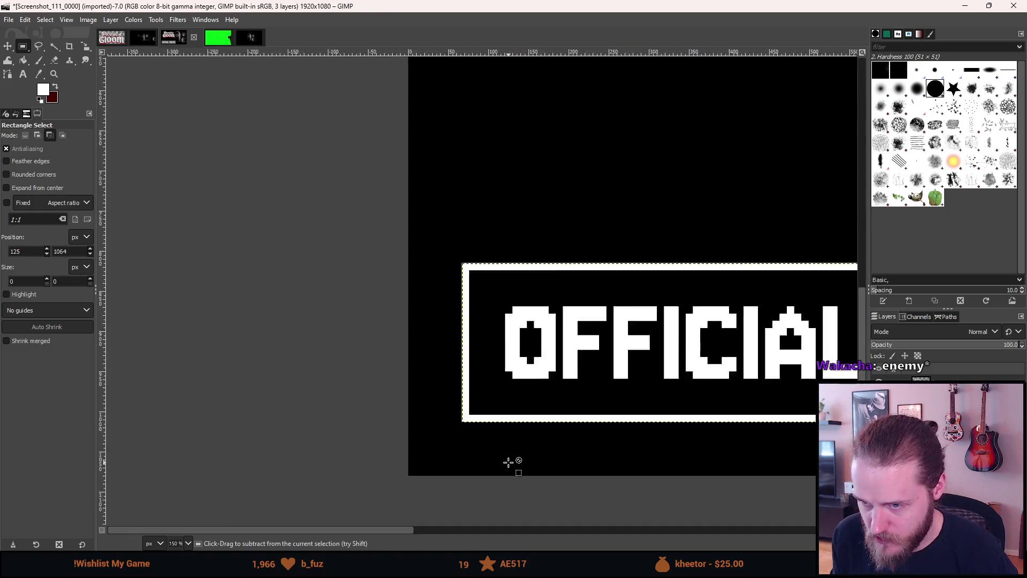
pyautogui.scroll(5, 635, 298)
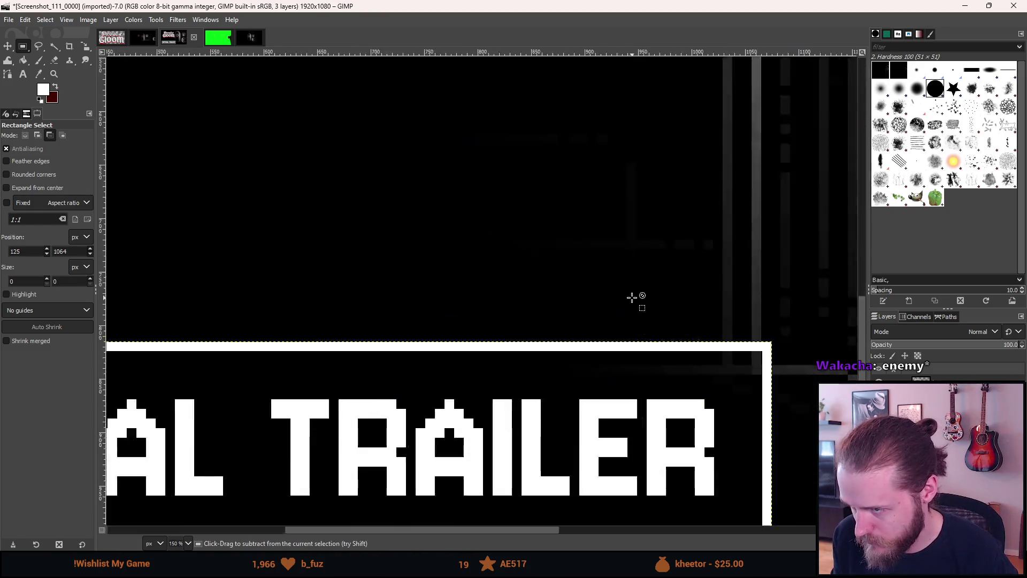
pyautogui.scroll(3, 538, 343)
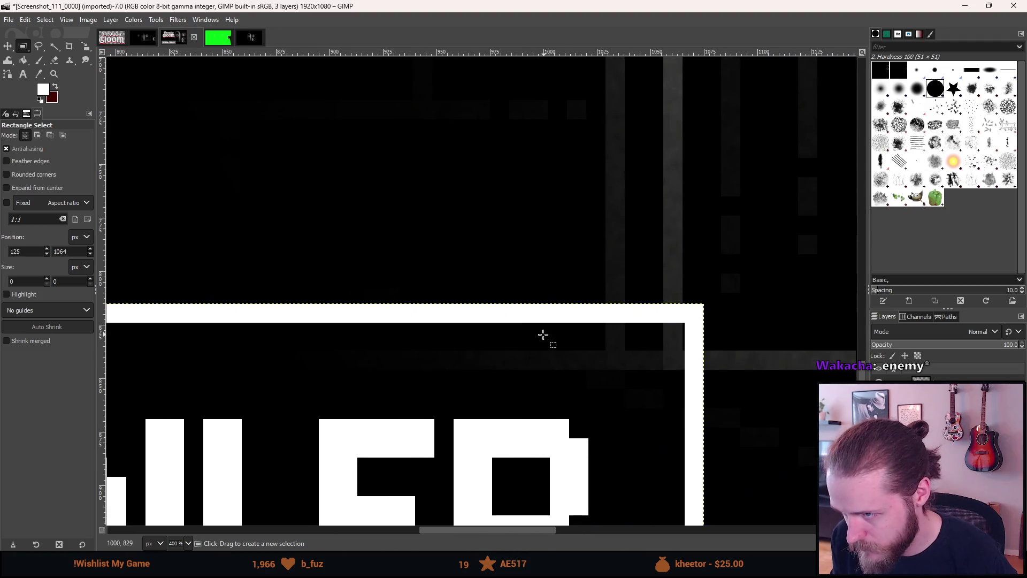
pyautogui.click(733, 392)
pyautogui.scroll(-6, 725, 382)
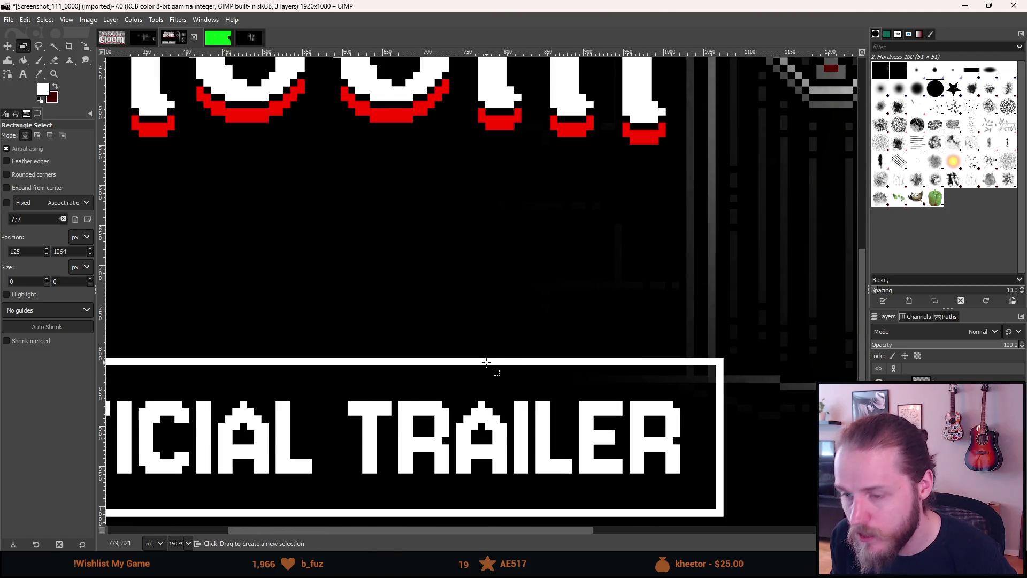
pyautogui.moveTo(410, 384)
pyautogui.mouseDown()
pyautogui.moveTo(607, 337)
pyautogui.moveTo(685, 303)
pyautogui.moveTo(294, 310)
pyautogui.moveTo(397, 302)
pyautogui.mouseUp()
pyautogui.scroll(5, 697, 312)
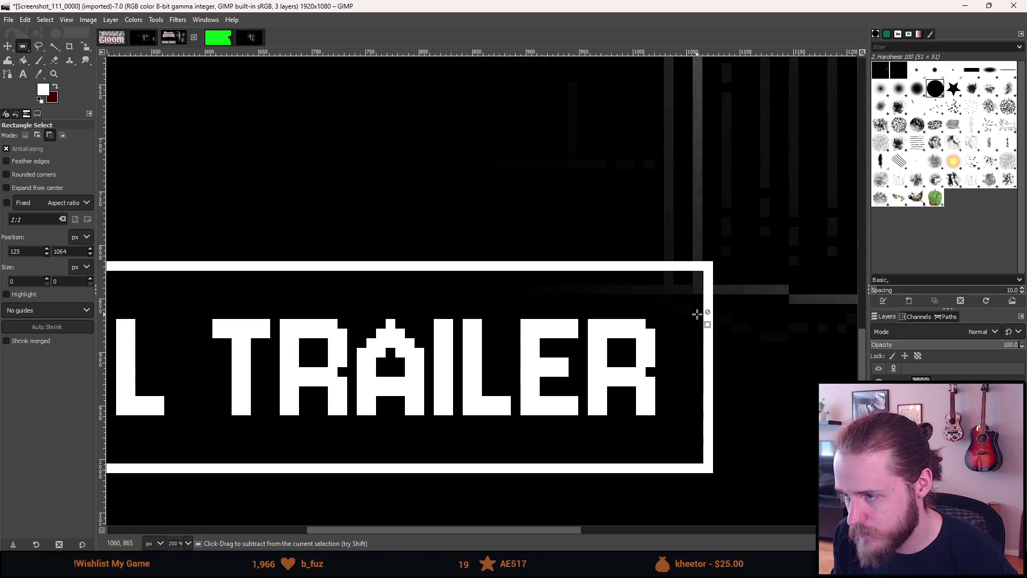
pyautogui.scroll(-5, 697, 313)
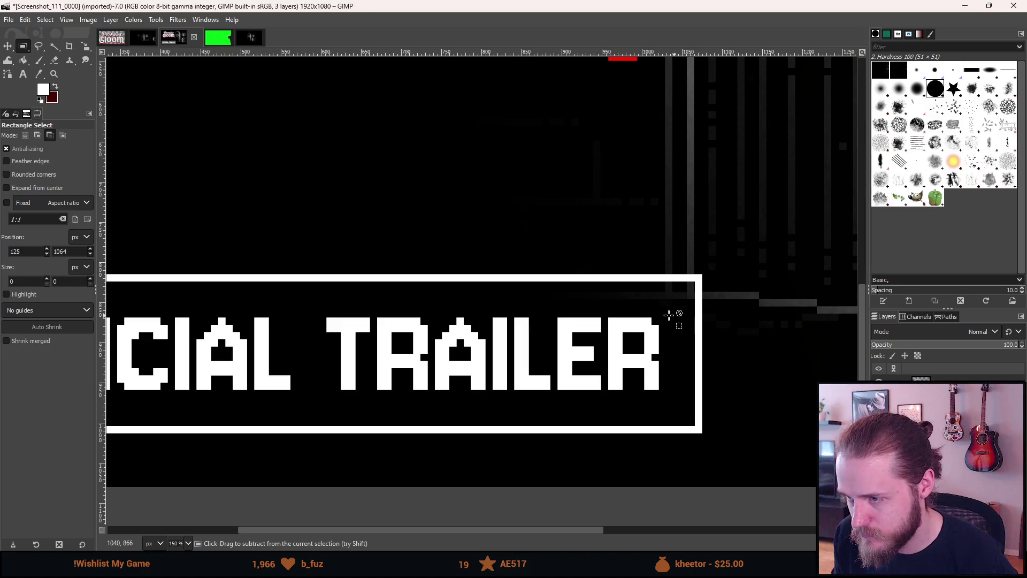
pyautogui.moveTo(451, 294); pyautogui.dragTo(498, 291)
pyautogui.press('f')
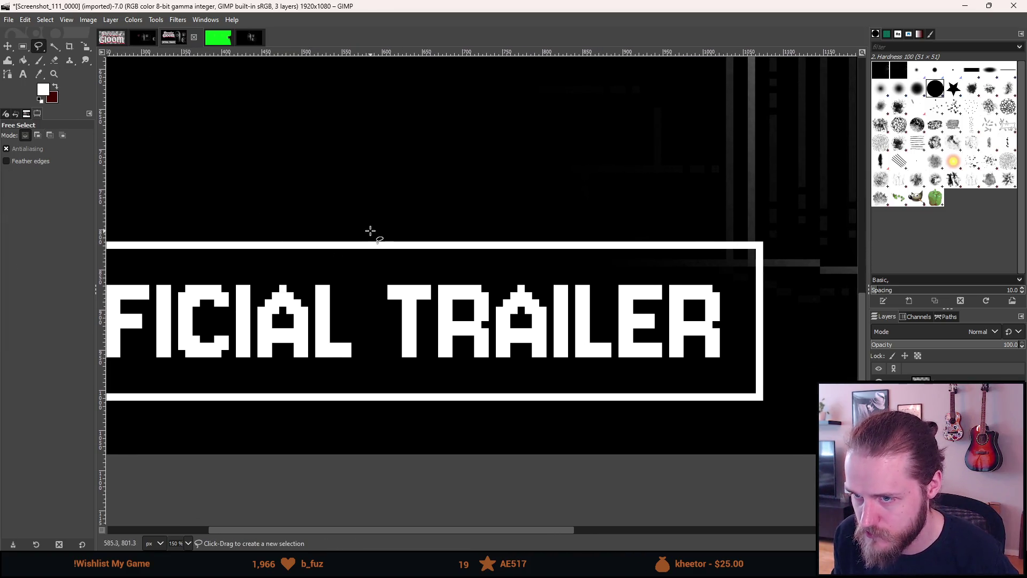
pyautogui.moveTo(394, 348); pyautogui.dragTo(555, 282)
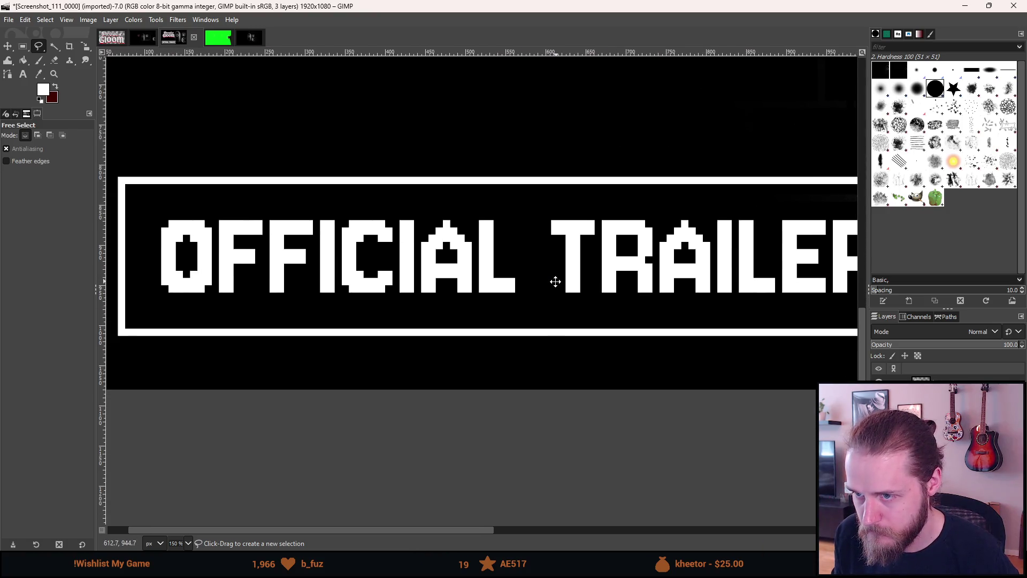
pyautogui.scroll(6, 394, 231)
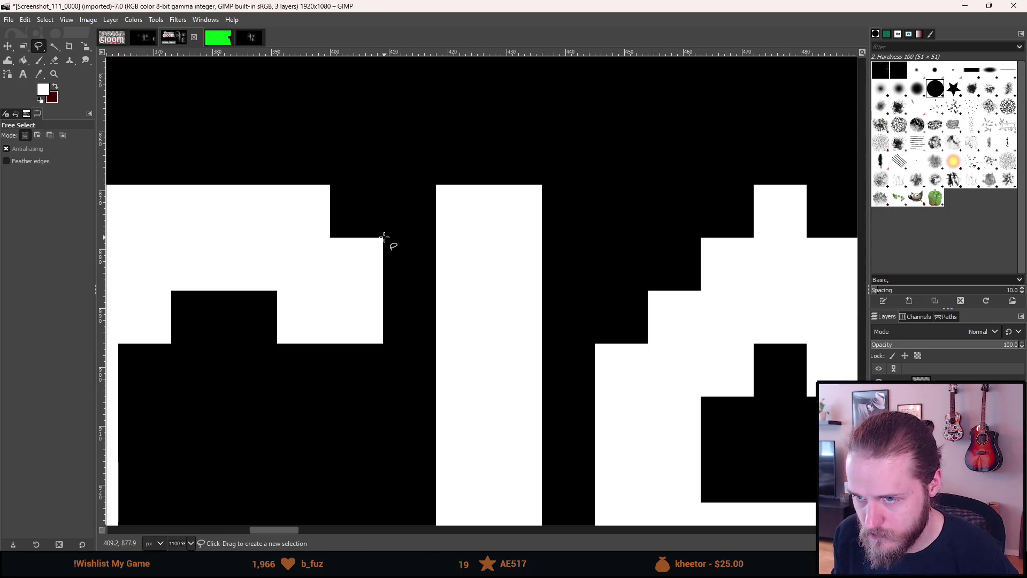
pyautogui.press('r')
pyautogui.moveTo(382, 236); pyautogui.dragTo(434, 283)
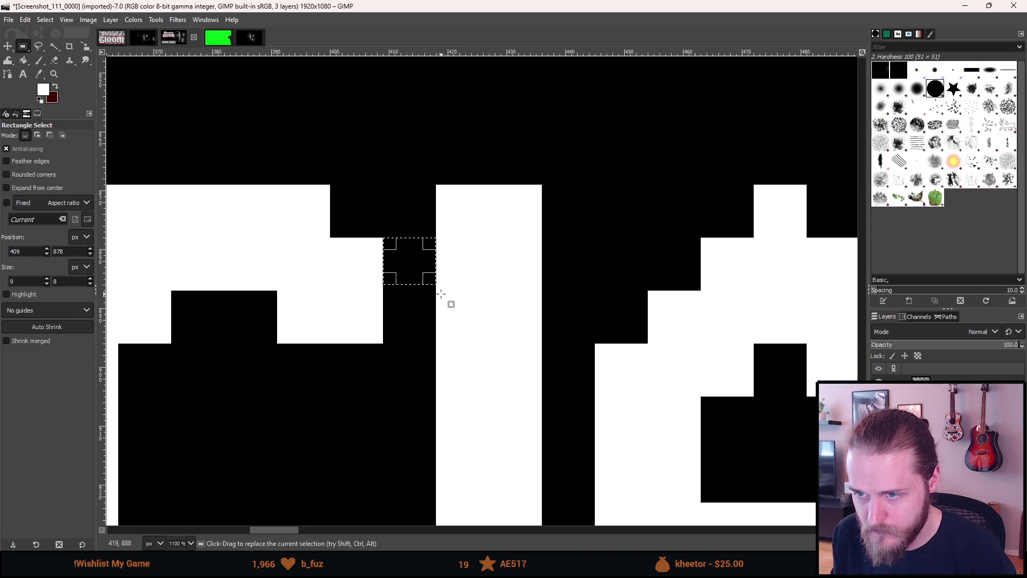
pyautogui.keyDown('ctrl'); pyautogui.scroll(-5, 447, 300); pyautogui.keyUp('ctrl')
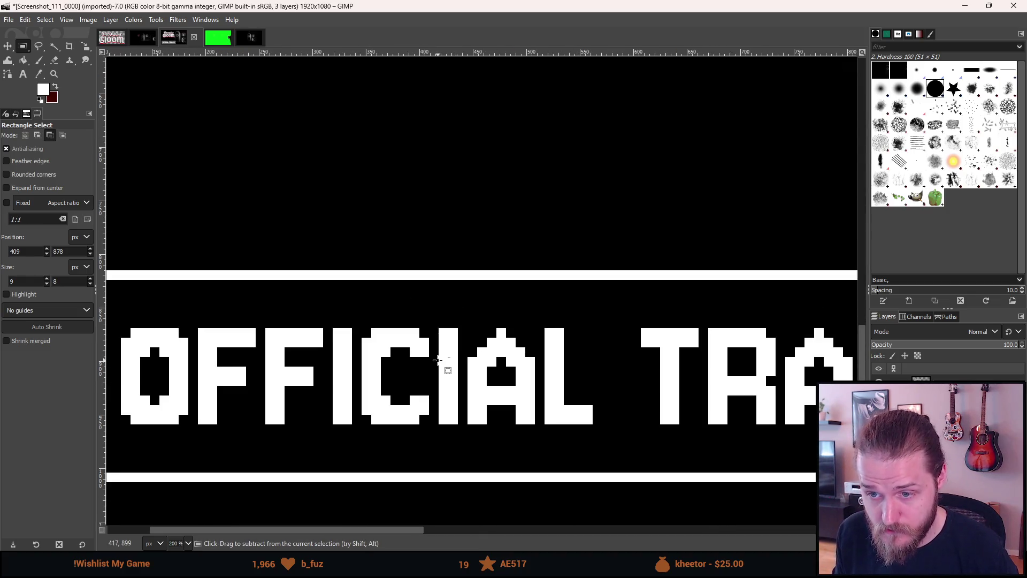
pyautogui.keyDown('ctrl'); pyautogui.scroll(2, 733, 418); pyautogui.keyUp('ctrl')
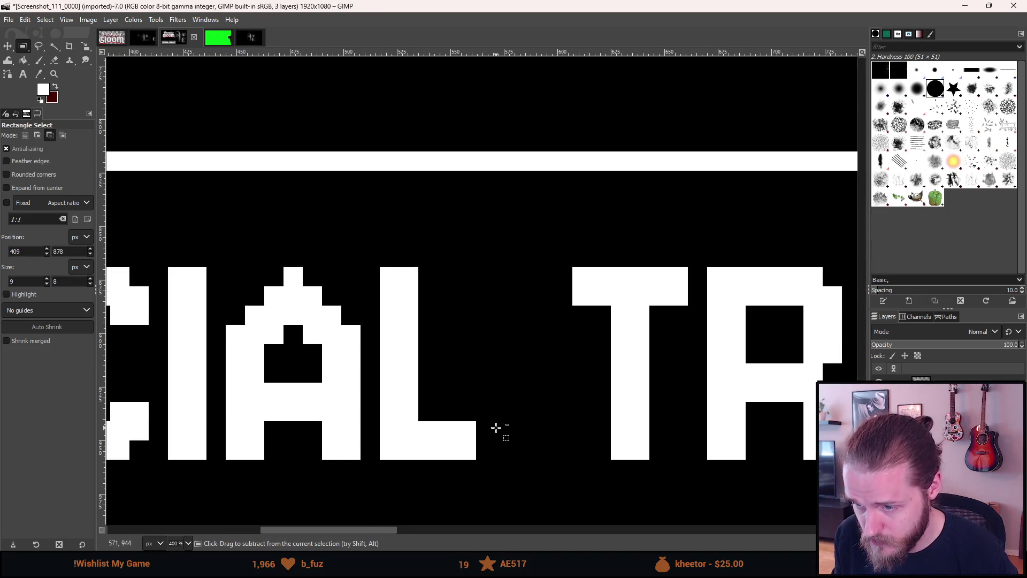
pyautogui.keyDown('ctrl'); pyautogui.scroll(3, 497, 429); pyautogui.keyUp('ctrl')
pyautogui.moveTo(442, 429)
pyautogui.mouseDown()
pyautogui.moveTo(602, 202)
pyautogui.moveTo(714, 85)
pyautogui.moveTo(706, 80)
pyautogui.mouseUp()
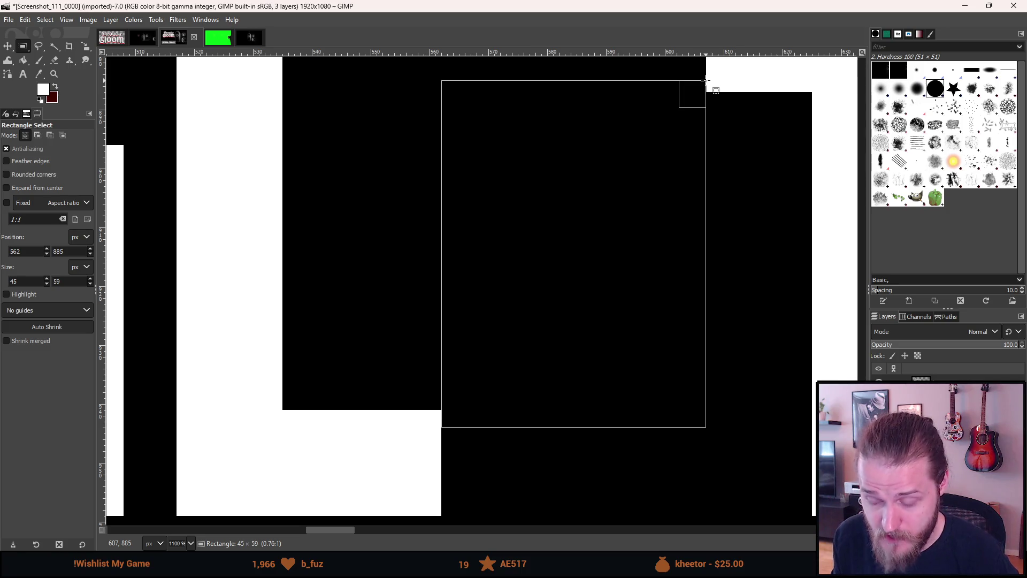
pyautogui.moveTo(705, 81); pyautogui.dragTo(706, 81)
pyautogui.click(764, 220)
pyautogui.keyDown('ctrl'); pyautogui.scroll(-4, 763, 220); pyautogui.keyUp('ctrl')
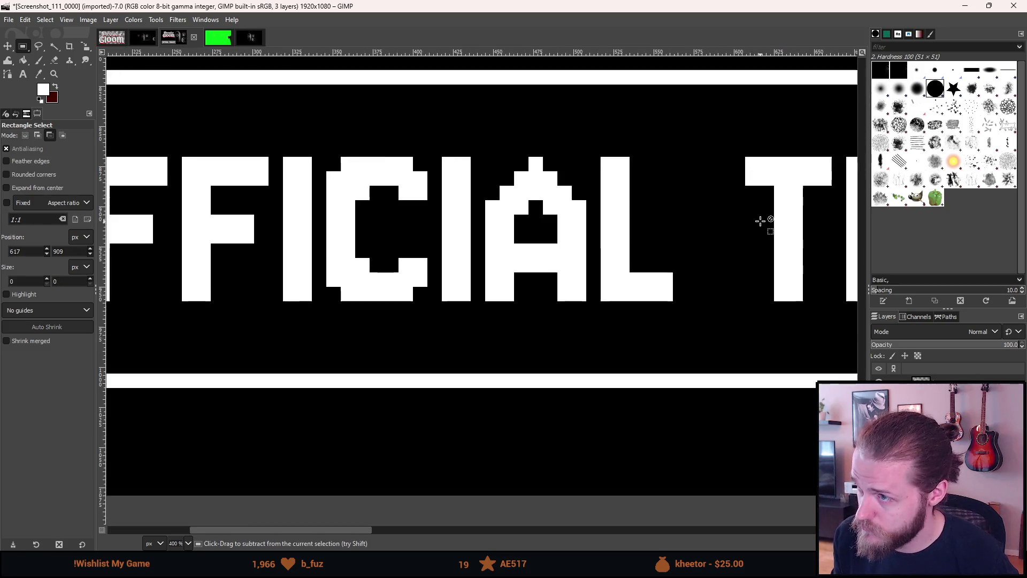
pyautogui.keyDown('ctrl'); pyautogui.scroll(-2, 371, 194); pyautogui.keyUp('ctrl')
pyautogui.keyDown('ctrl'); pyautogui.scroll(4, 121, 173); pyautogui.keyUp('ctrl')
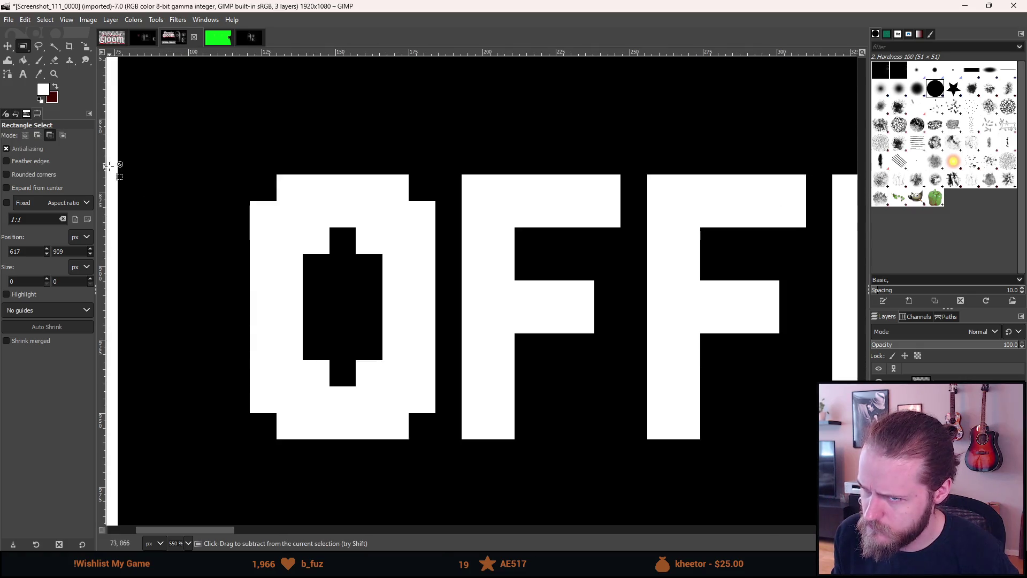
pyautogui.moveTo(137, 200)
pyautogui.mouseDown()
pyautogui.moveTo(214, 198)
pyautogui.moveTo(305, 266)
pyautogui.mouseUp()
pyautogui.click(305, 266)
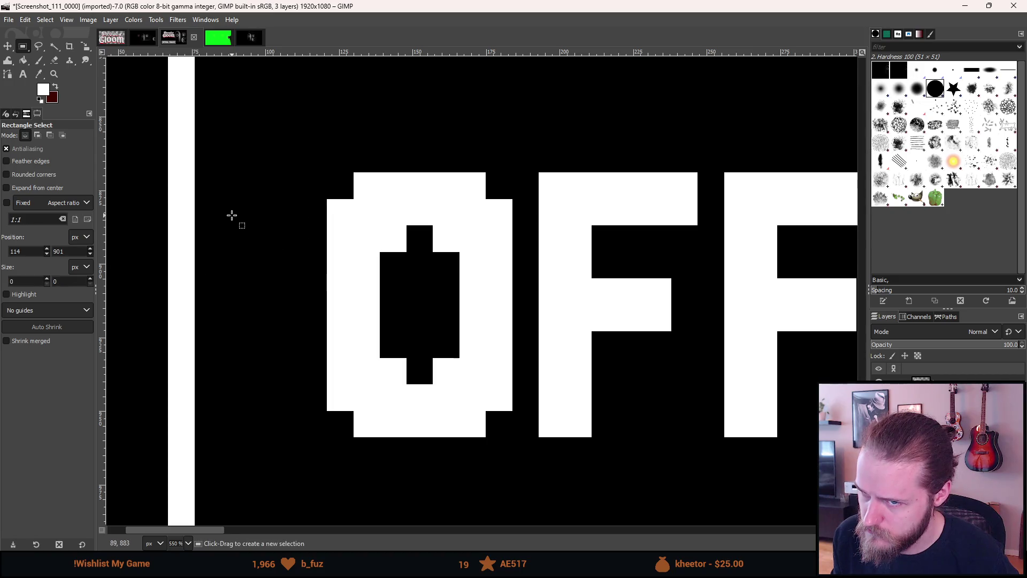
pyautogui.moveTo(195, 205); pyautogui.dragTo(327, 337)
pyautogui.click(488, 370)
pyautogui.keyDown('ctrl'); pyautogui.scroll(-3, 488, 369); pyautogui.keyUp('ctrl')
pyautogui.keyDown('ctrl'); pyautogui.scroll(-2, 559, 395); pyautogui.keyUp('ctrl')
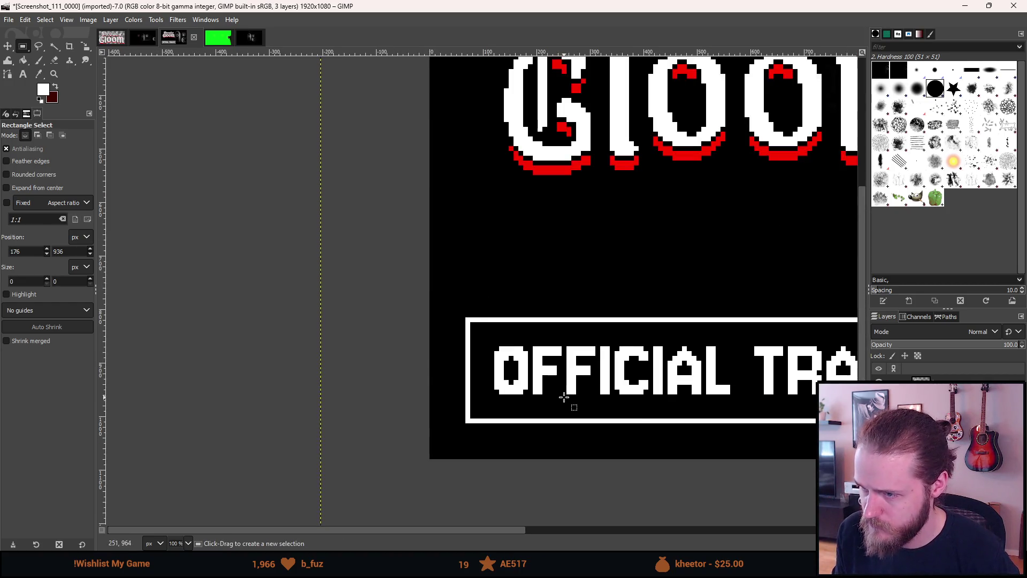
pyautogui.moveTo(775, 429); pyautogui.dragTo(503, 417)
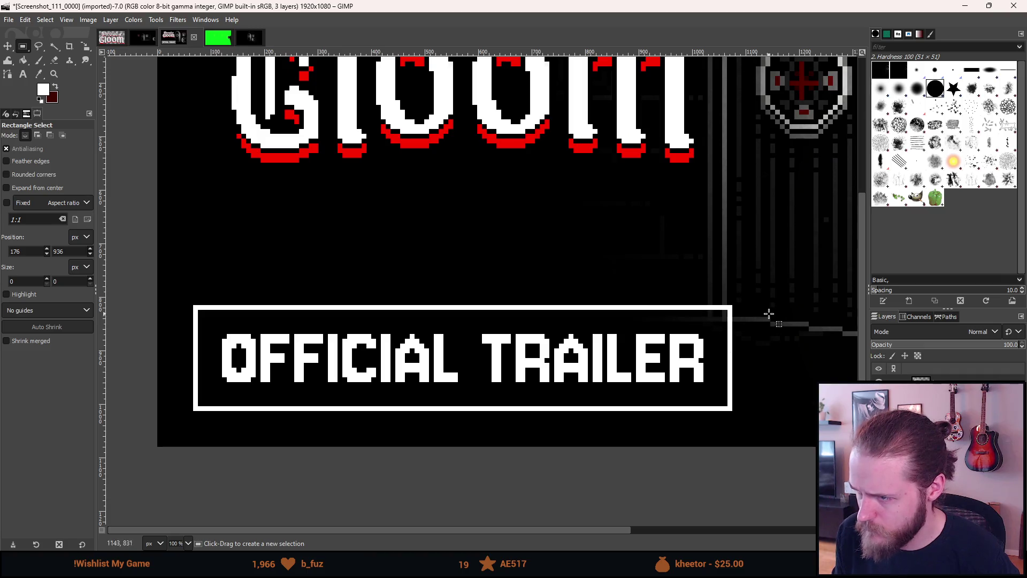
pyautogui.keyDown('ctrl'); pyautogui.scroll(1, 752, 303); pyautogui.keyUp('ctrl')
pyautogui.keyDown('ctrl'); pyautogui.scroll(2, 746, 304); pyautogui.keyUp('ctrl')
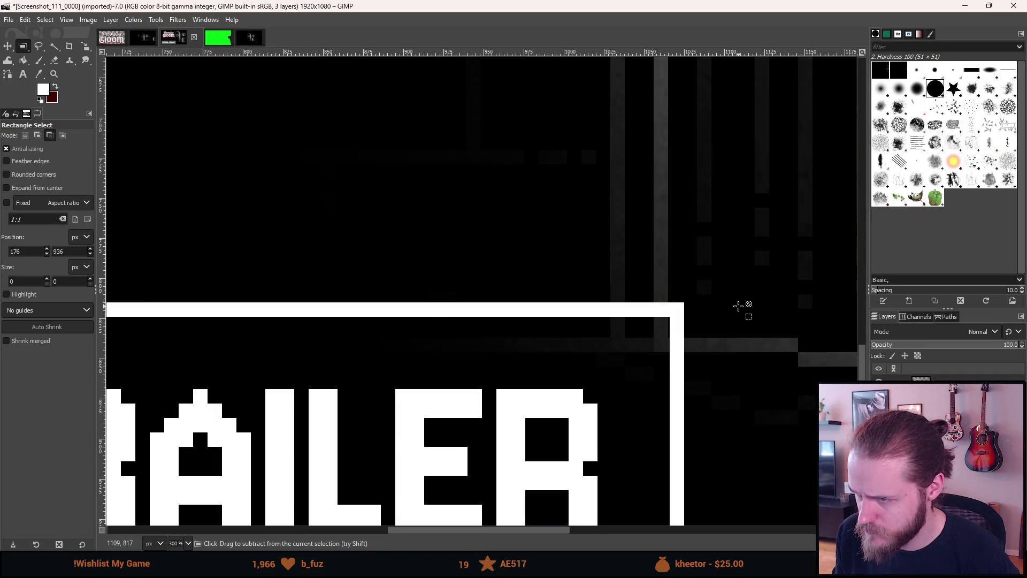
pyautogui.keyDown('ctrl'); pyautogui.scroll(6, 706, 320); pyautogui.keyUp('ctrl')
pyautogui.keyDown('ctrl'); pyautogui.scroll(-9, 426, 306); pyautogui.keyUp('ctrl')
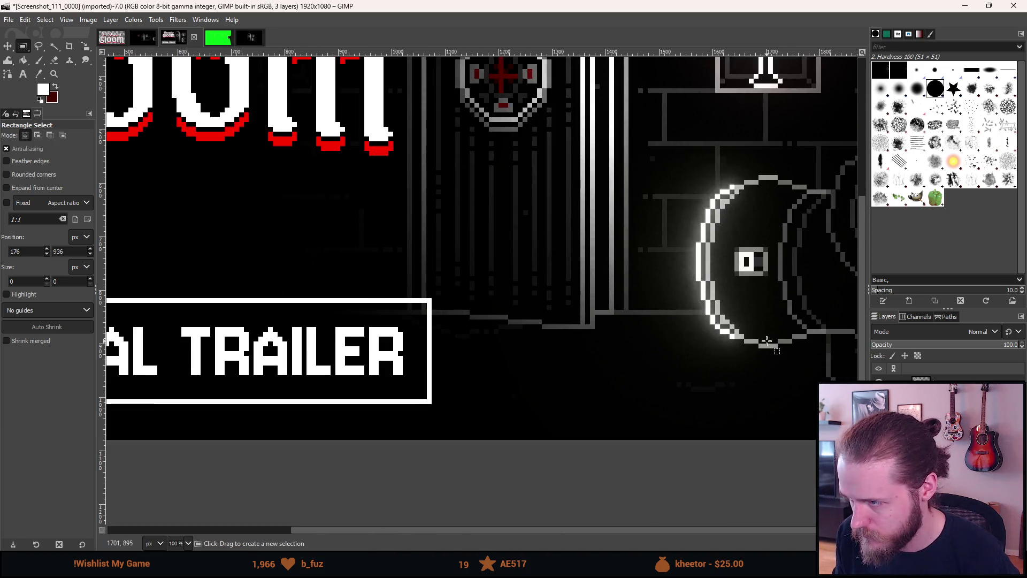
pyautogui.keyDown('ctrl'); pyautogui.scroll(-1, 767, 341); pyautogui.keyUp('ctrl')
pyautogui.keyDown('ctrl'); pyautogui.scroll(-3, 785, 344); pyautogui.keyUp('ctrl')
pyautogui.keyDown('ctrl'); pyautogui.scroll(5, 774, 346); pyautogui.keyUp('ctrl')
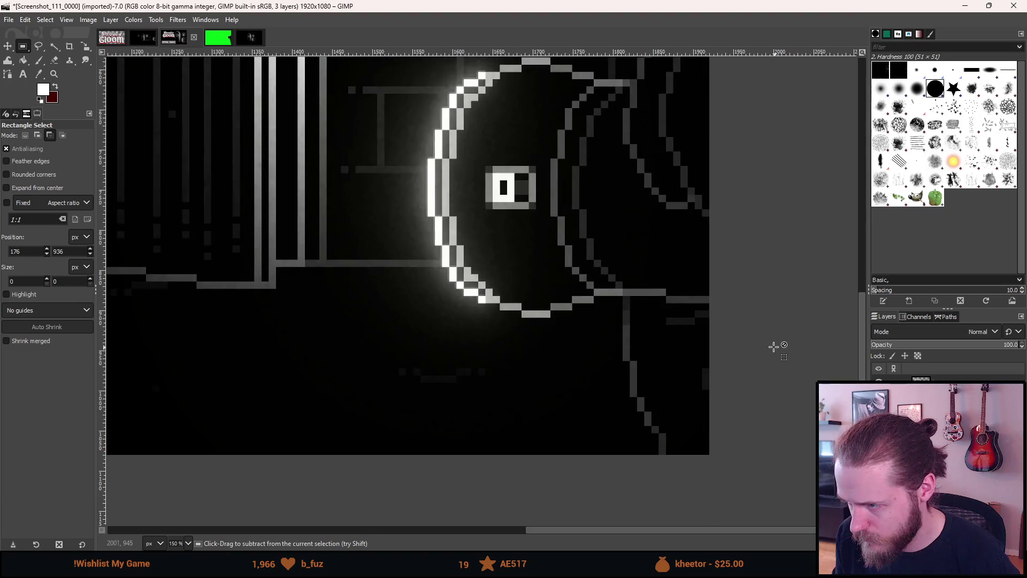
pyautogui.scroll(3, 662, 428)
pyautogui.moveTo(572, 321); pyautogui.dragTo(468, 434)
pyautogui.moveTo(477, 201); pyautogui.dragTo(490, 395)
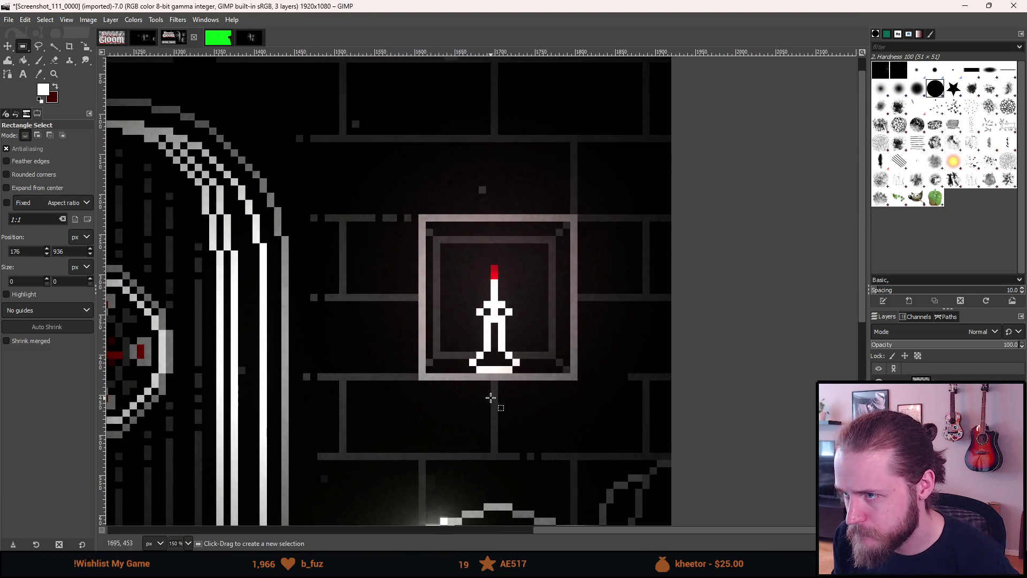
pyautogui.keyDown('ctrl'); pyautogui.scroll(5, 653, 230); pyautogui.keyUp('ctrl')
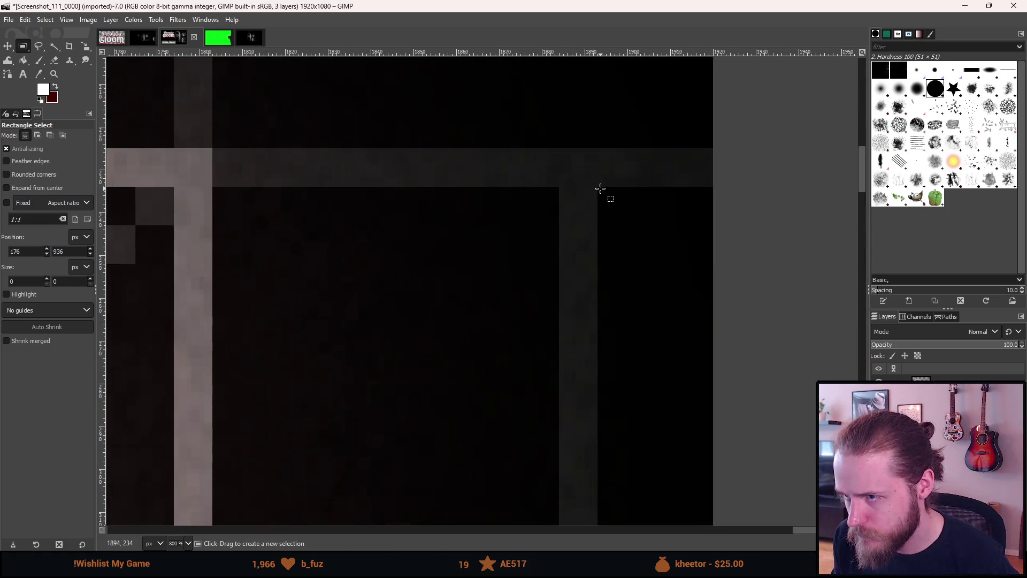
pyautogui.moveTo(600, 187); pyautogui.dragTo(713, 289)
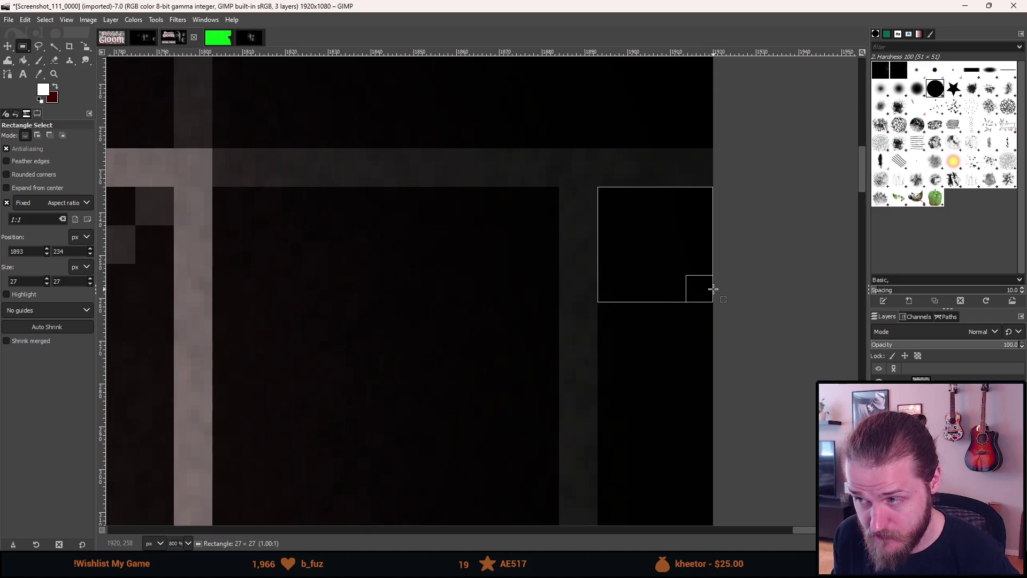
pyautogui.moveTo(713, 289); pyautogui.dragTo(717, 286)
pyautogui.click(419, 287)
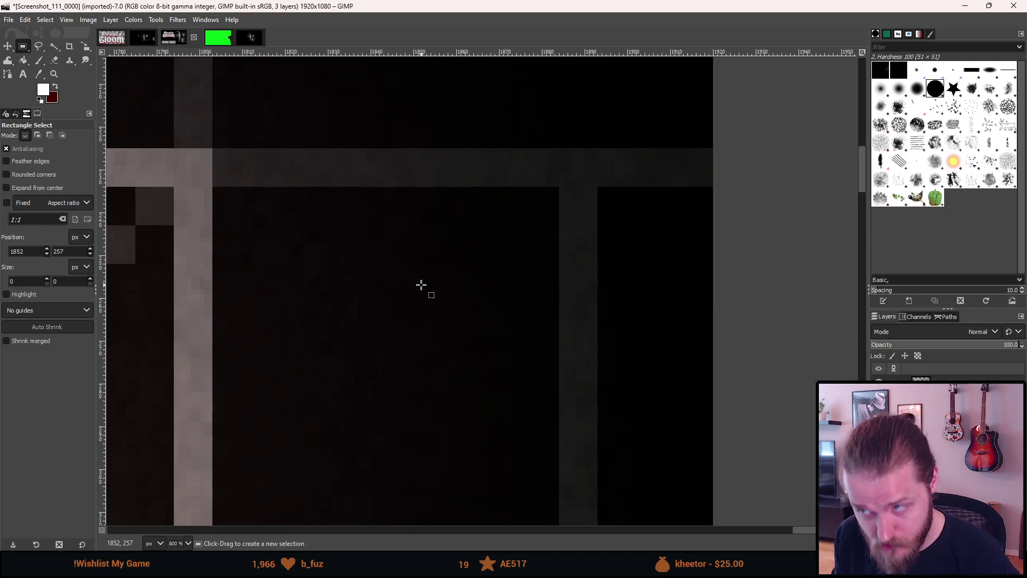
pyautogui.keyDown('ctrl'); pyautogui.scroll(-12, 342, 324); pyautogui.keyUp('ctrl')
pyautogui.keyDown('ctrl'); pyautogui.scroll(7, 342, 323); pyautogui.keyUp('ctrl')
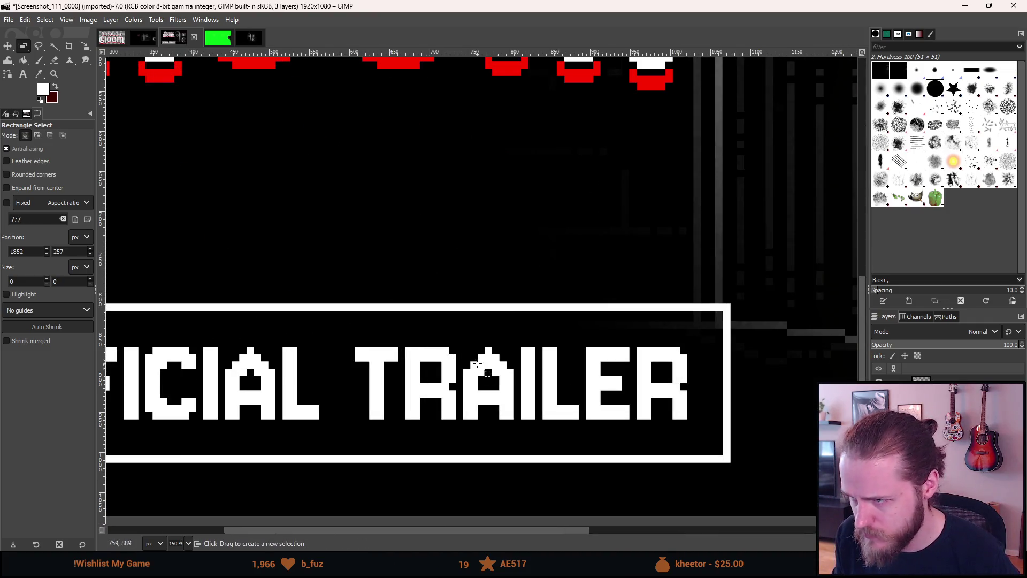
pyautogui.hscroll(1, 700, 332)
pyautogui.hscroll(3, 608, 309)
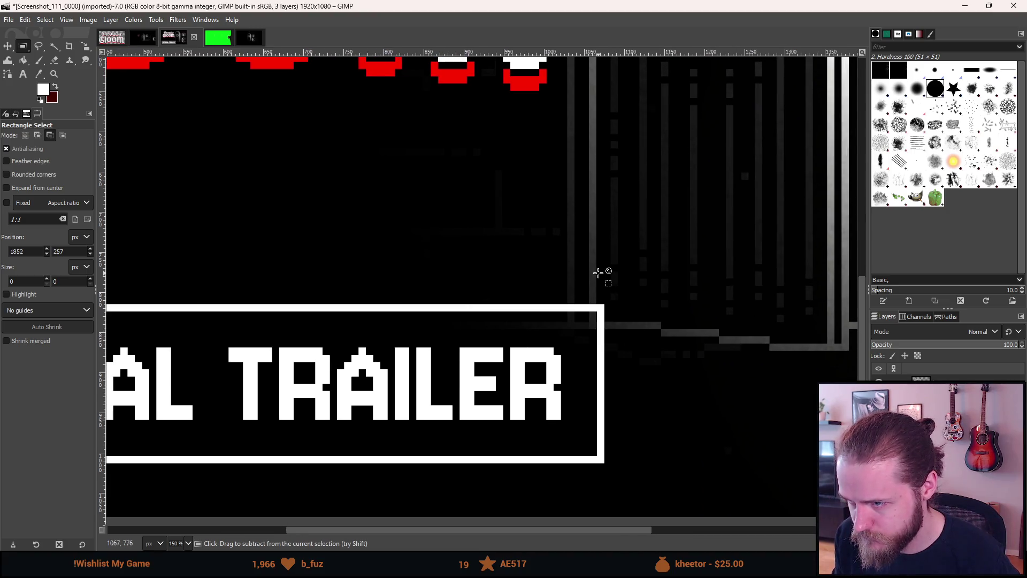
pyautogui.keyDown('ctrl'); pyautogui.scroll(4, 601, 270); pyautogui.keyUp('ctrl')
pyautogui.keyDown('ctrl'); pyautogui.scroll(-1, 601, 267); pyautogui.keyUp('ctrl')
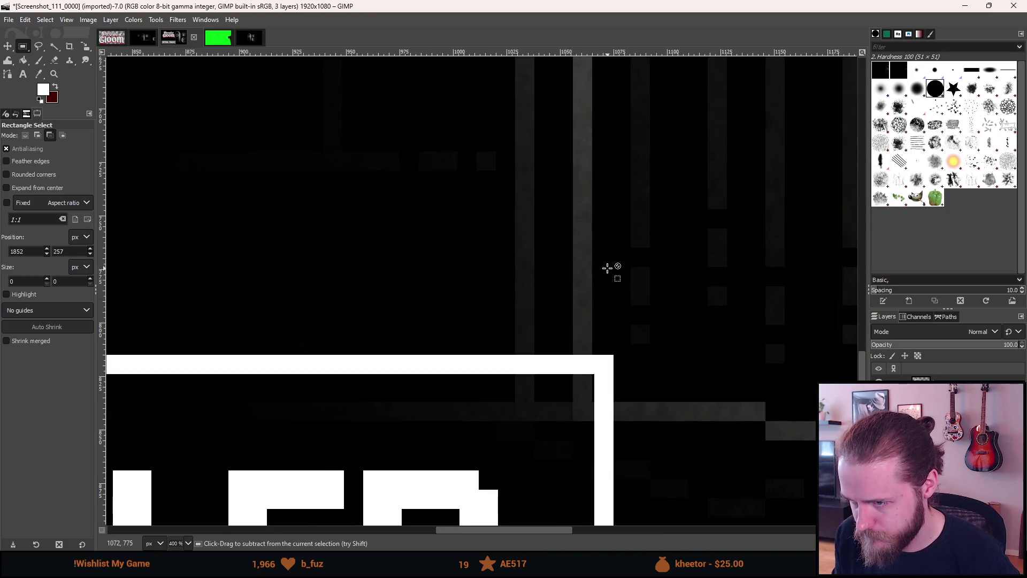
pyautogui.keyDown('ctrl'); pyautogui.scroll(-1, 610, 267); pyautogui.keyUp('ctrl')
pyautogui.keyDown('ctrl'); pyautogui.scroll(-2, 609, 267); pyautogui.keyUp('ctrl')
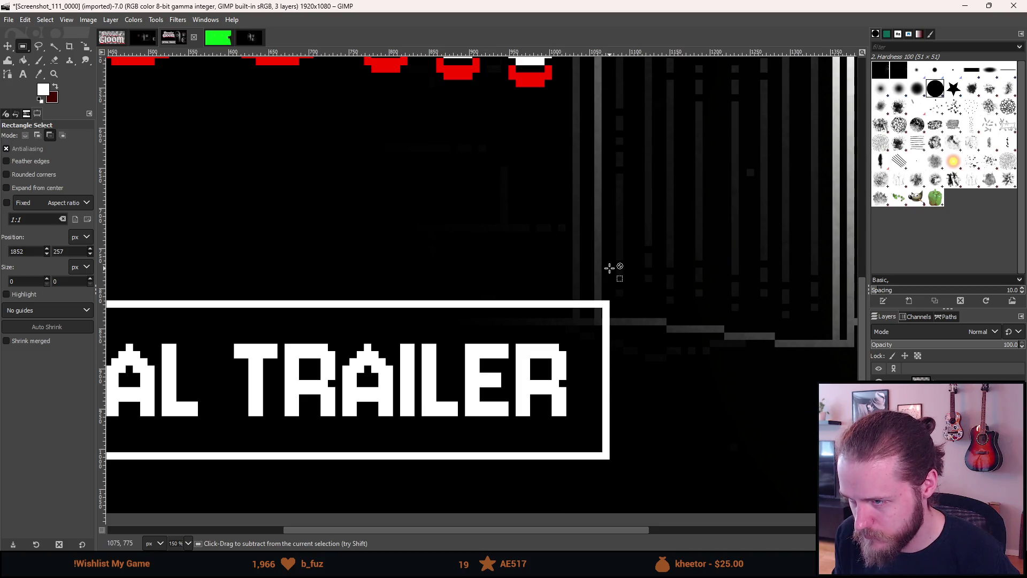
pyautogui.keyDown('ctrl'); pyautogui.scroll(9, 610, 268); pyautogui.keyUp('ctrl')
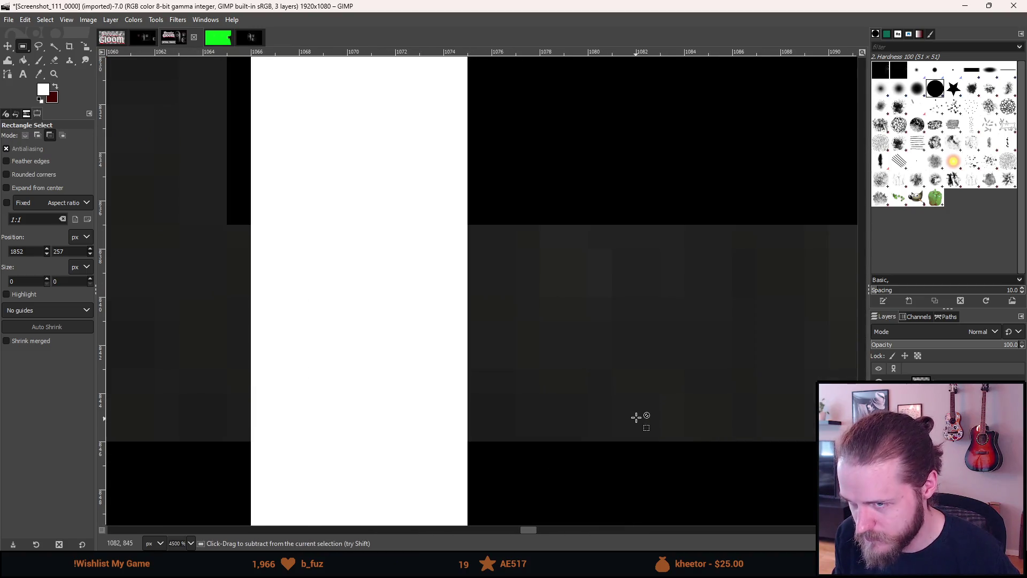
pyautogui.keyDown('ctrl'); pyautogui.scroll(-10, 630, 395); pyautogui.keyUp('ctrl')
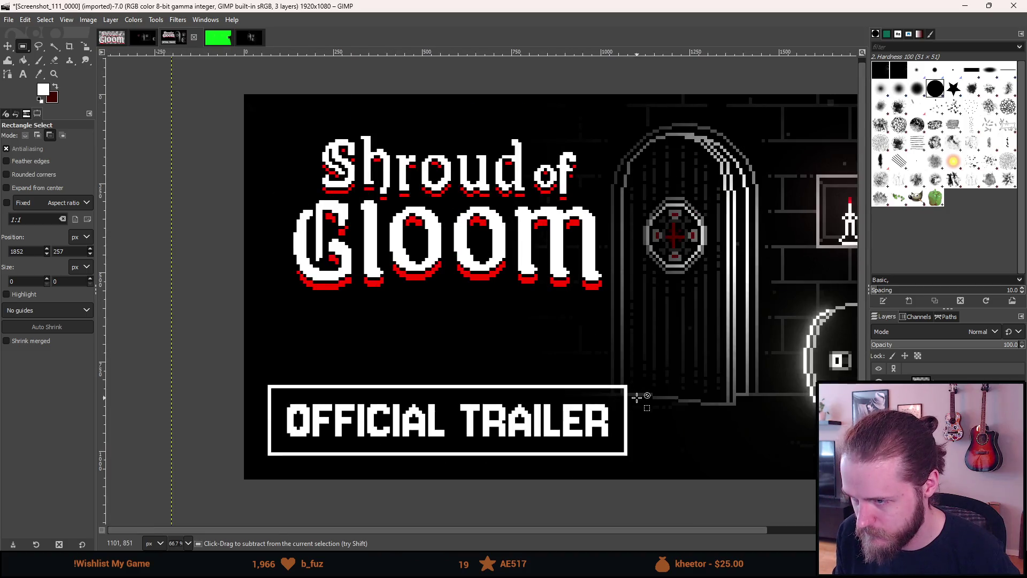
# Swap foreground and background so black is the working colour, picking the Subtitle layer under the box.
pyautogui.moveTo(592, 391)
pyautogui.mouseDown()
pyautogui.moveTo(497, 396)
pyautogui.moveTo(540, 397)
pyautogui.mouseUp()
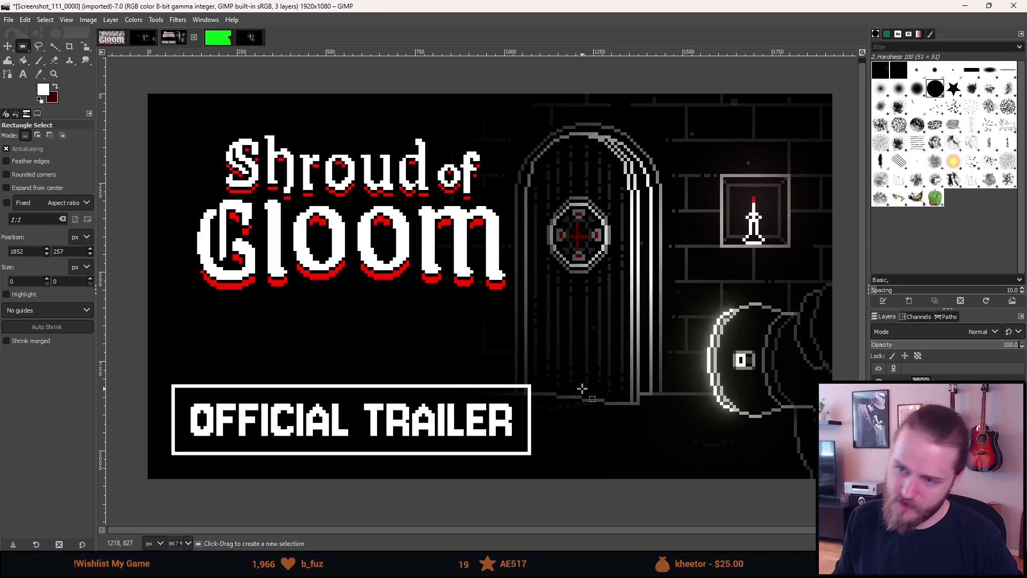
pyautogui.keyDown('ctrl'); pyautogui.scroll(3, 583, 389); pyautogui.keyUp('ctrl')
pyautogui.keyDown('ctrl'); pyautogui.scroll(-3, 581, 390); pyautogui.keyUp('ctrl')
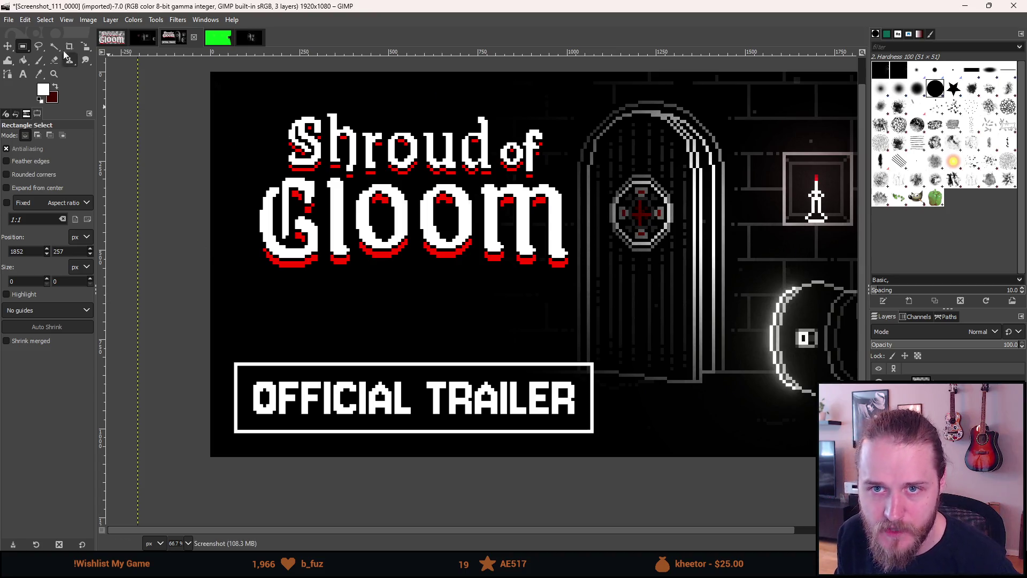
pyautogui.click(25, 60)
pyautogui.click(55, 88)
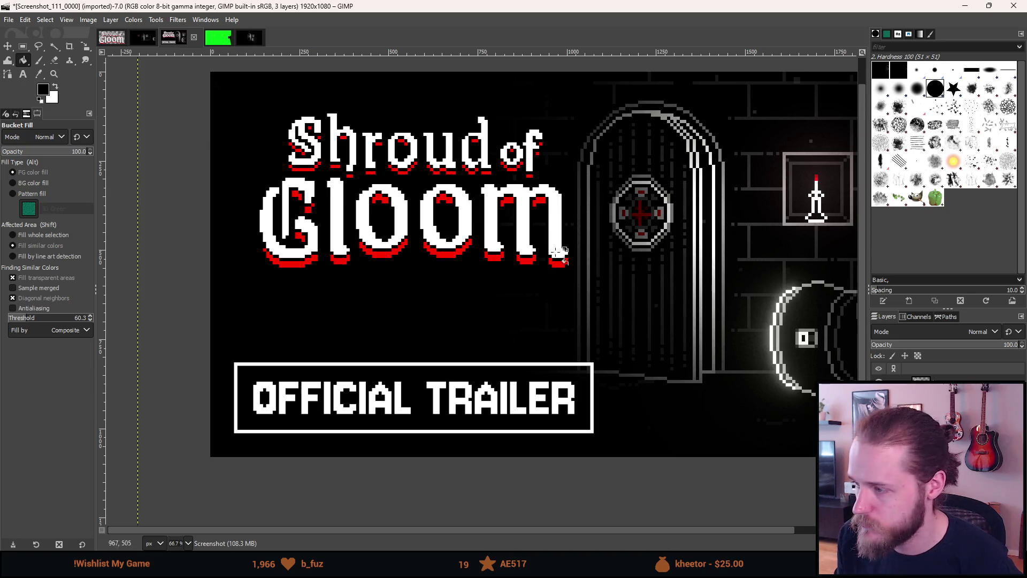
pyautogui.keyDown('alt'); pyautogui.middleClick(498, 377); pyautogui.keyUp('alt')
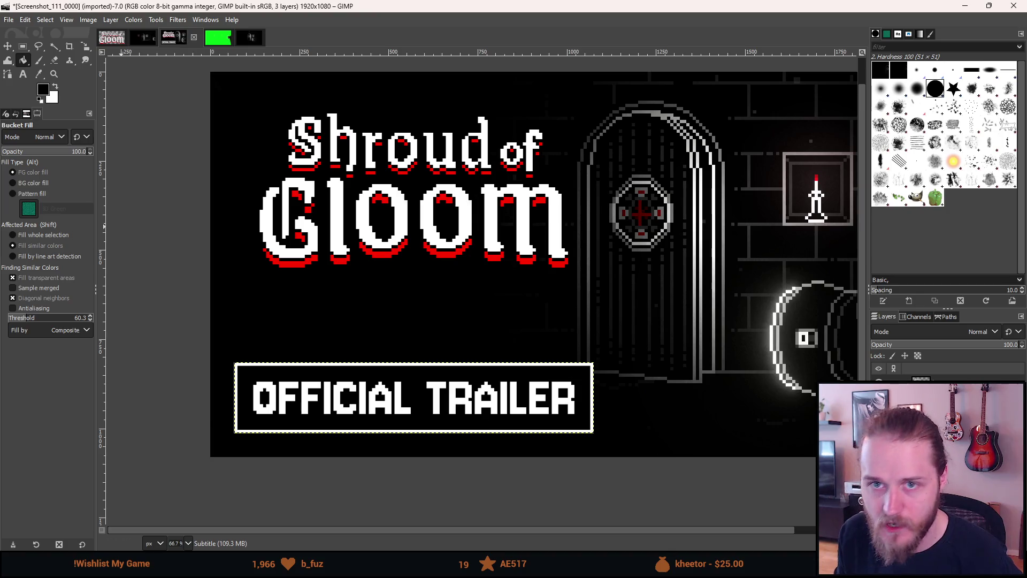
pyautogui.click(23, 47)
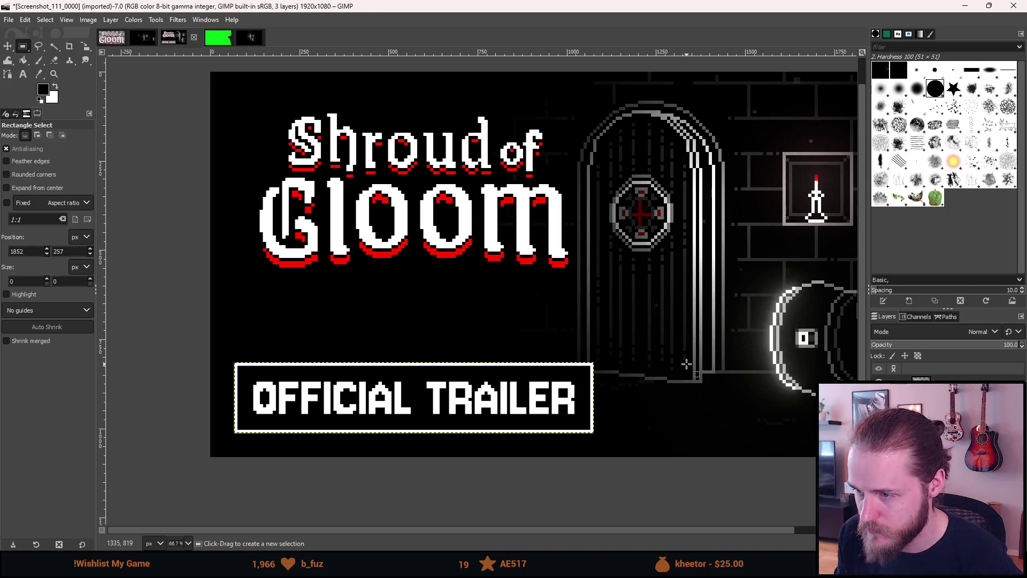
# Make the Subtitle layer active in the Layers panel.
pyautogui.scroll(-2, 653, 390)
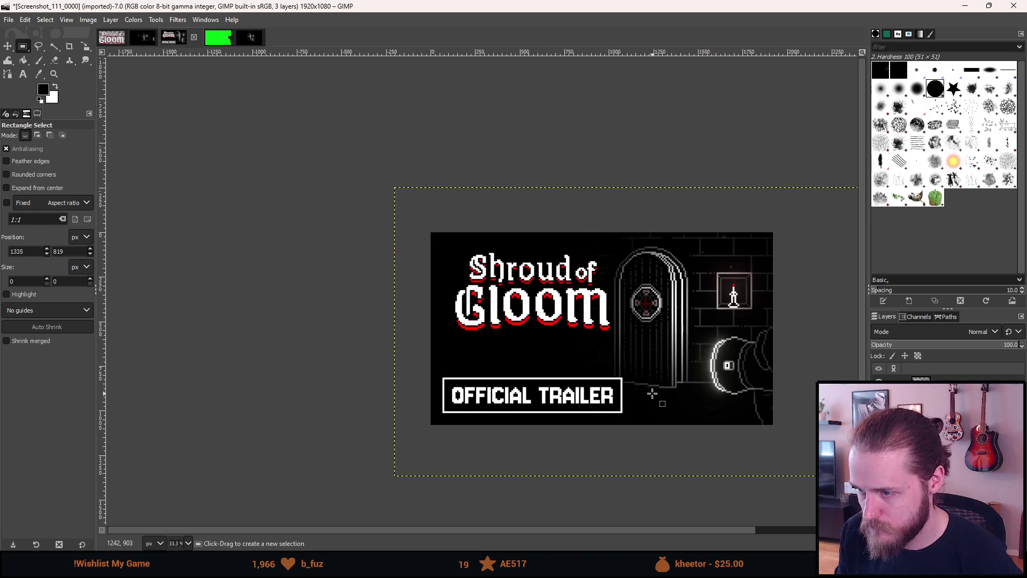
pyautogui.moveTo(597, 395); pyautogui.dragTo(594, 395)
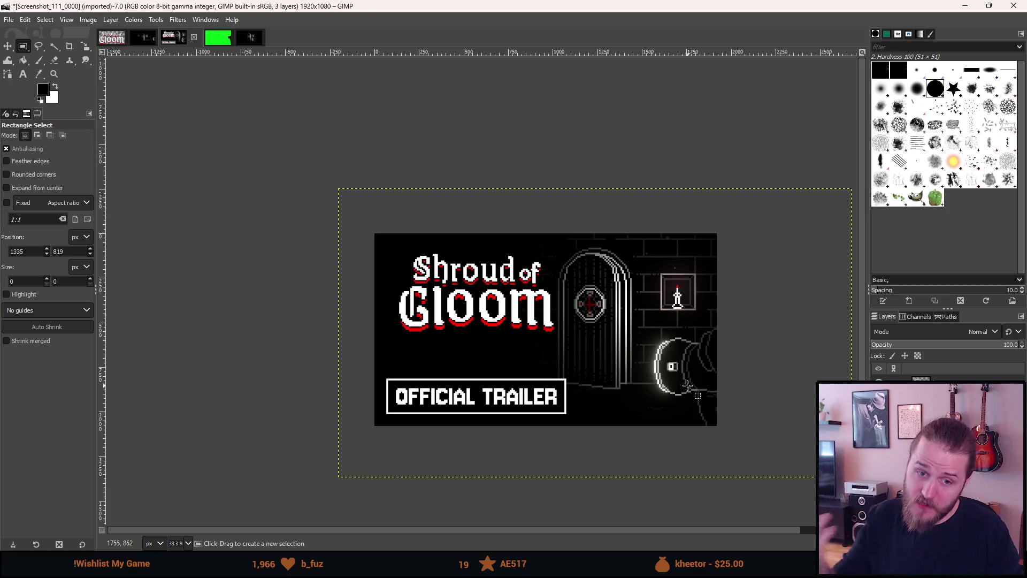
pyautogui.scroll(1, 644, 368)
pyautogui.moveTo(483, 375); pyautogui.dragTo(520, 357)
pyautogui.click(952, 402)
# Turn the Subtitle layer's opaque pixels into a selection with Alpha to Selection.
pyautogui.rightClick(952, 402)
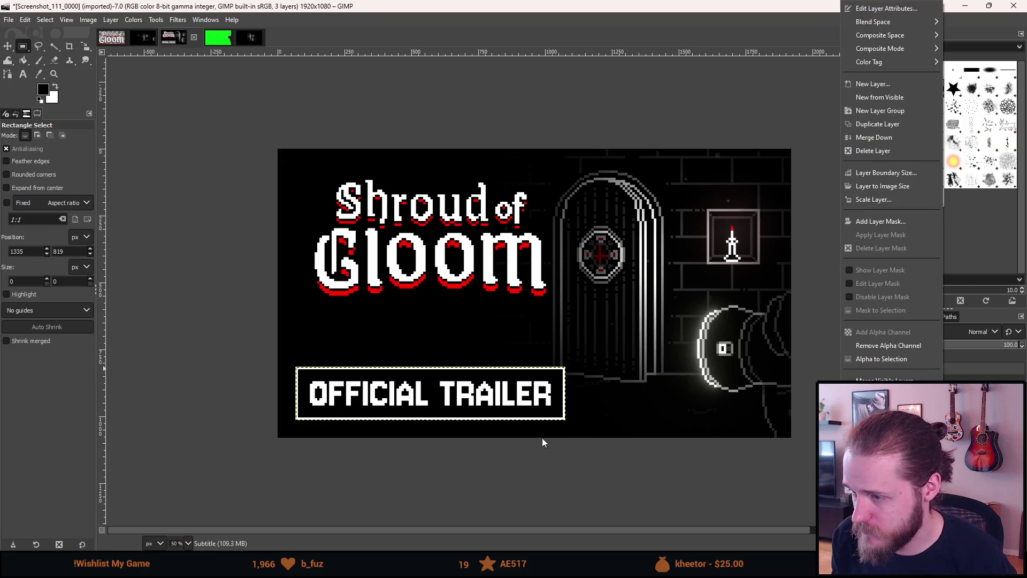
pyautogui.click(462, 418)
pyautogui.rightClick(467, 393)
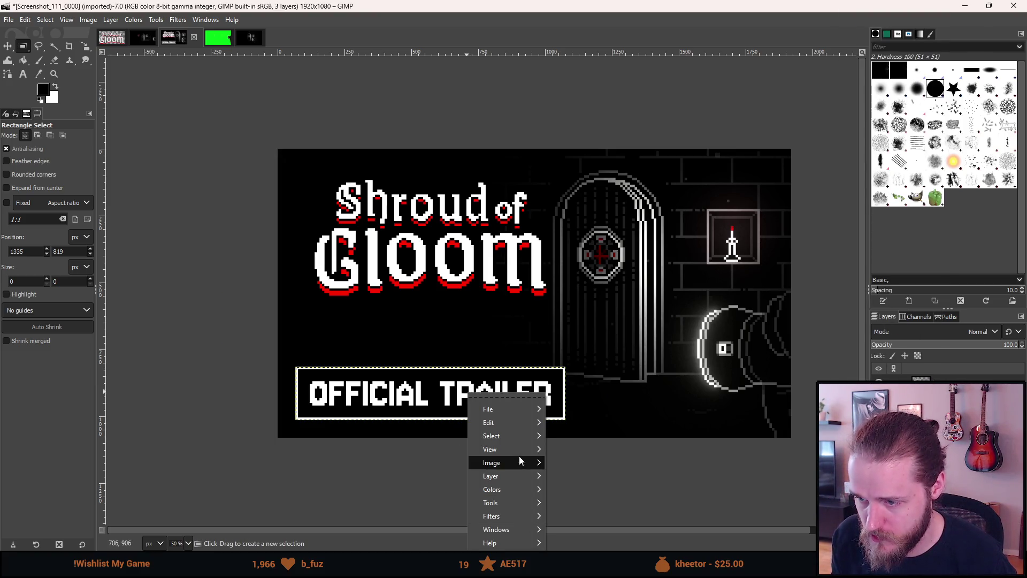
pyautogui.moveTo(524, 442)
pyautogui.moveTo(497, 479)
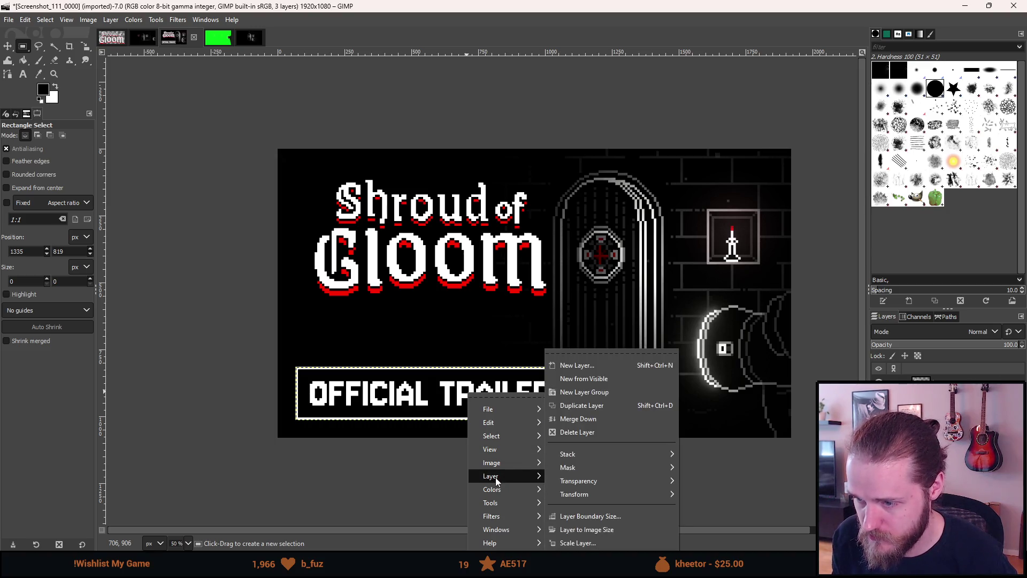
pyautogui.moveTo(592, 487)
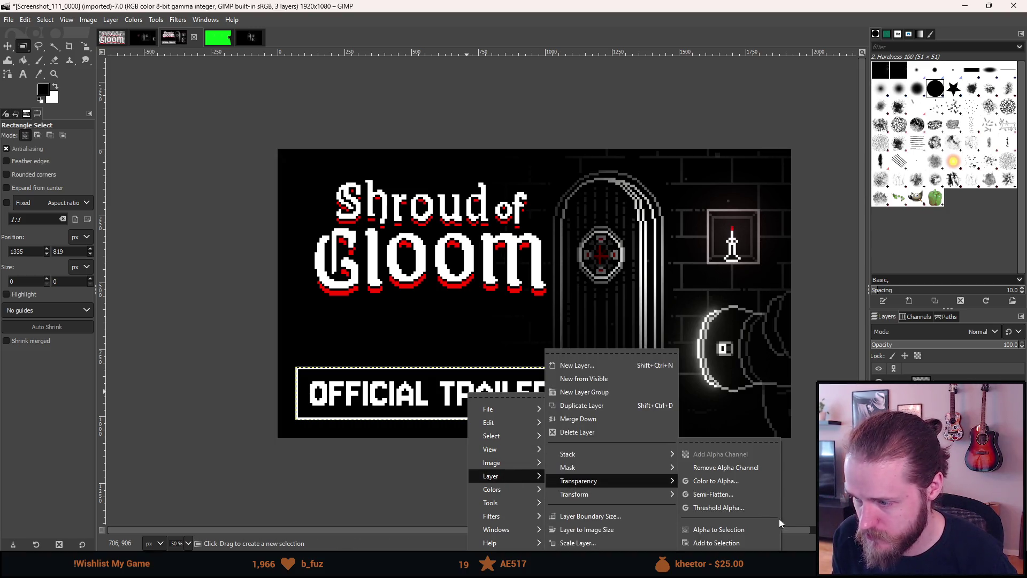
pyautogui.click(752, 529)
pyautogui.scroll(3, 451, 420)
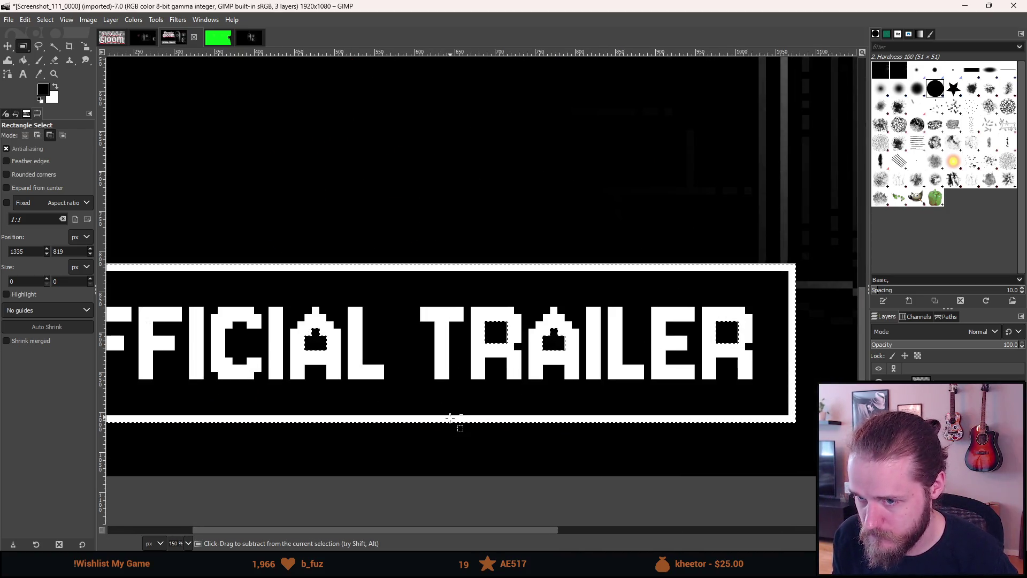
pyautogui.scroll(-1, 451, 420)
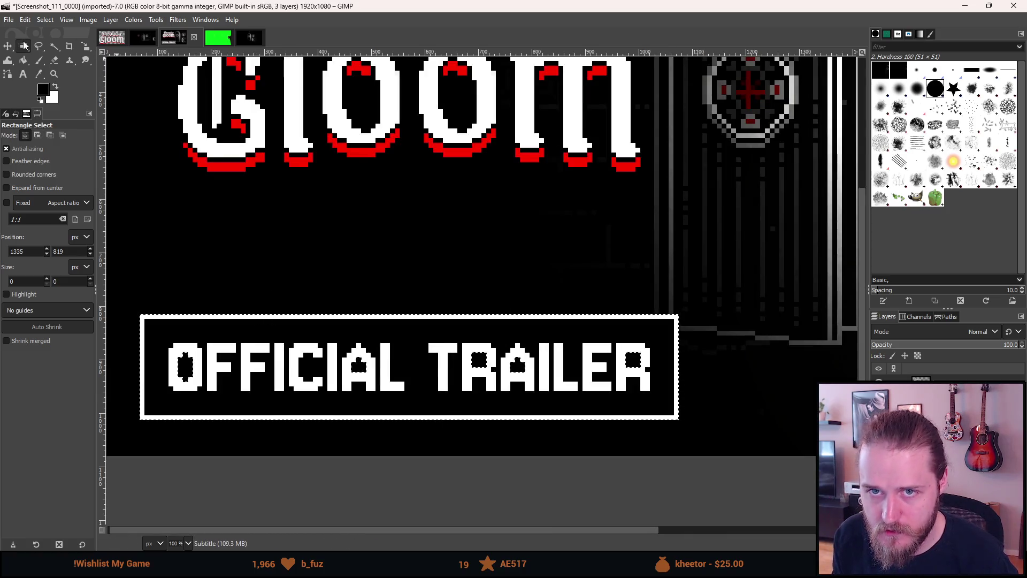
# Choose Bucket Fill, then reapply Alpha to Selection on the OFFICIAL TRAILER box layer.
pyautogui.click(23, 60)
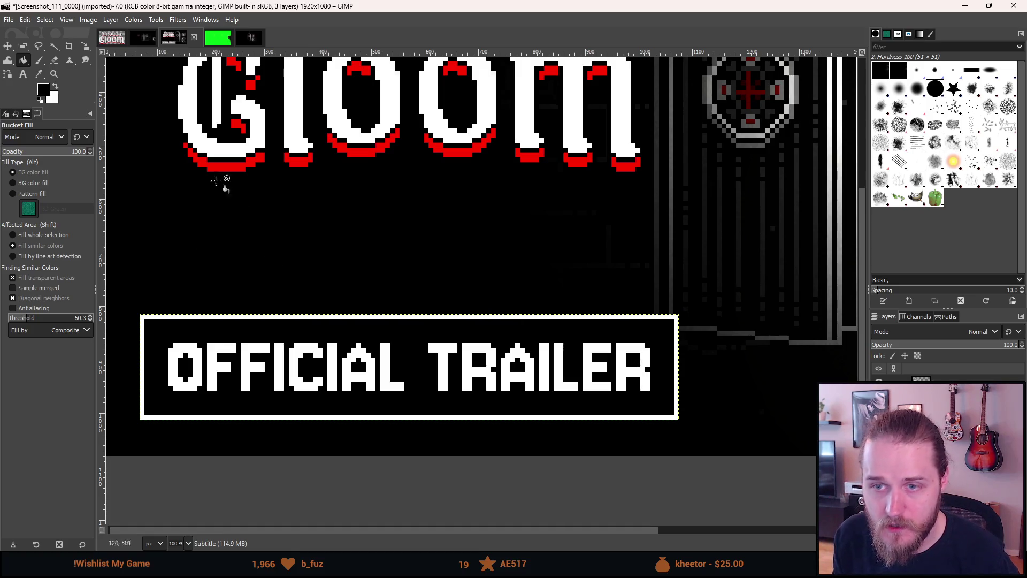
pyautogui.rightClick(347, 341)
pyautogui.moveTo(362, 426)
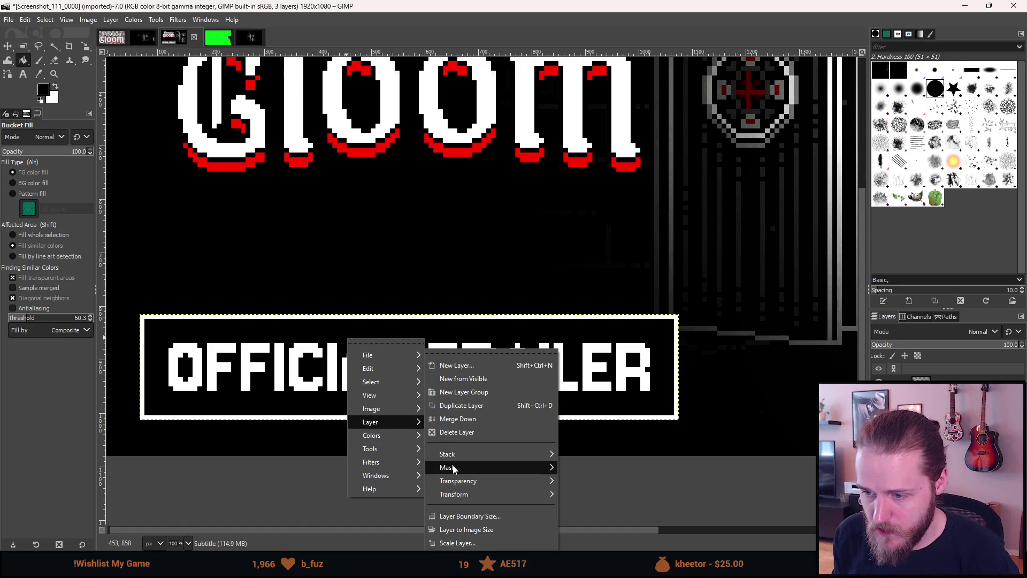
pyautogui.moveTo(484, 481)
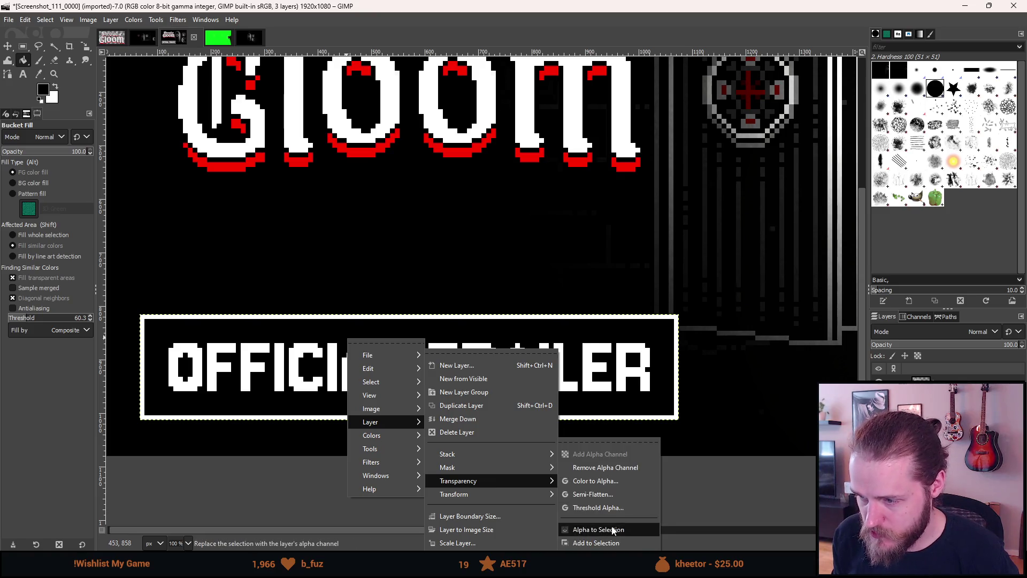
pyautogui.click(611, 529)
pyautogui.scroll(-2, 278, 283)
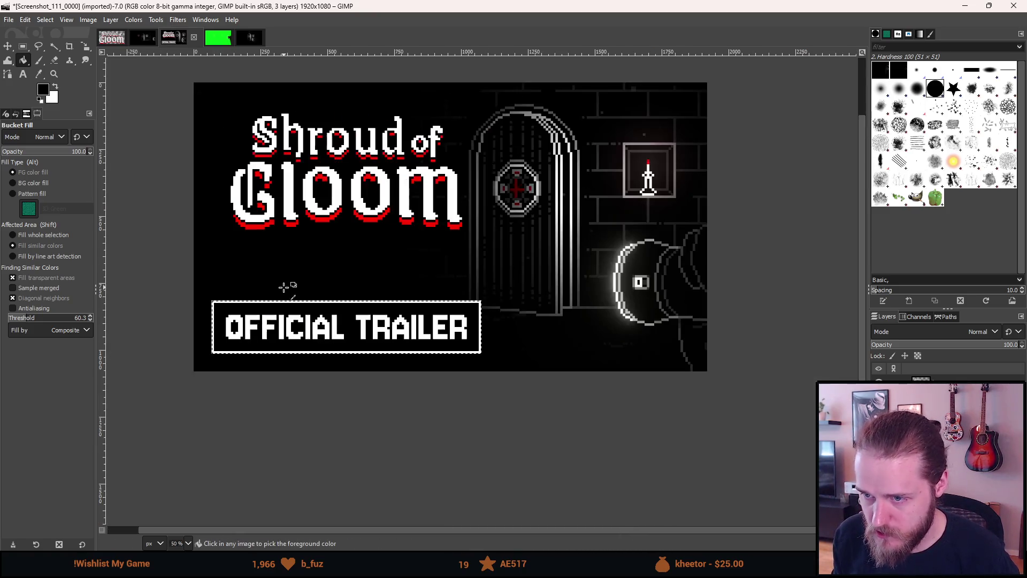
pyautogui.moveTo(289, 287)
pyautogui.mouseDown()
pyautogui.moveTo(271, 344)
pyautogui.moveTo(328, 355)
pyautogui.mouseUp()
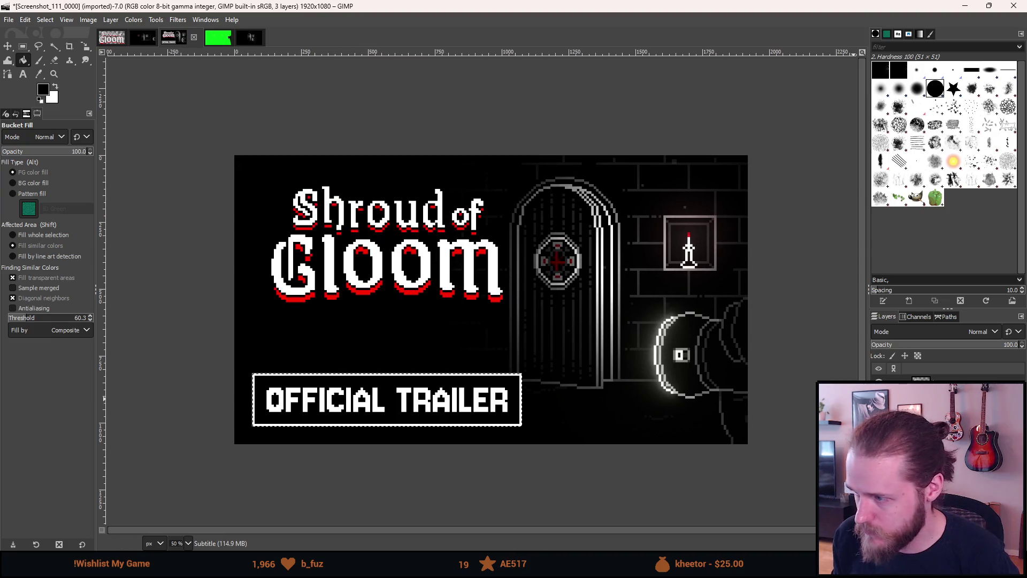
# Switch to the Align tool and pick the Shroud of Gloom title layer.
pyautogui.press('pageup')
pyautogui.click(7, 46)
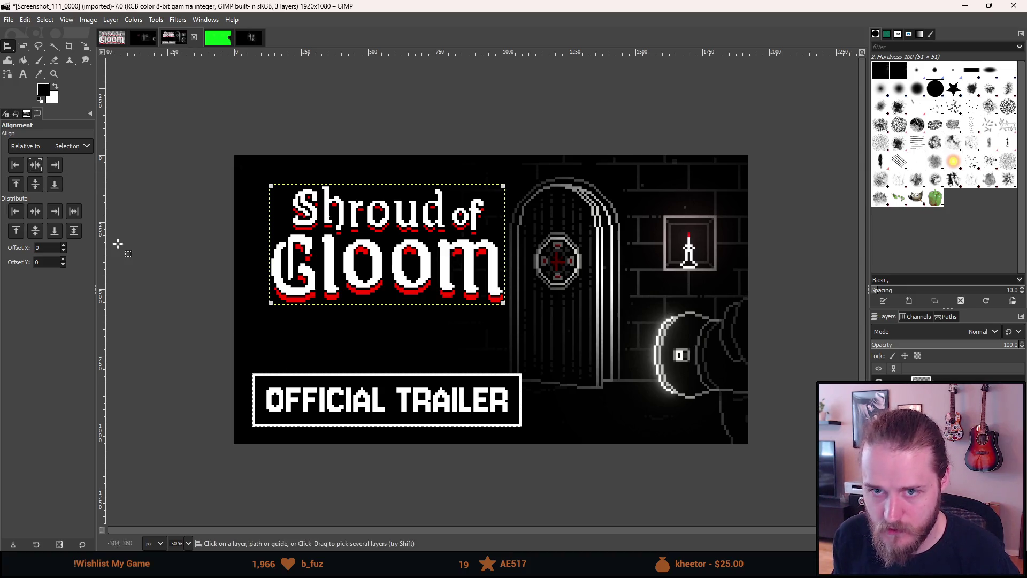
pyautogui.scroll(2, 285, 399)
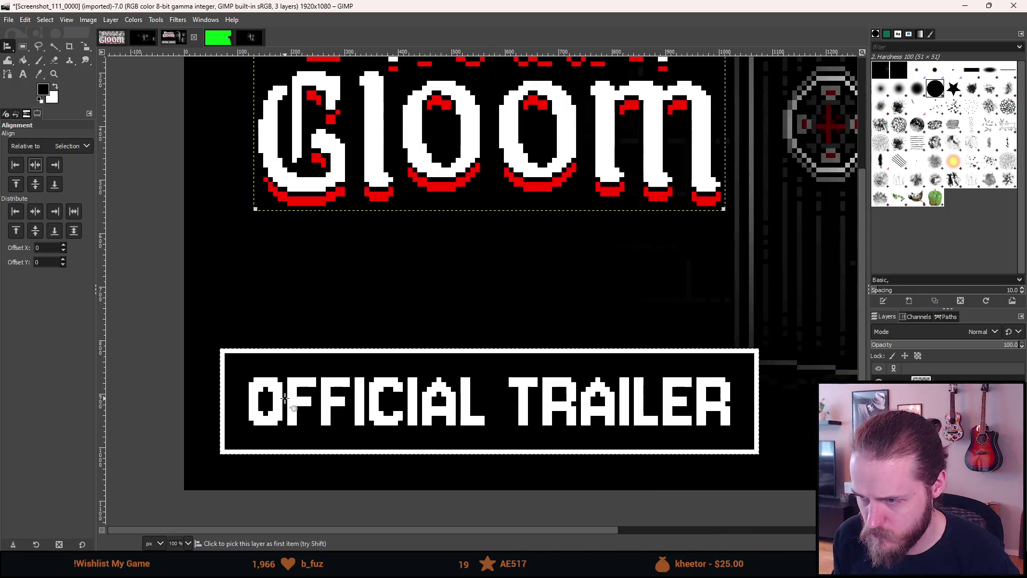
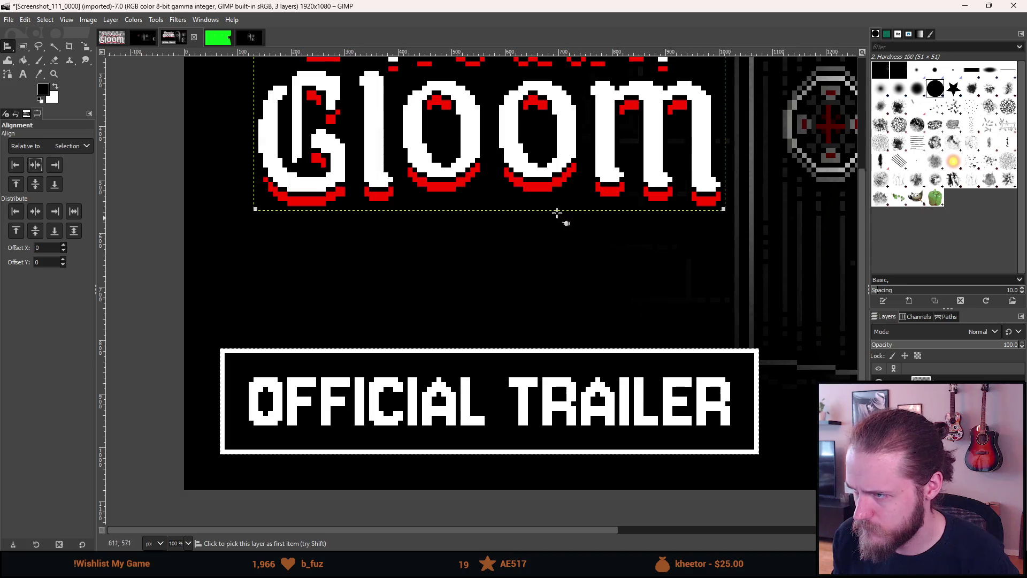
# Centre the Shroud of Gloom logo horizontally over the OFFICIAL TRAILER box.
pyautogui.click(55, 166)
pyautogui.click(15, 165)
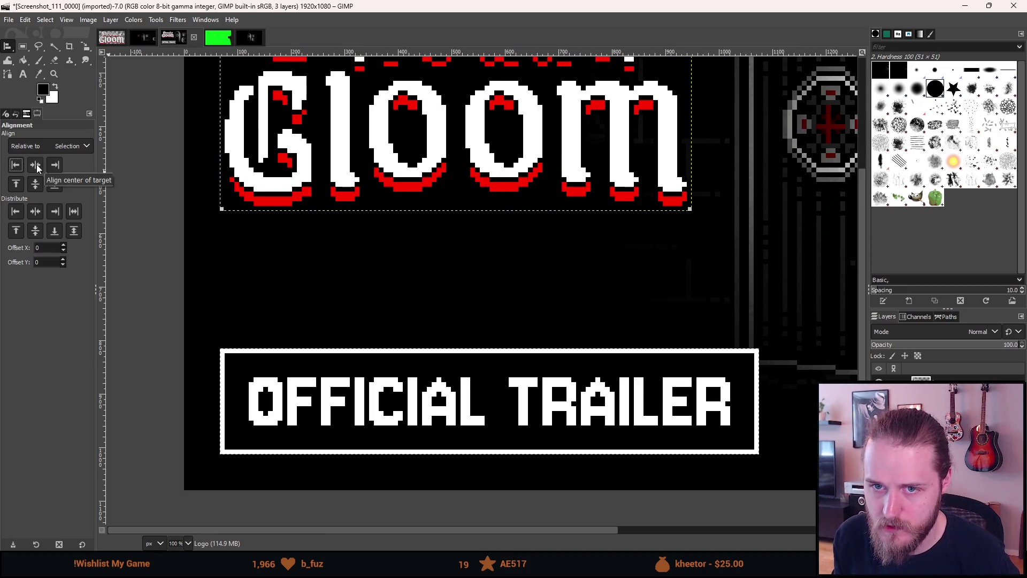
pyautogui.click(37, 165)
pyautogui.press('-')
pyautogui.press('-')
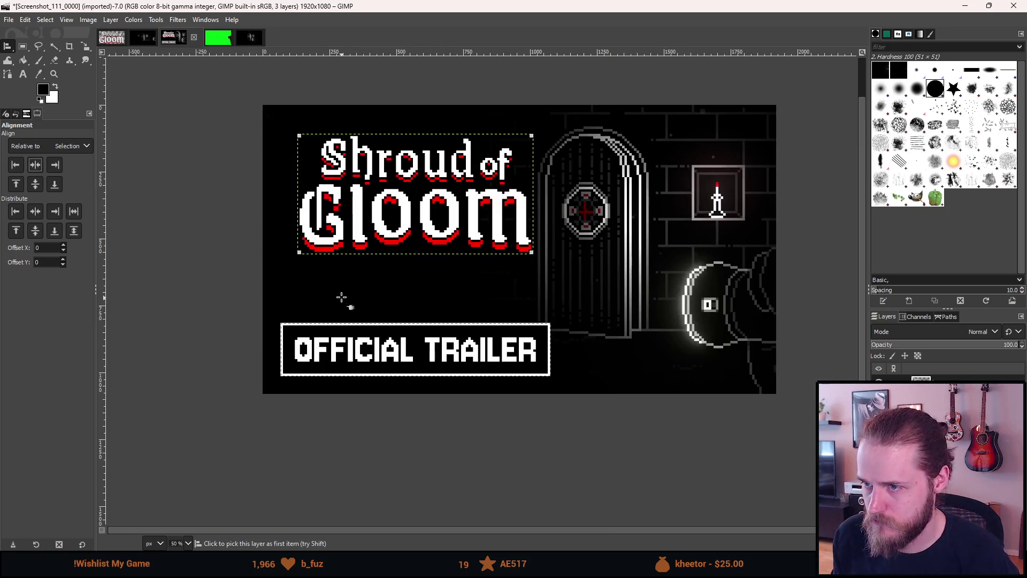
# Zoom out to view the whole thumbnail and switch to the Move tool.
pyautogui.scroll(8, 545, 267)
pyautogui.scroll(5, 540, 300)
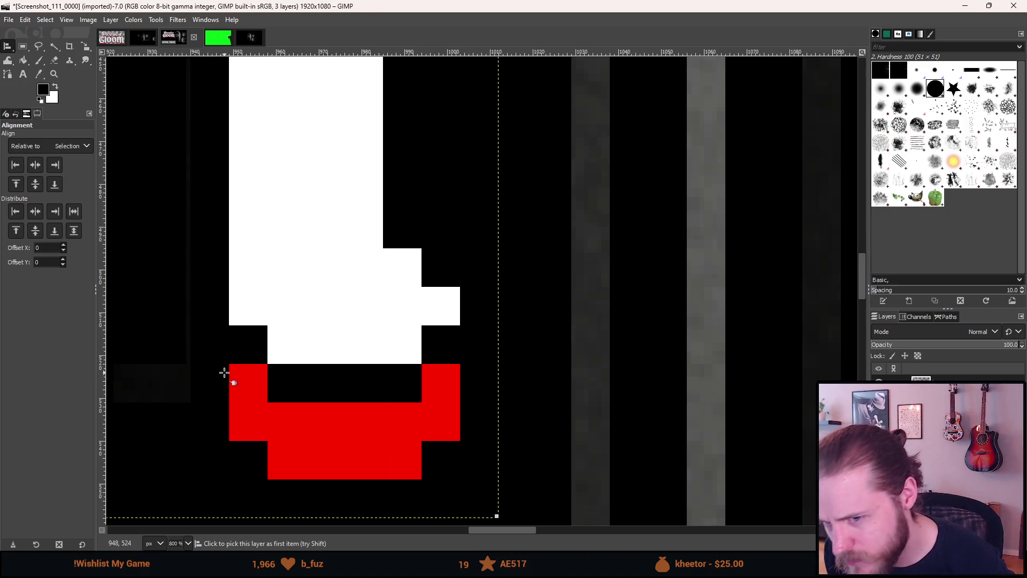
pyautogui.scroll(-5, 239, 378)
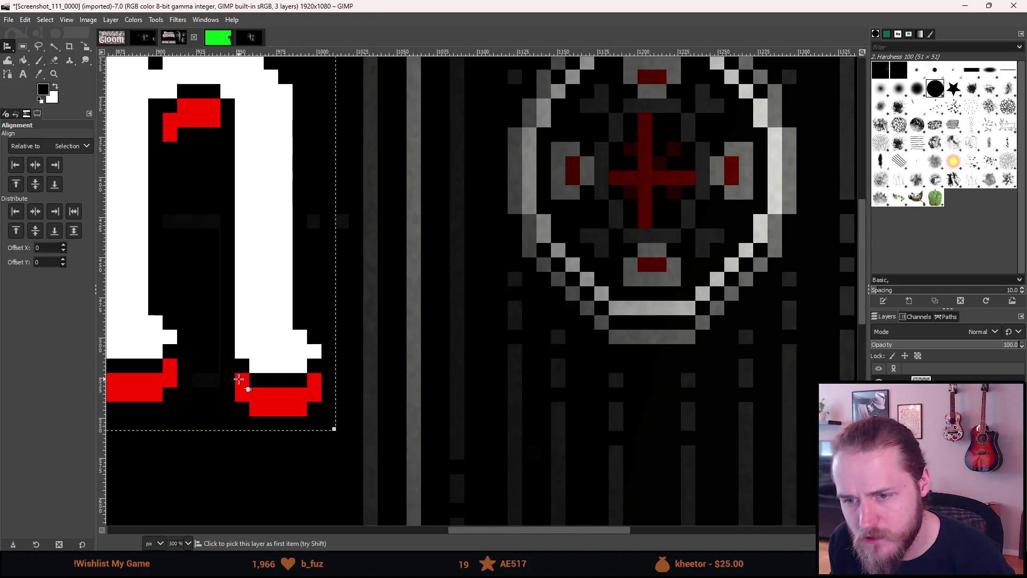
pyautogui.scroll(2, 404, 366)
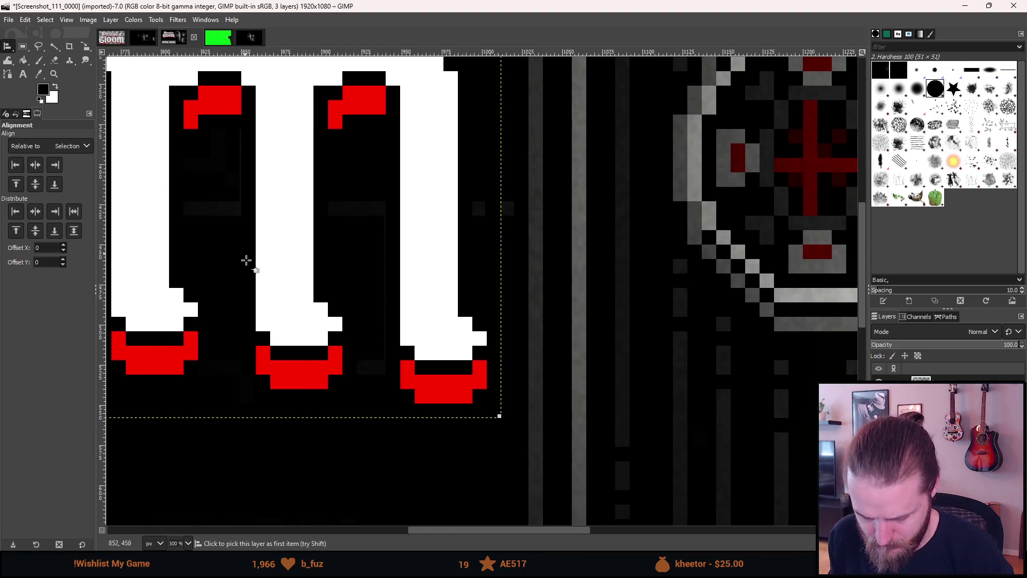
pyautogui.press('m')
pyautogui.scroll(-3, 350, 354)
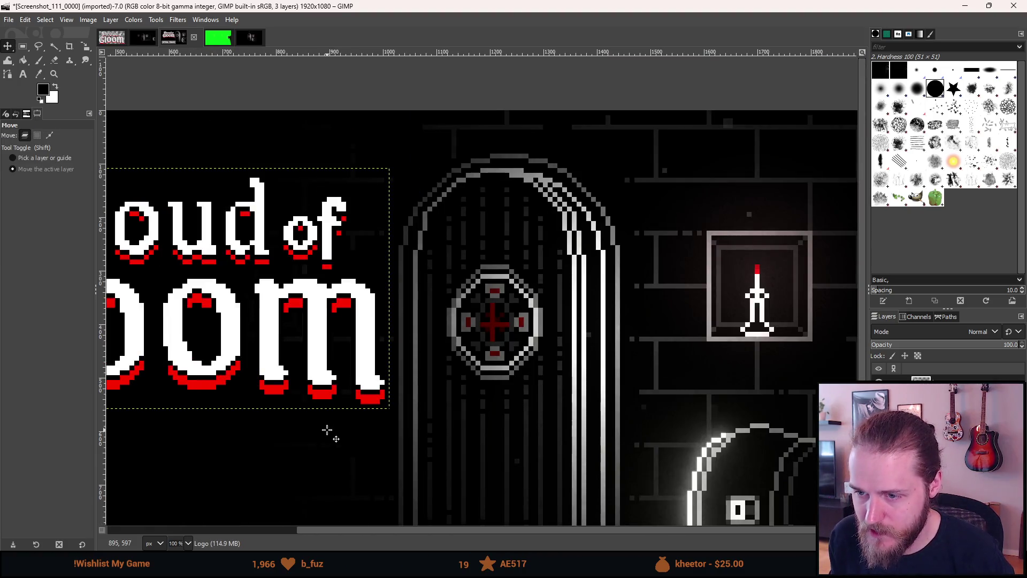
pyautogui.scroll(5, 293, 413)
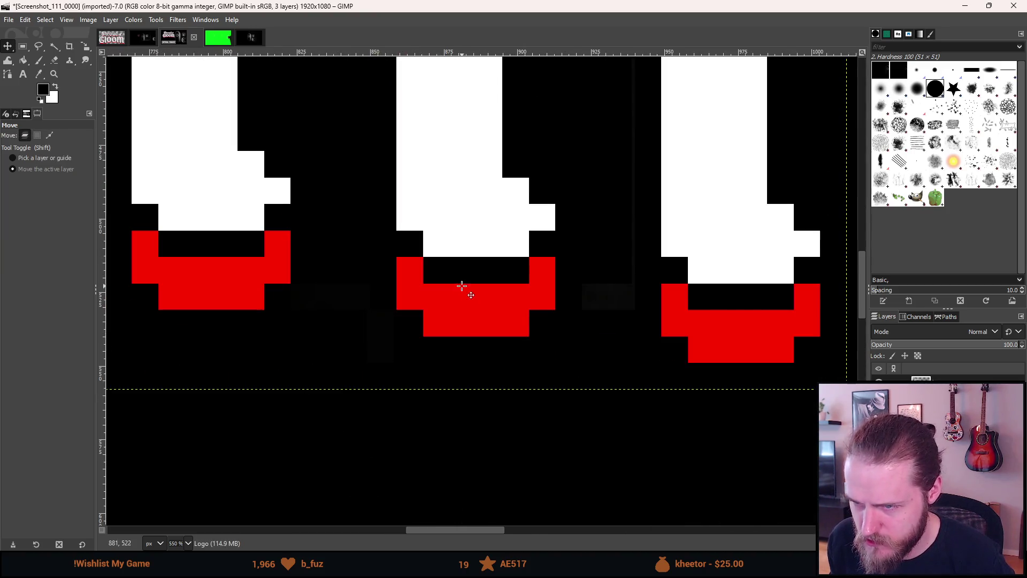
pyautogui.scroll(1, 431, 295)
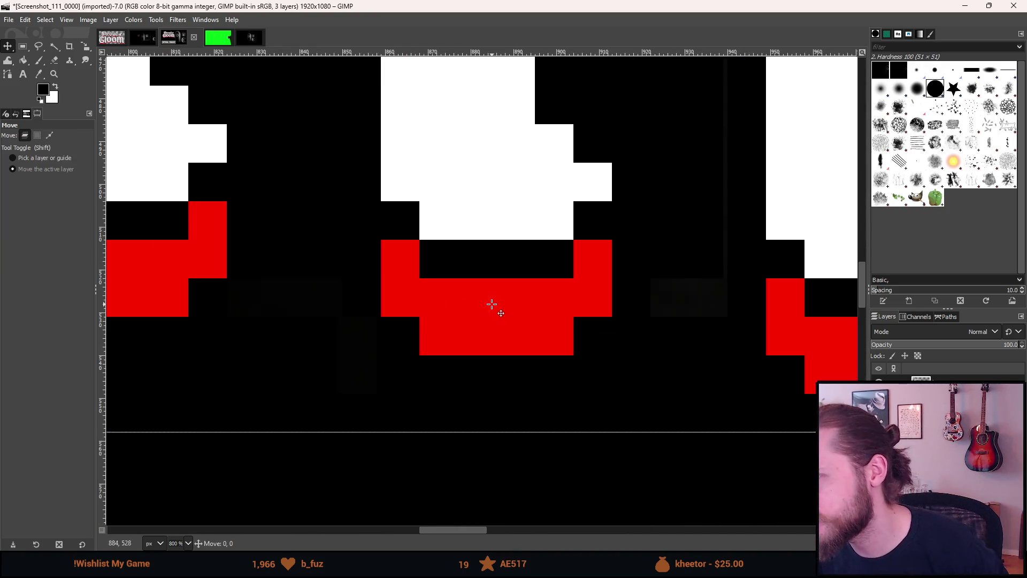
pyautogui.scroll(-3, 488, 304)
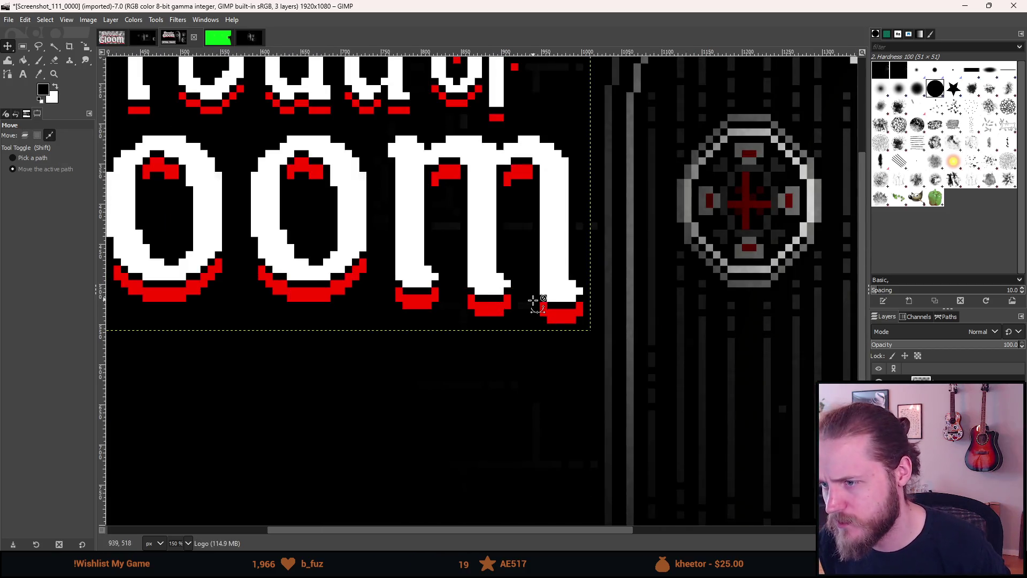
pyautogui.scroll(6, 535, 301)
pyautogui.scroll(-12, 535, 305)
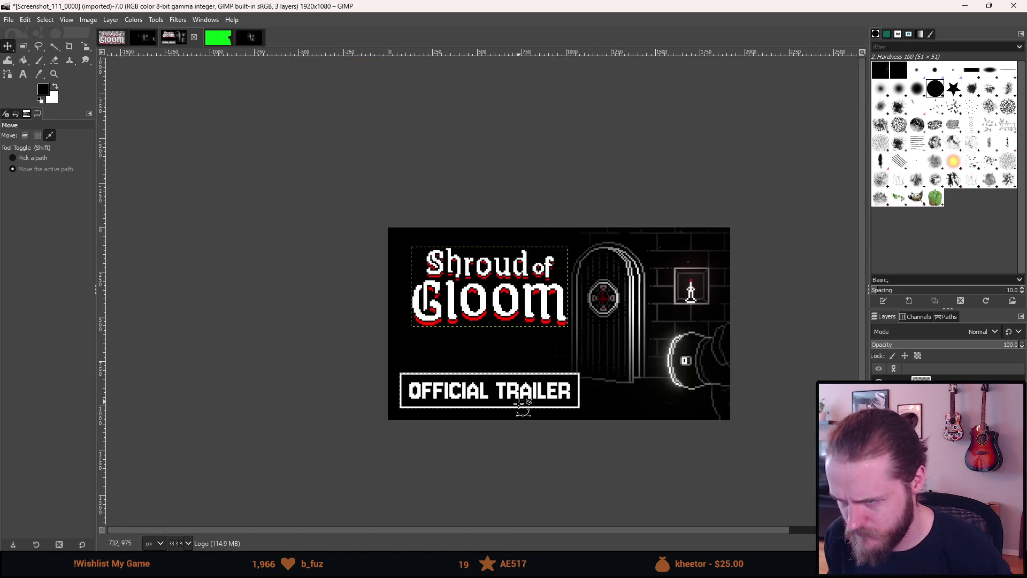
pyautogui.scroll(3, 524, 405)
pyautogui.scroll(5, 692, 323)
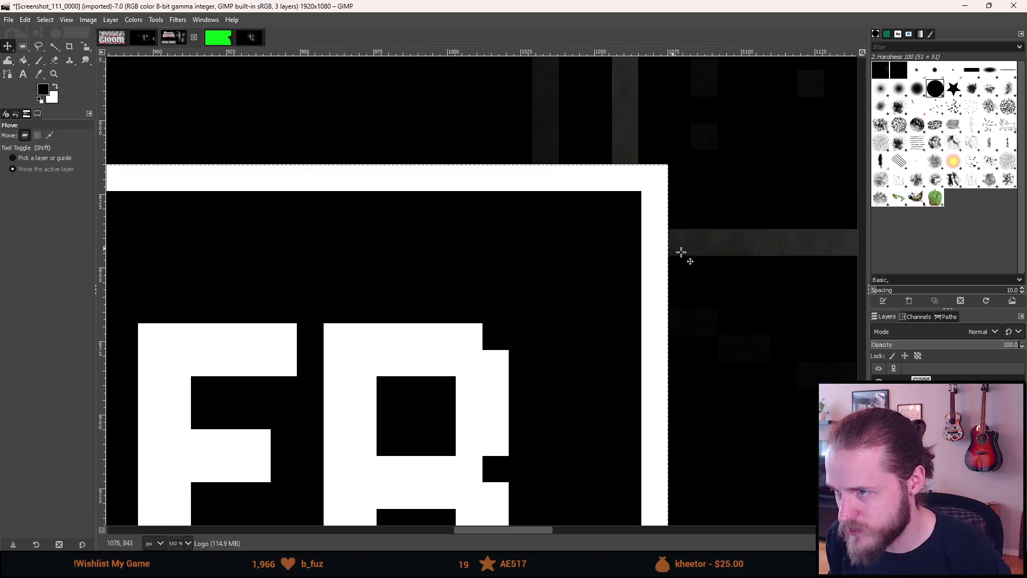
# Nudge the Subtitle layer by one pixel and bring the whole image into view.
pyautogui.click(512, 271)
pyautogui.moveTo(512, 271); pyautogui.dragTo(513, 272)
pyautogui.keyDown('ctrl'); pyautogui.scroll(-6, 514, 271); pyautogui.keyUp('ctrl')
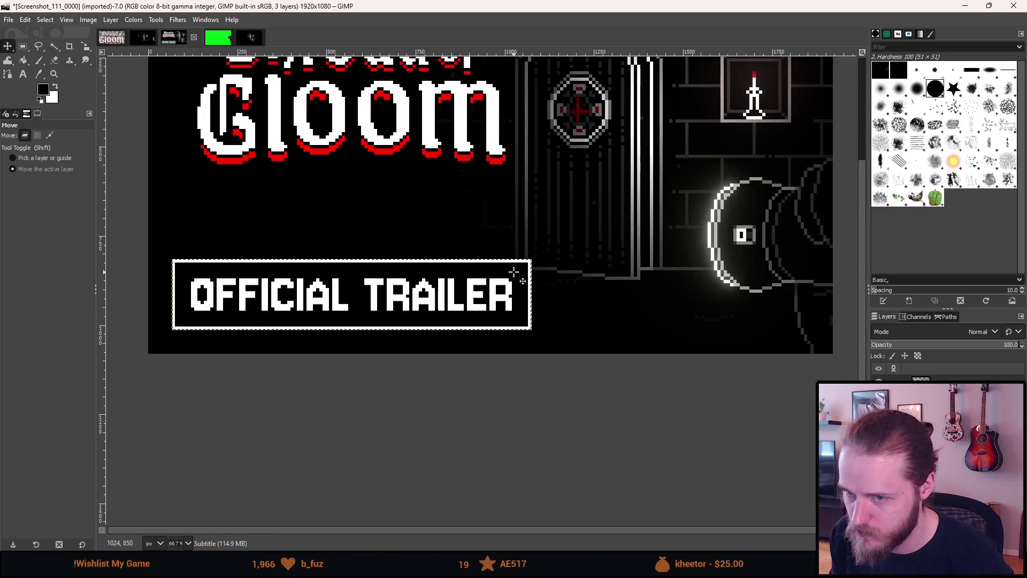
pyautogui.moveTo(373, 249); pyautogui.dragTo(484, 340)
pyautogui.moveTo(420, 298)
pyautogui.mouseDown()
pyautogui.moveTo(415, 328)
pyautogui.moveTo(447, 340)
pyautogui.mouseUp()
# Try moving the Shroud of Gloom logo downward, then undo to keep its original spot.
pyautogui.click(948, 378)
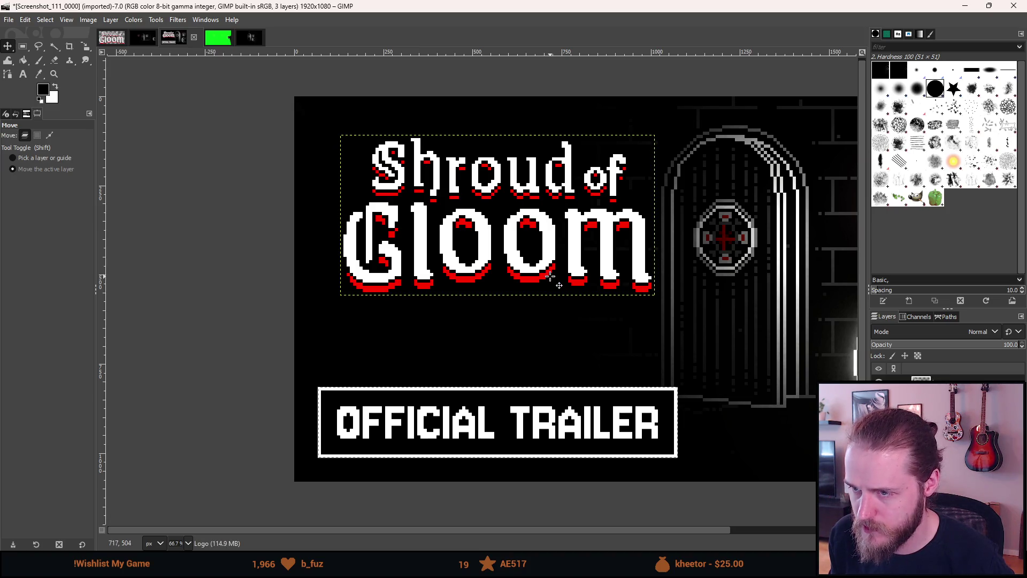
pyautogui.click(551, 276)
pyautogui.moveTo(551, 276)
pyautogui.mouseDown()
pyautogui.moveTo(551, 305)
pyautogui.moveTo(538, 281)
pyautogui.moveTo(537, 291)
pyautogui.mouseUp()
pyautogui.hotkey('ctrl', 'z')
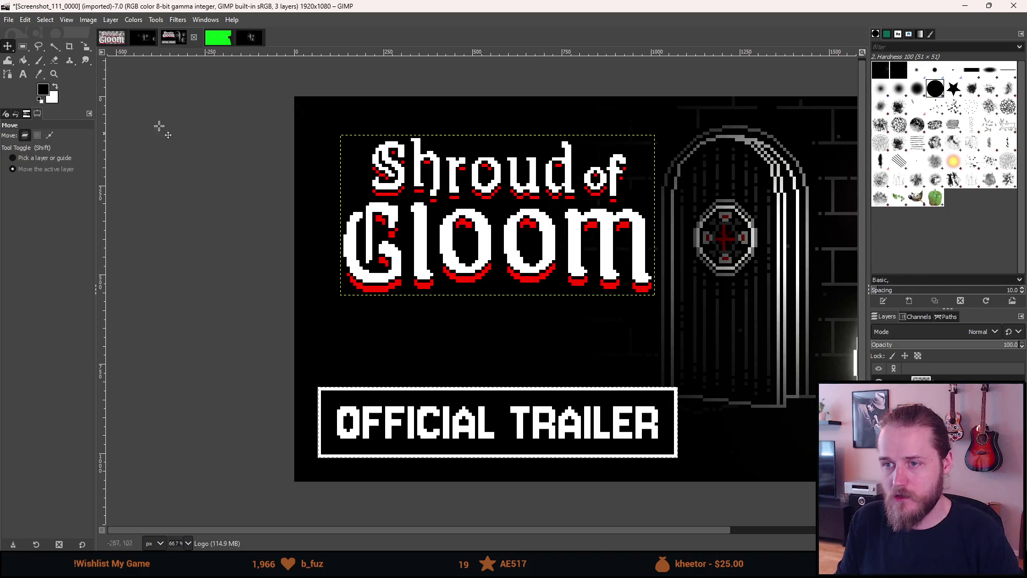
# Rectangle-select from the image's top-left corner down to the top of the trailer box.
pyautogui.press('r')
pyautogui.moveTo(295, 97)
pyautogui.mouseDown()
pyautogui.moveTo(401, 196)
pyautogui.moveTo(717, 370)
pyautogui.moveTo(706, 396)
pyautogui.moveTo(702, 367)
pyautogui.mouseUp()
pyautogui.press('1')
pyautogui.press('3')
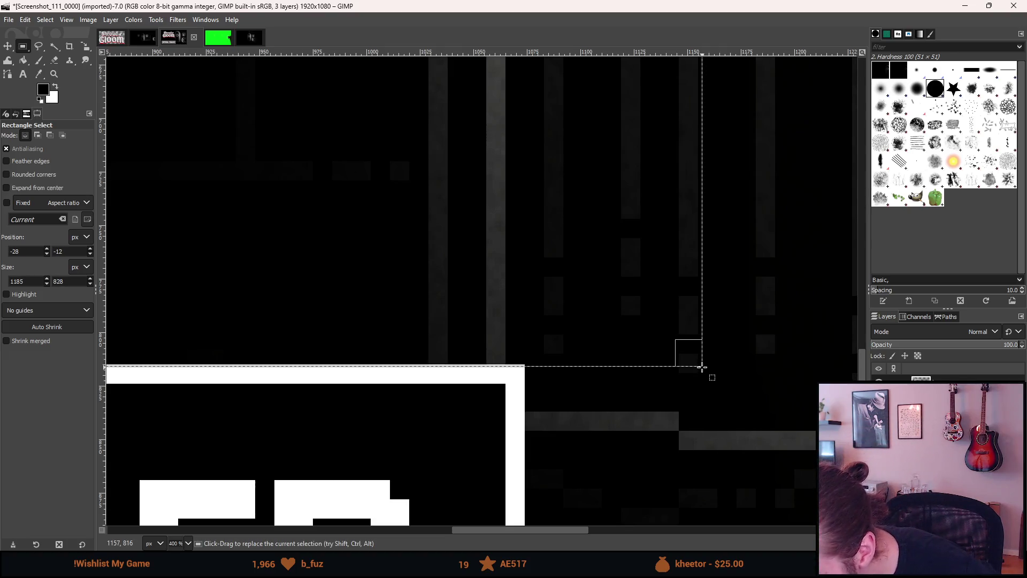
# Fix the selection so it starts exactly at the image corner.
pyautogui.keyDown('ctrl'); pyautogui.scroll(-5, 699, 358); pyautogui.keyUp('ctrl')
pyautogui.keyDown('ctrl'); pyautogui.scroll(4, 694, 356); pyautogui.keyUp('ctrl')
pyautogui.keyDown('ctrl'); pyautogui.scroll(2, 694, 357); pyautogui.keyUp('ctrl')
pyautogui.click(617, 341)
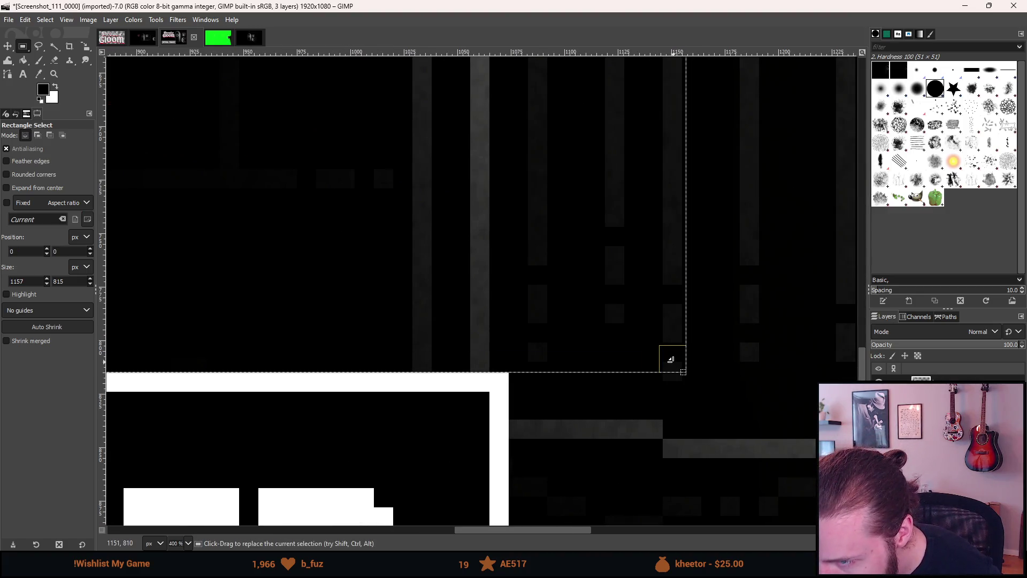
pyautogui.keyDown('ctrl'); pyautogui.scroll(-5, 671, 359); pyautogui.keyUp('ctrl')
# Align the logo layer to the middle of the selection, then clear the selection.
pyautogui.press('q')
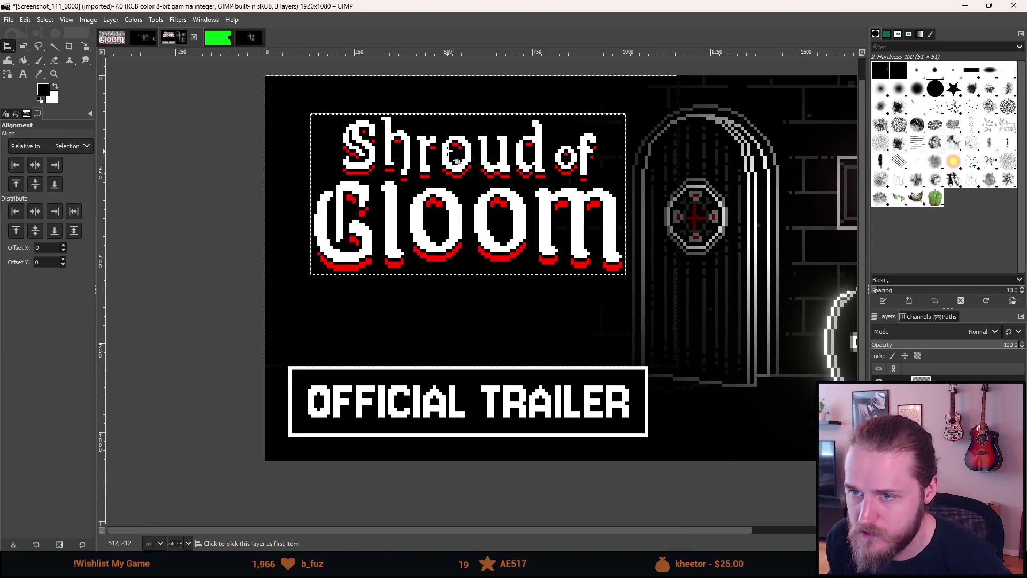
pyautogui.click(345, 124)
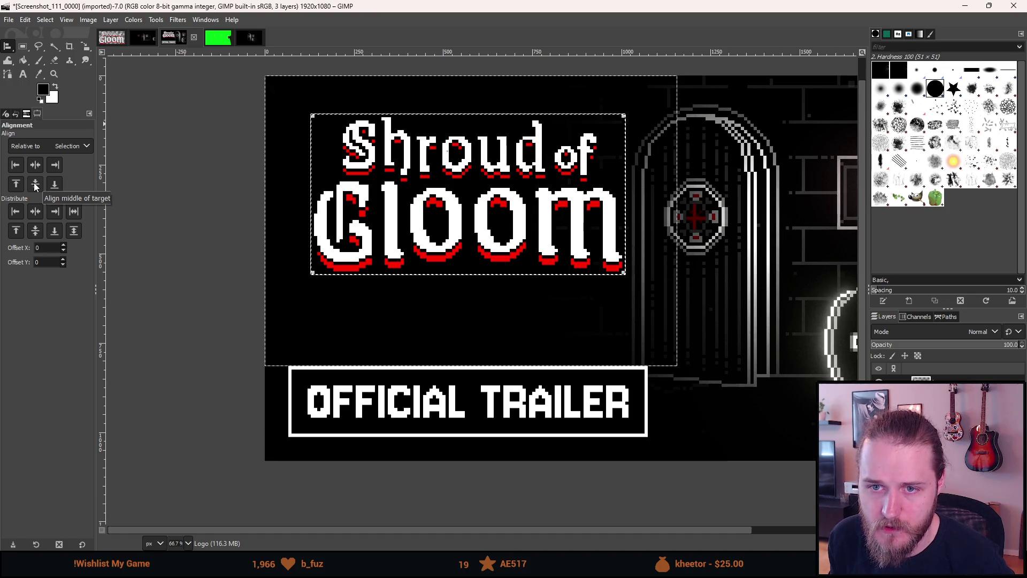
pyautogui.click(35, 185)
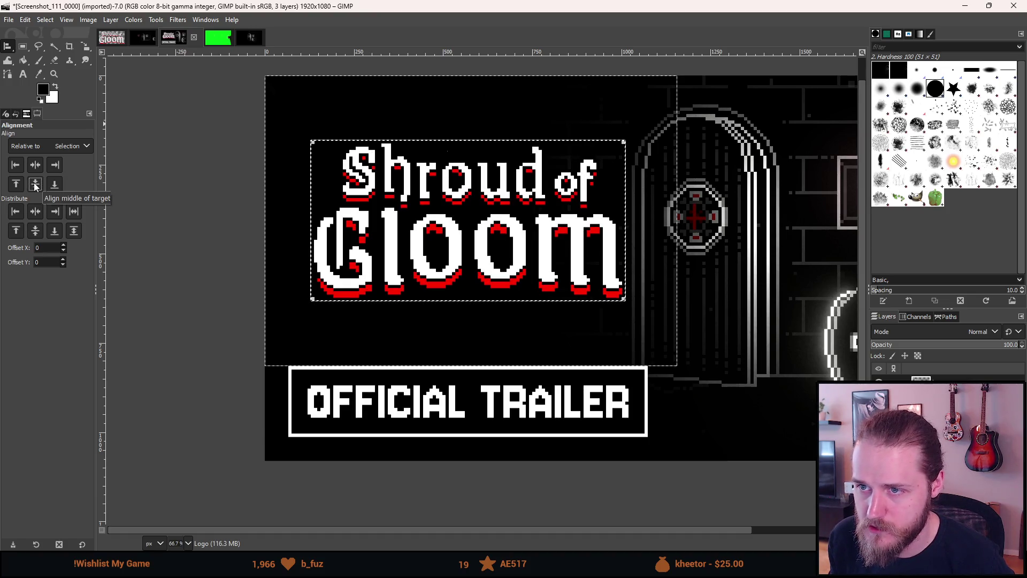
pyautogui.click(22, 46)
pyautogui.click(706, 252)
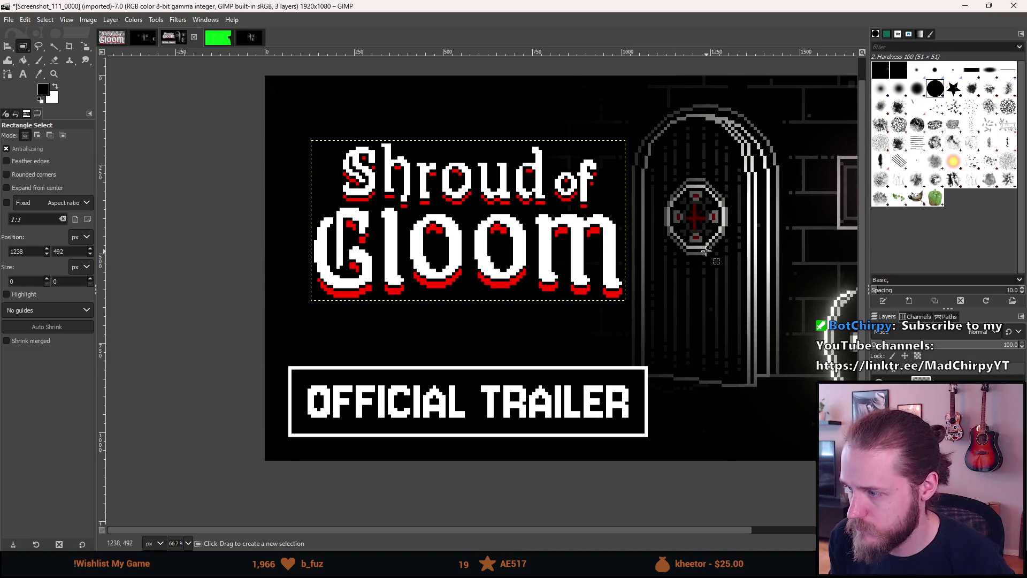
# Nudge the Shroud of Gloom logo up by two pixels with the Move tool.
pyautogui.scroll(4, 557, 308)
pyautogui.scroll(-1, 584, 241)
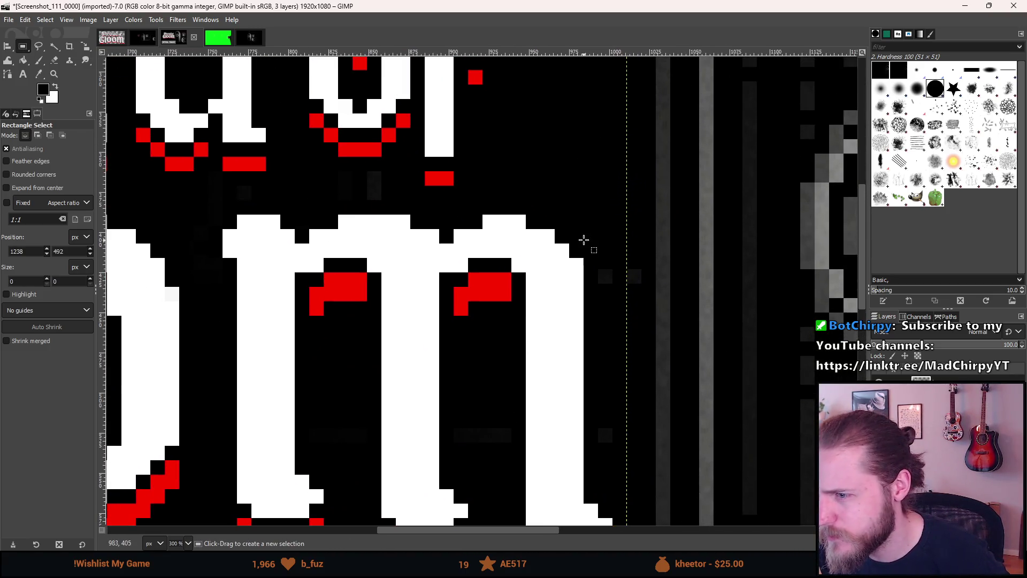
pyautogui.scroll(4, 573, 244)
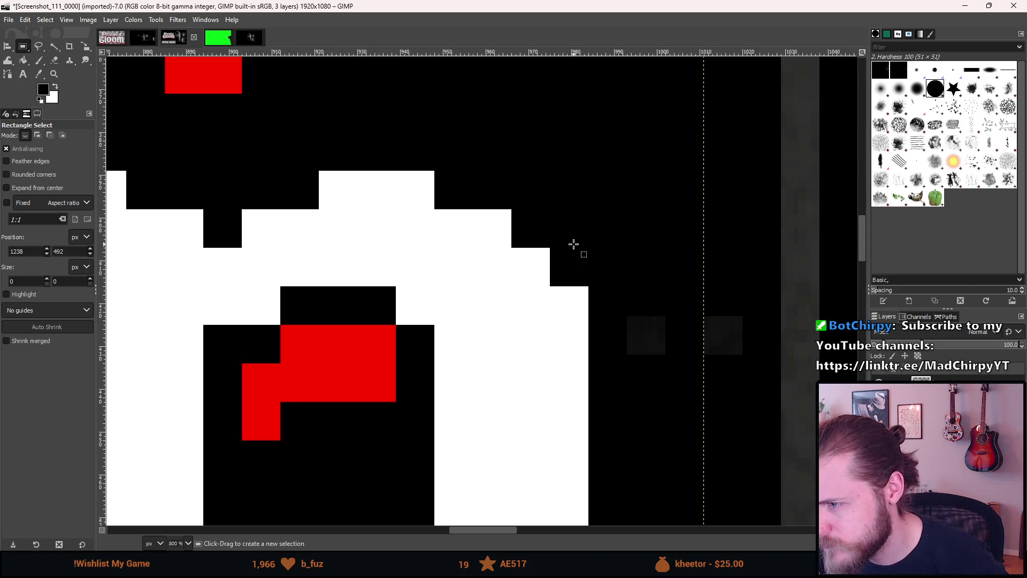
pyautogui.scroll(5, 530, 291)
pyautogui.hscroll(2, 483, 340)
pyautogui.scroll(2, 483, 340)
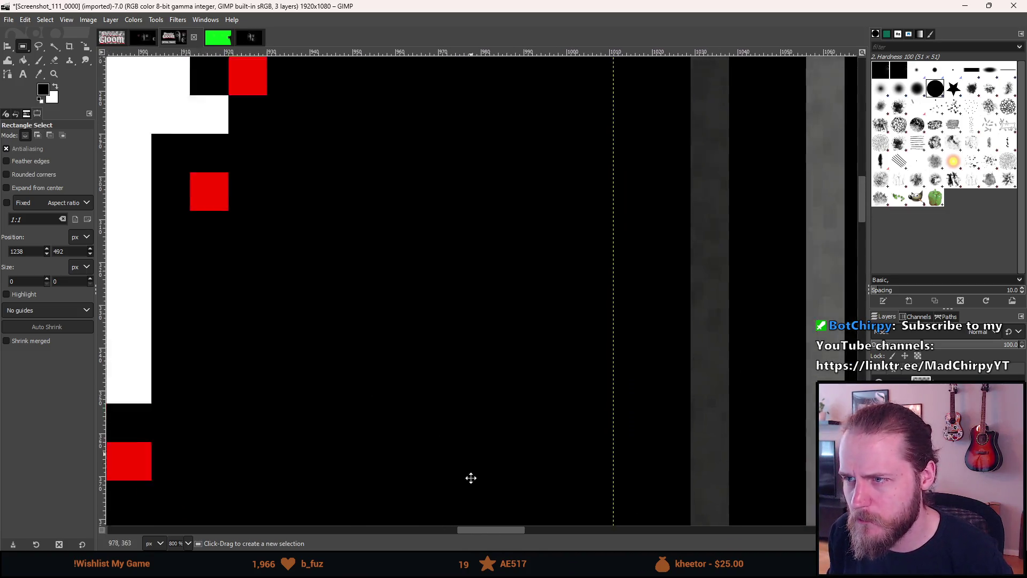
pyautogui.scroll(5, 471, 477)
pyautogui.hscroll(1, 471, 477)
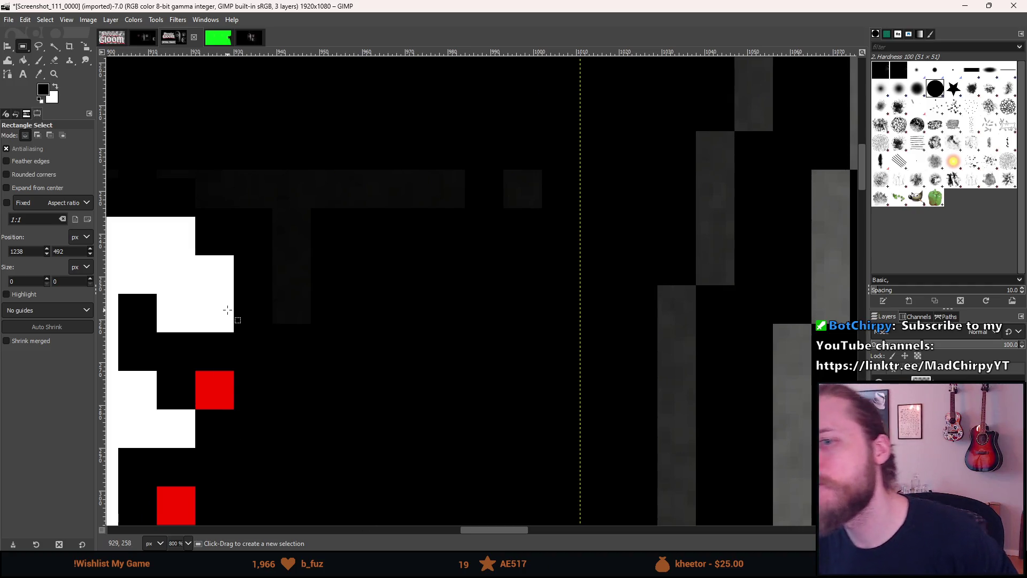
pyautogui.press('m')
pyautogui.moveTo(217, 314); pyautogui.dragTo(217, 306)
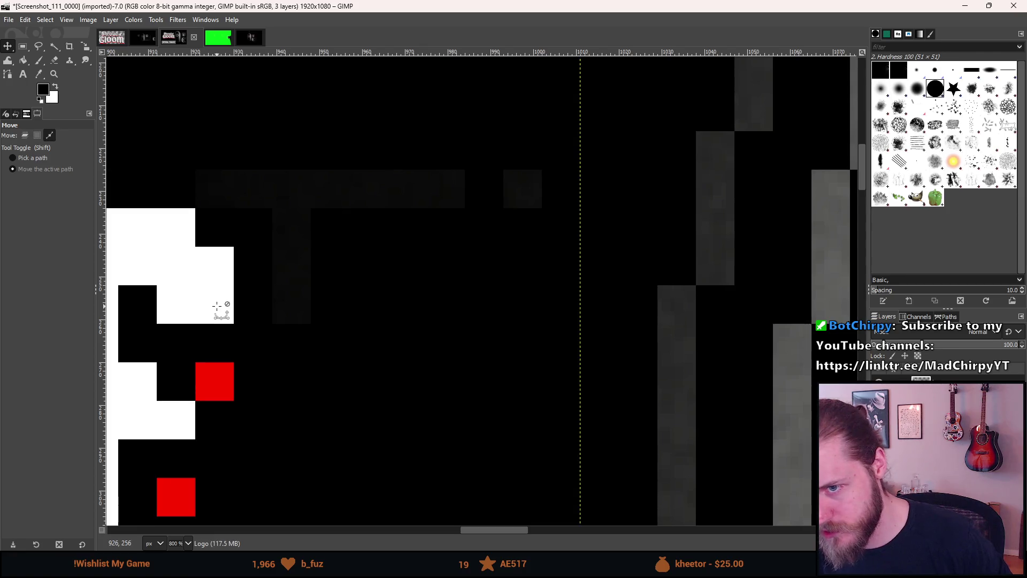
# Make the Screenshot background layer the active layer.
pyautogui.keyDown('ctrl'); pyautogui.scroll(-6, 217, 306); pyautogui.keyUp('ctrl')
pyautogui.keyDown('ctrl'); pyautogui.scroll(1, 529, 362); pyautogui.keyUp('ctrl')
pyautogui.keyDown('ctrl'); pyautogui.scroll(-4, 529, 362); pyautogui.keyUp('ctrl')
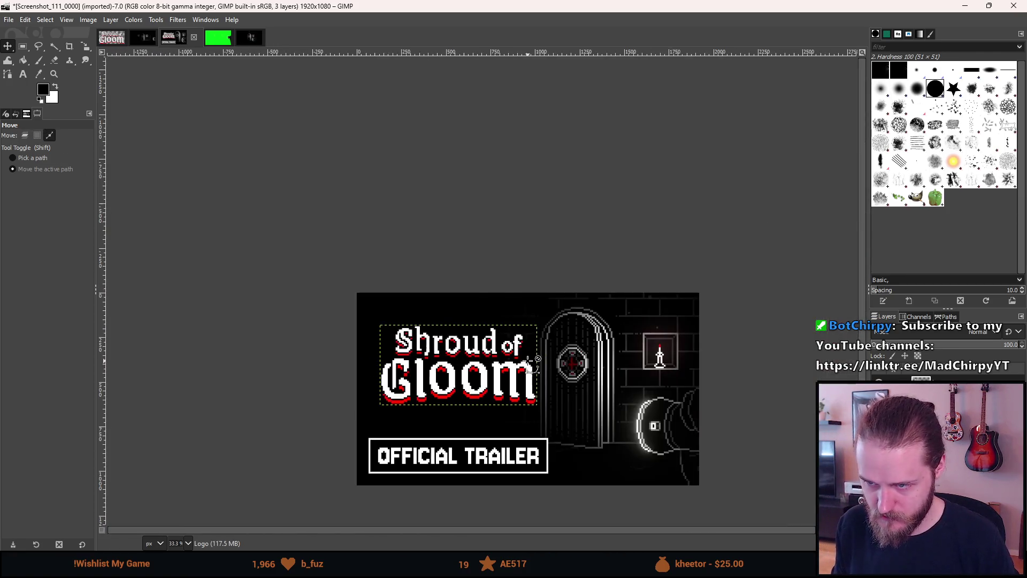
pyautogui.keyDown('ctrl'); pyautogui.scroll(2, 556, 368); pyautogui.keyUp('ctrl')
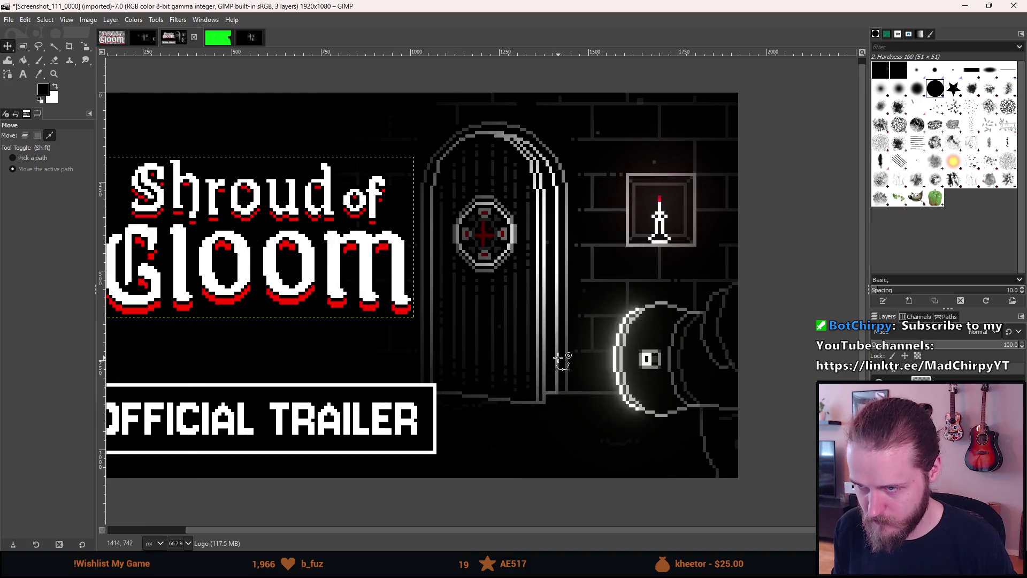
pyautogui.keyDown('ctrl'); pyautogui.scroll(-1, 556, 368); pyautogui.keyUp('ctrl')
pyautogui.keyDown('shift'); pyautogui.click(695, 381); pyautogui.keyUp('shift')
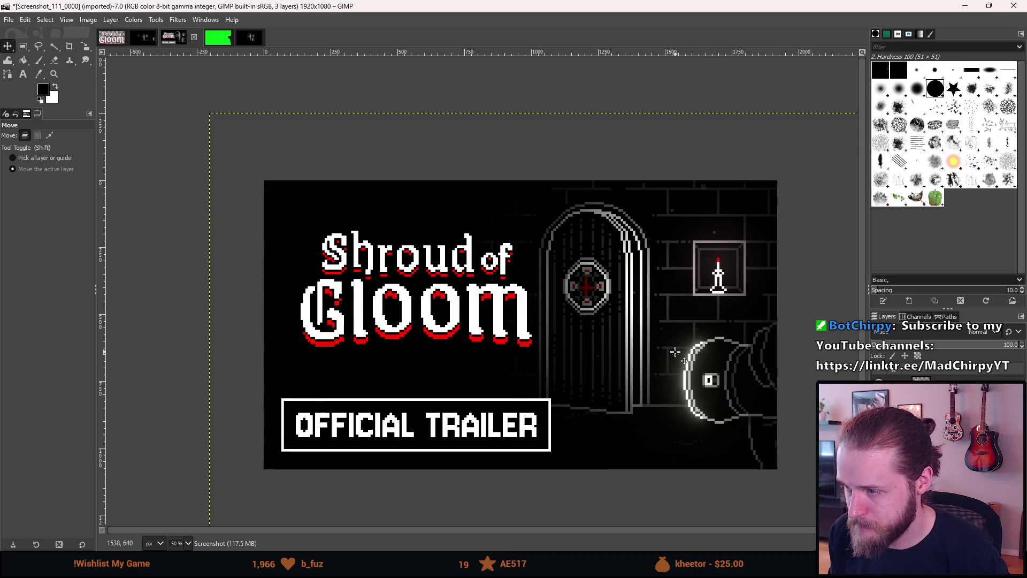
# Shift the Screenshot artwork right about 27 pixels, then nudge it slightly further.
pyautogui.scroll(2, 749, 335)
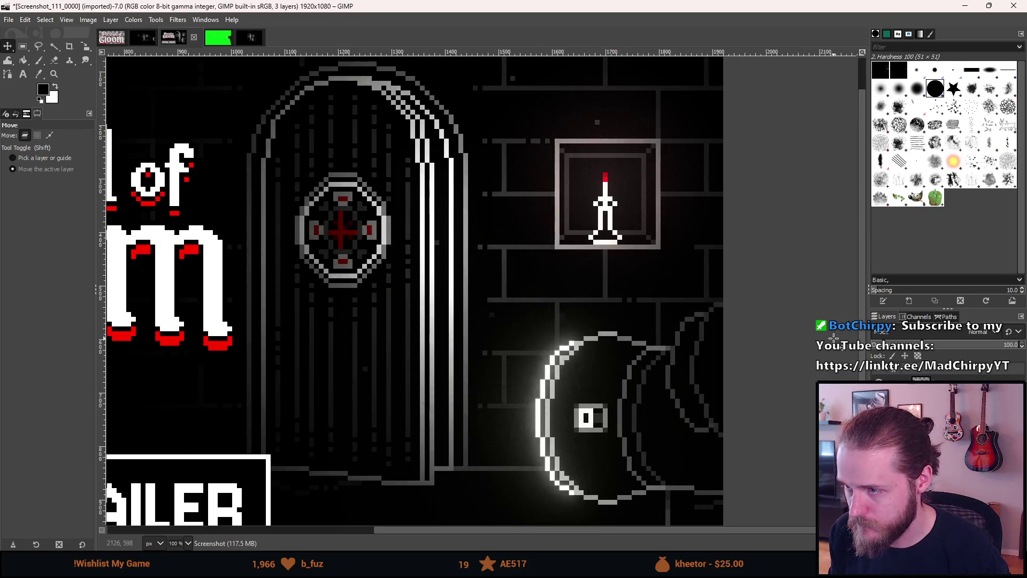
pyautogui.scroll(1, 622, 333)
pyautogui.moveTo(573, 326); pyautogui.dragTo(602, 324)
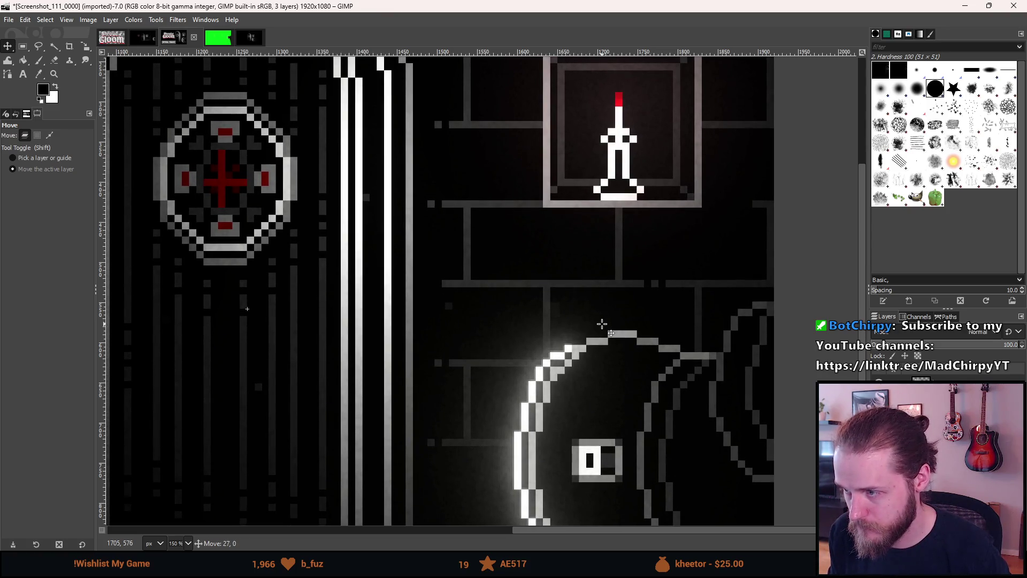
pyautogui.scroll(-3, 602, 324)
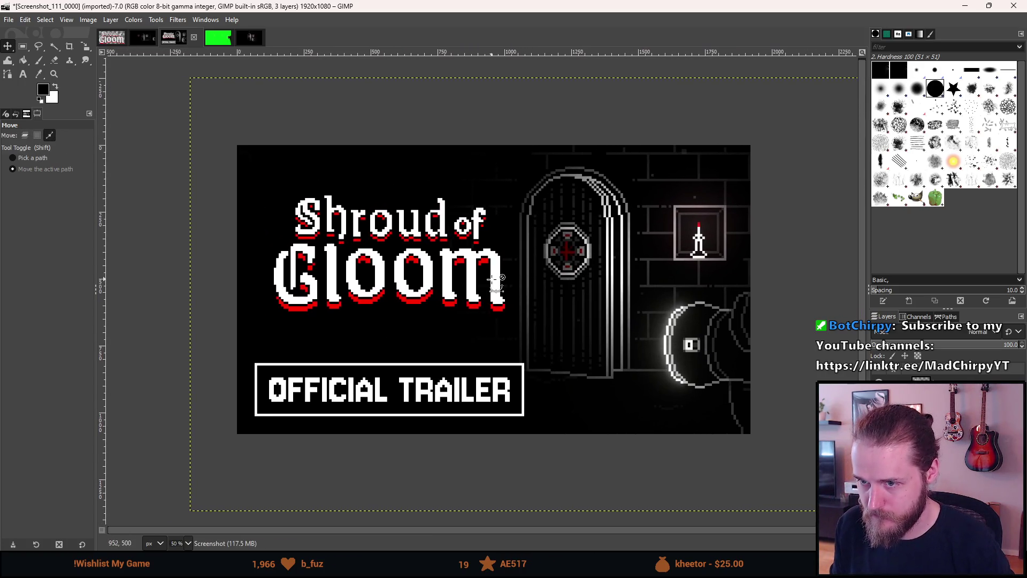
pyautogui.scroll(-1, 489, 283)
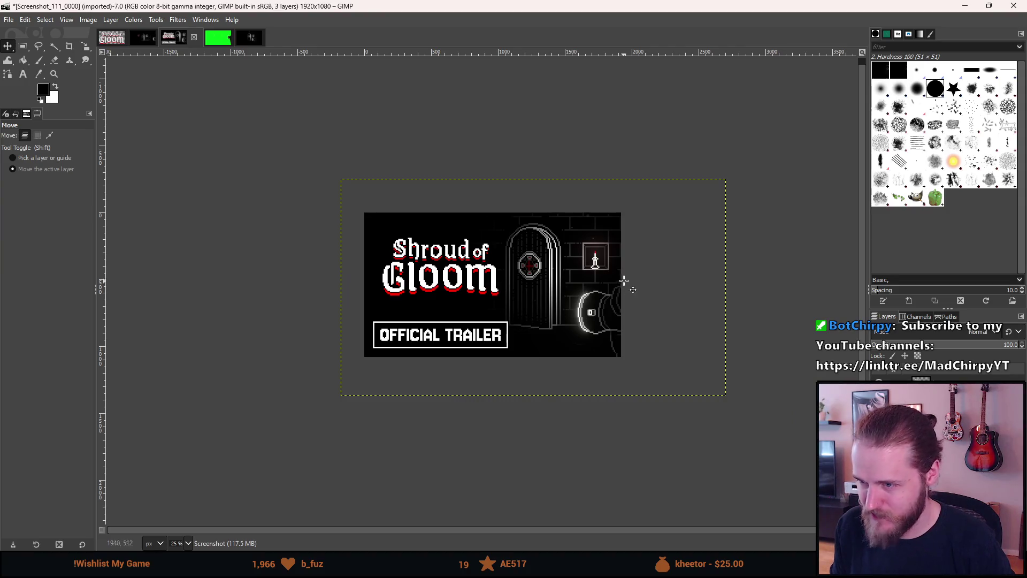
pyautogui.scroll(6, 624, 280)
pyautogui.moveTo(560, 272); pyautogui.dragTo(581, 273)
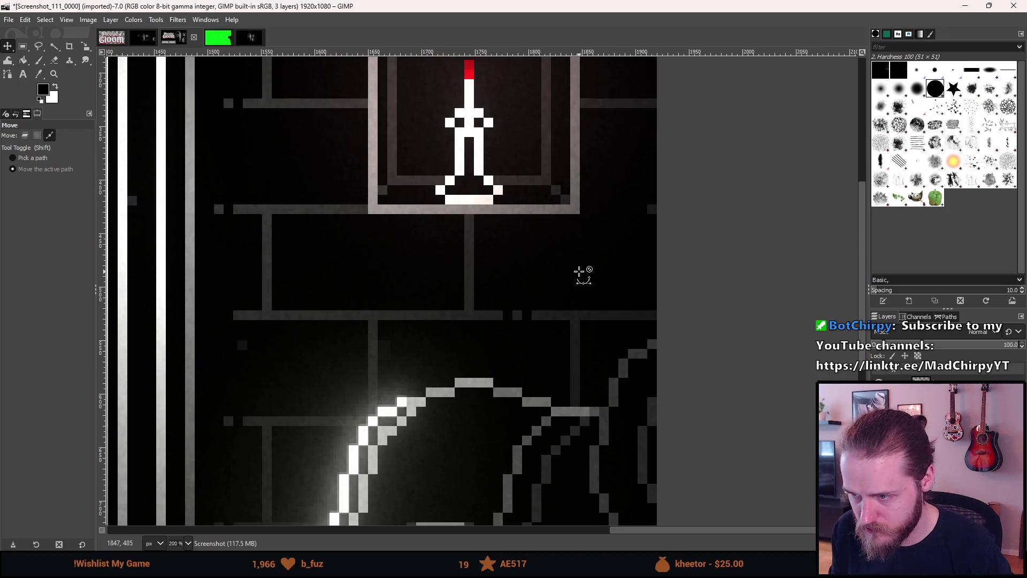
# Fit the image in the window and shift the Screenshot artwork about 16 px right.
pyautogui.hotkey('shift', 'ctrl', 'j')
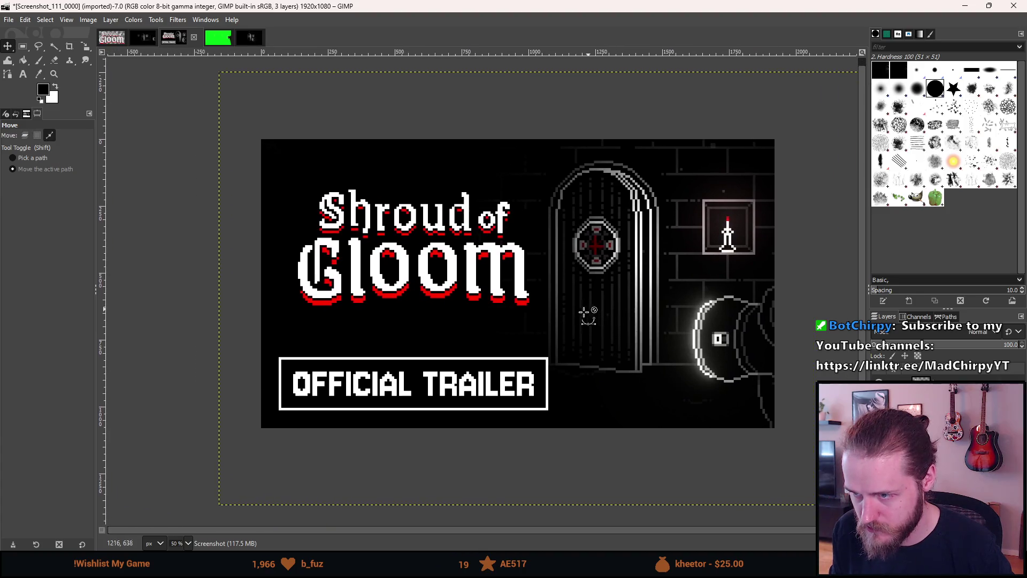
pyautogui.keyDown('ctrl'); pyautogui.scroll(-3, 691, 348); pyautogui.keyUp('ctrl')
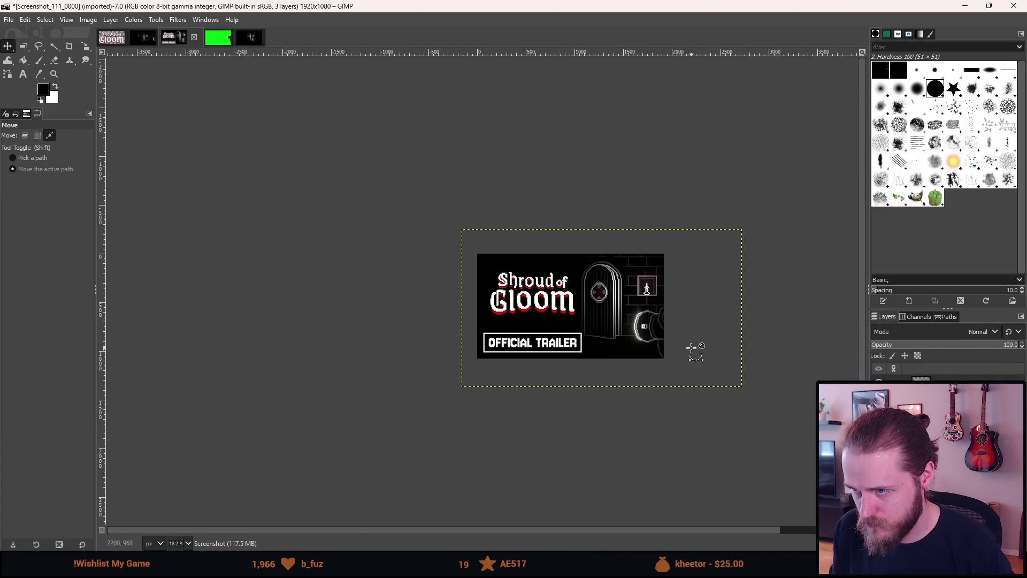
pyautogui.keyDown('ctrl'); pyautogui.scroll(-2, 691, 348); pyautogui.keyUp('ctrl')
pyautogui.keyDown('ctrl'); pyautogui.scroll(1, 691, 348); pyautogui.keyUp('ctrl')
pyautogui.keyDown('ctrl'); pyautogui.scroll(6, 678, 325); pyautogui.keyUp('ctrl')
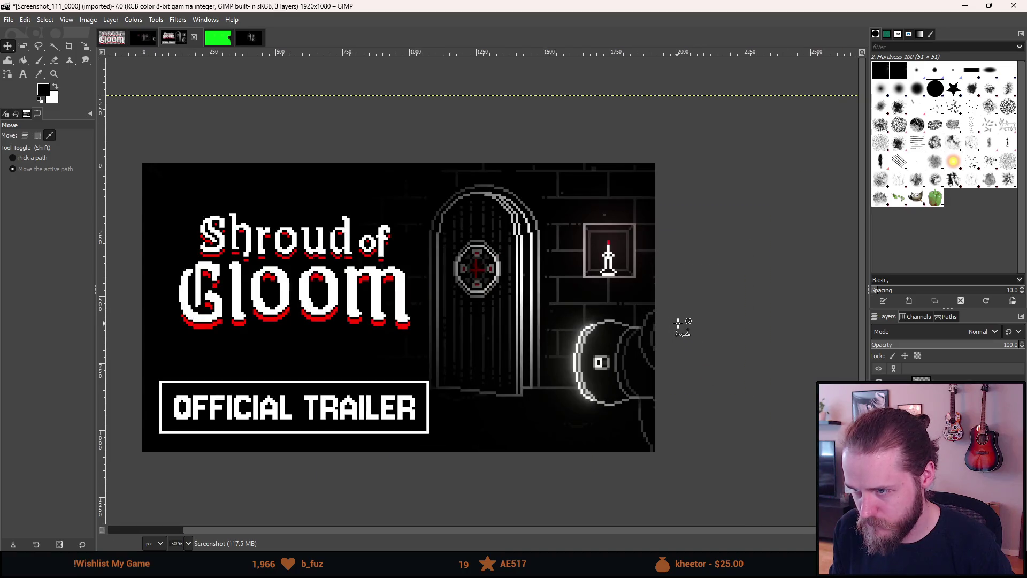
pyautogui.keyDown('ctrl'); pyautogui.scroll(1, 484, 261); pyautogui.keyUp('ctrl')
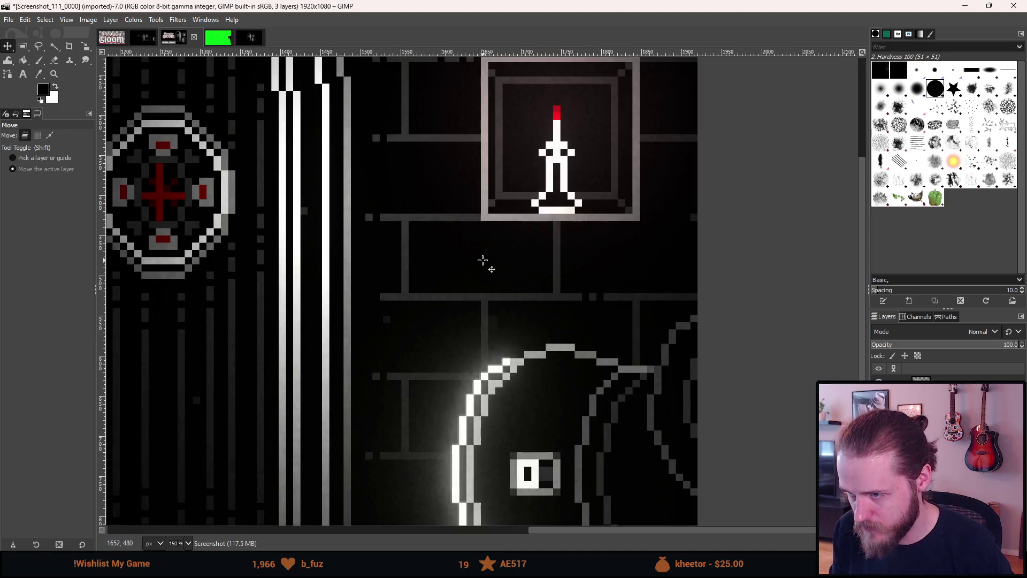
pyautogui.moveTo(484, 261); pyautogui.dragTo(497, 261)
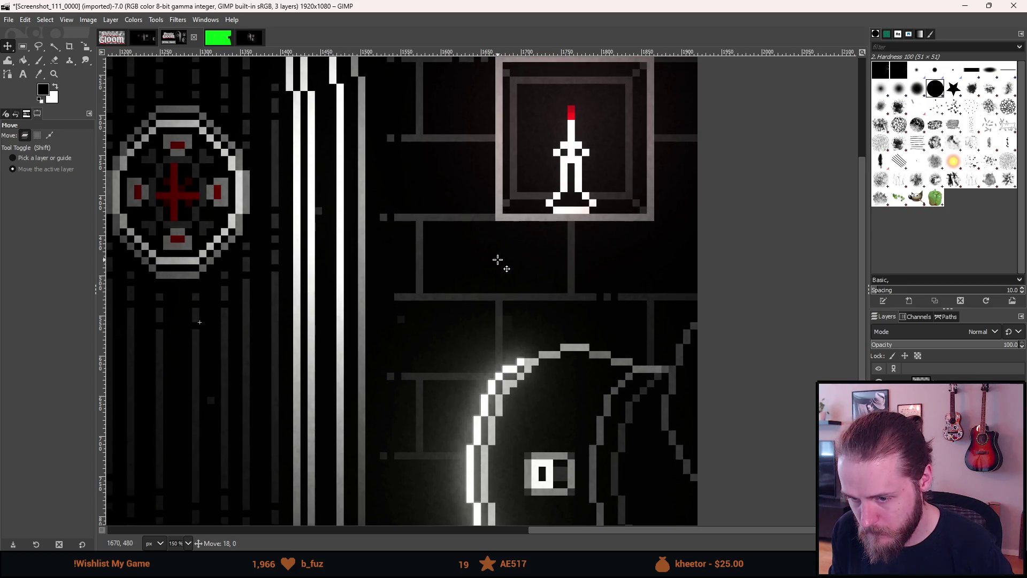
pyautogui.scroll(-4, 420, 318)
pyautogui.moveTo(324, 329); pyautogui.dragTo(462, 334)
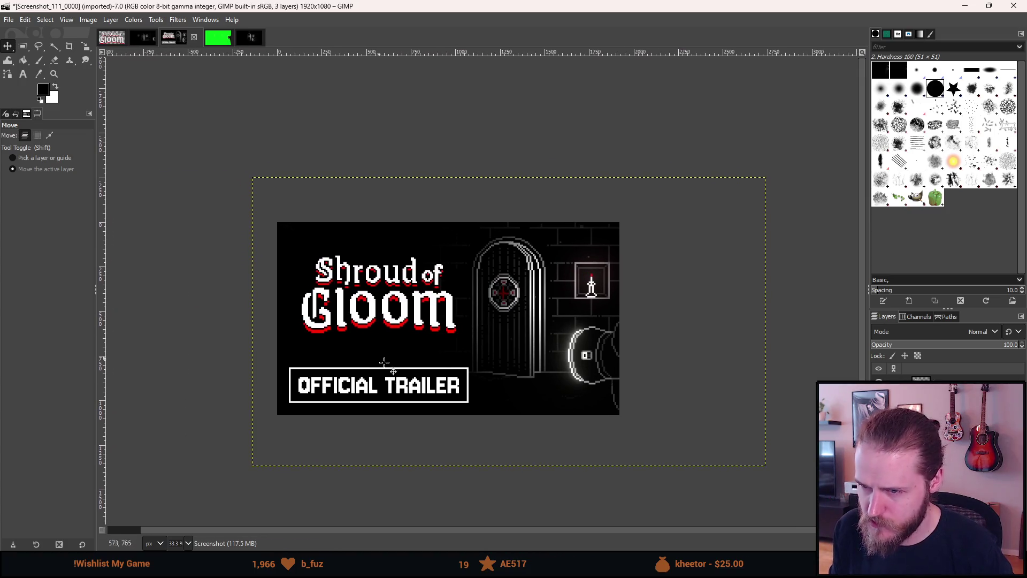
pyautogui.scroll(-3, 447, 393)
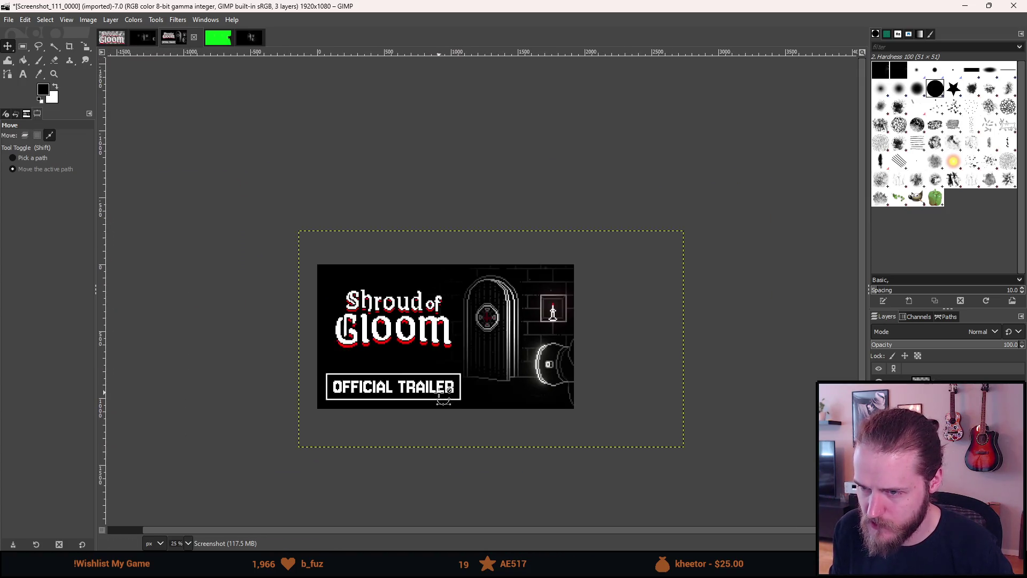
pyautogui.scroll(1, 444, 398)
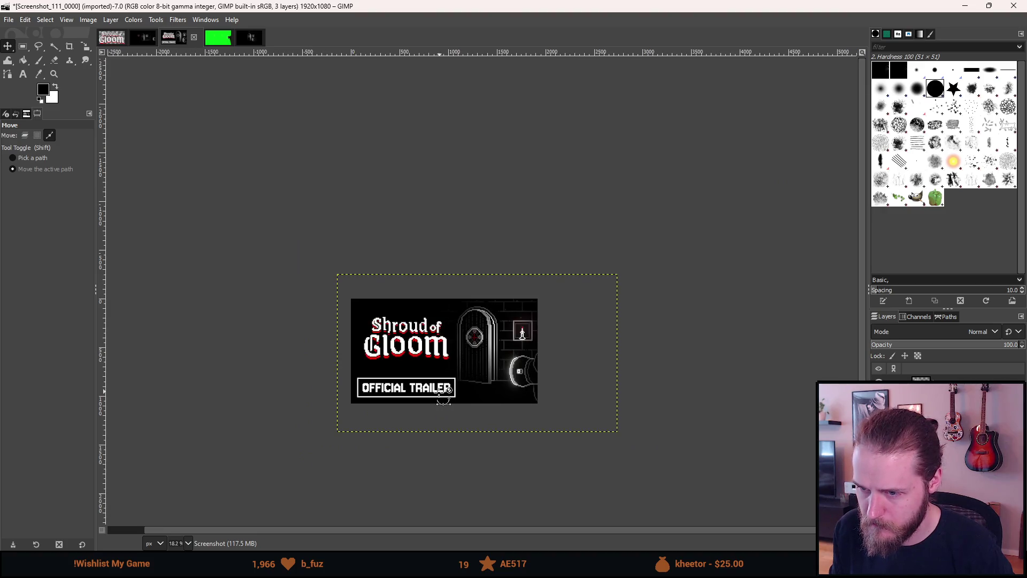
pyautogui.scroll(1, 444, 399)
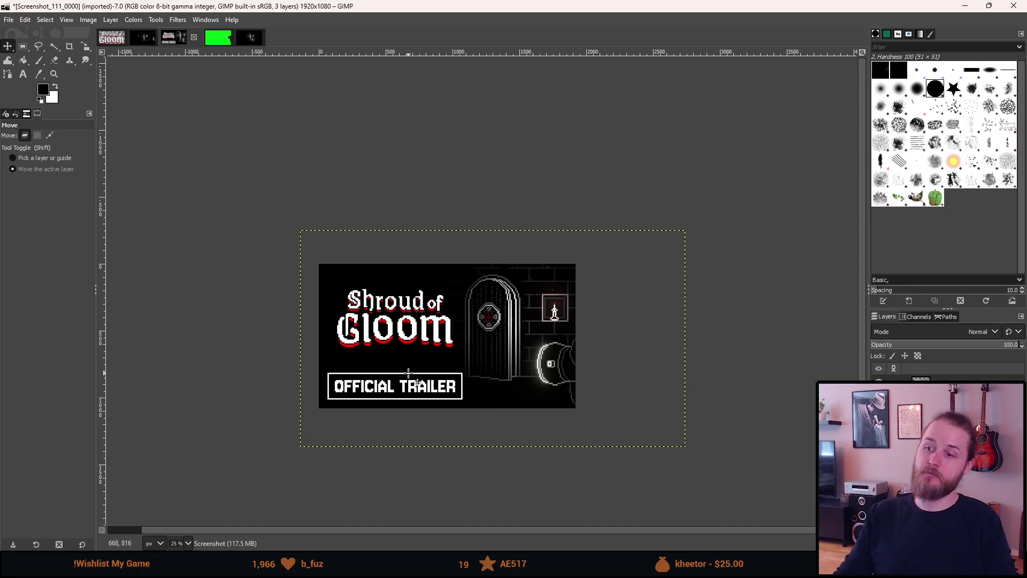
pyautogui.hotkey('shift', 'Left')
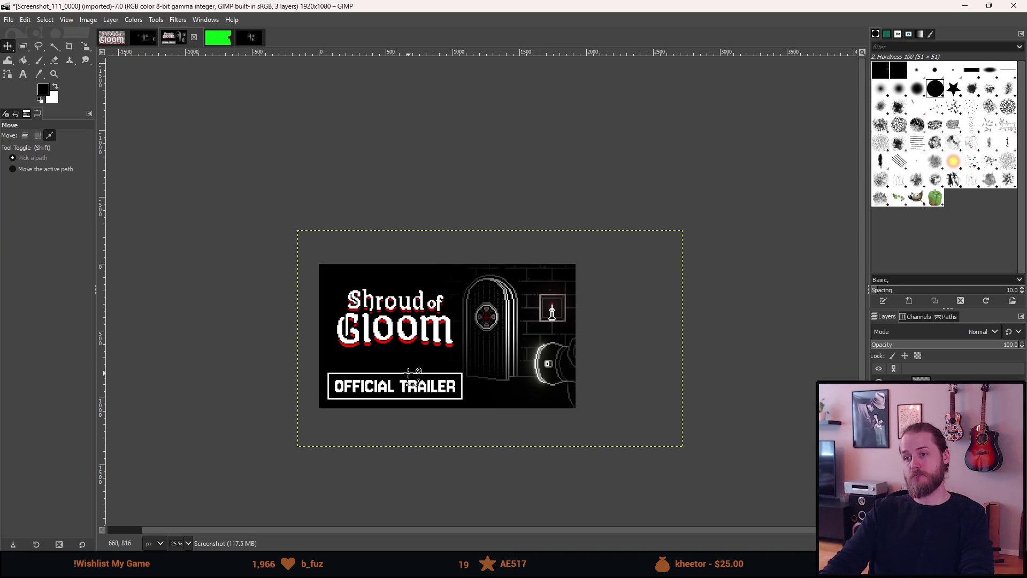
pyautogui.hotkey('shift', 'Right')
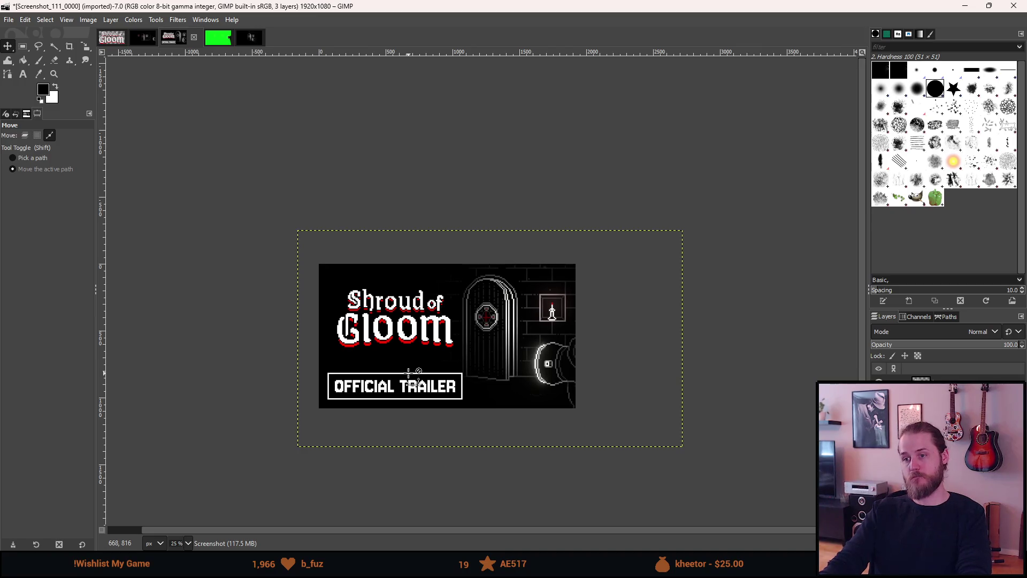
pyautogui.hotkey('shift', 'Left')
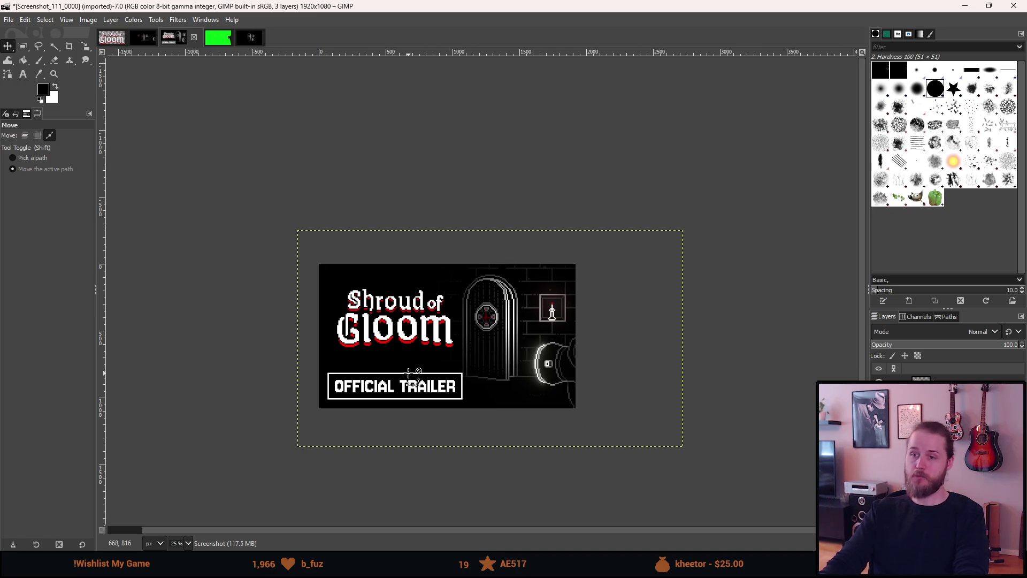
pyautogui.hotkey('shift', 'Right')
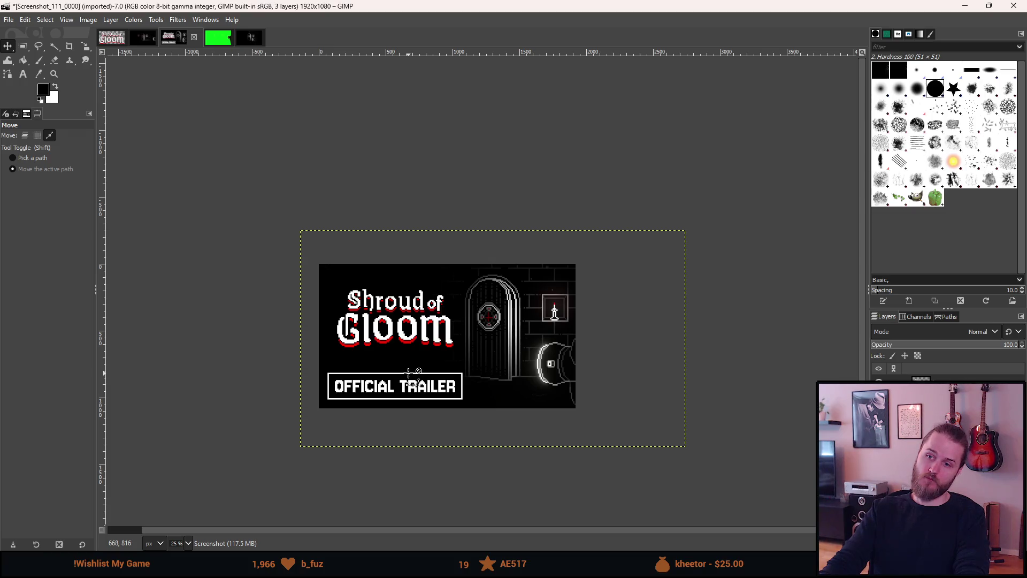
pyautogui.scroll(1, 408, 370)
pyautogui.scroll(1, 408, 370)
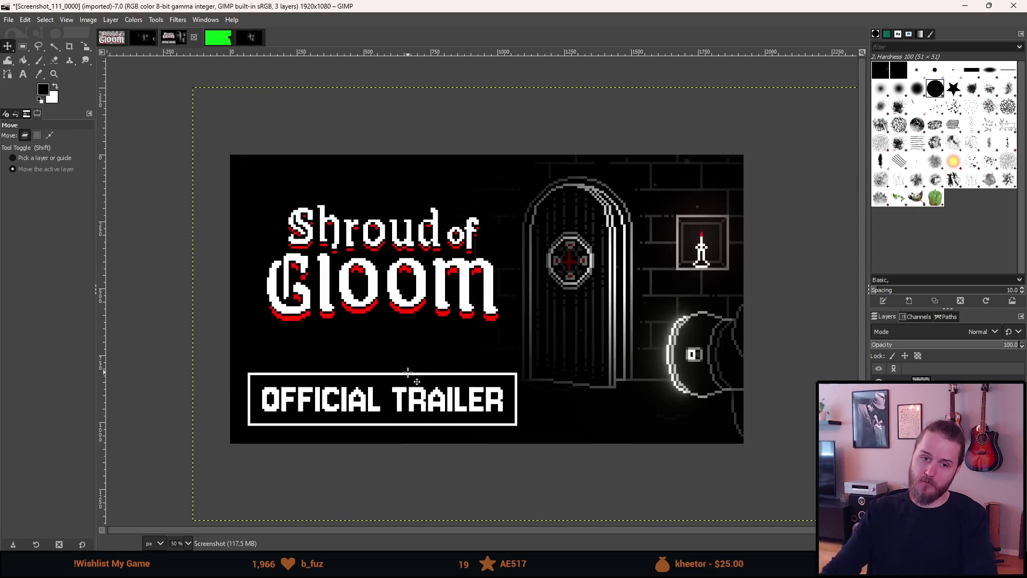
pyautogui.scroll(1, 407, 371)
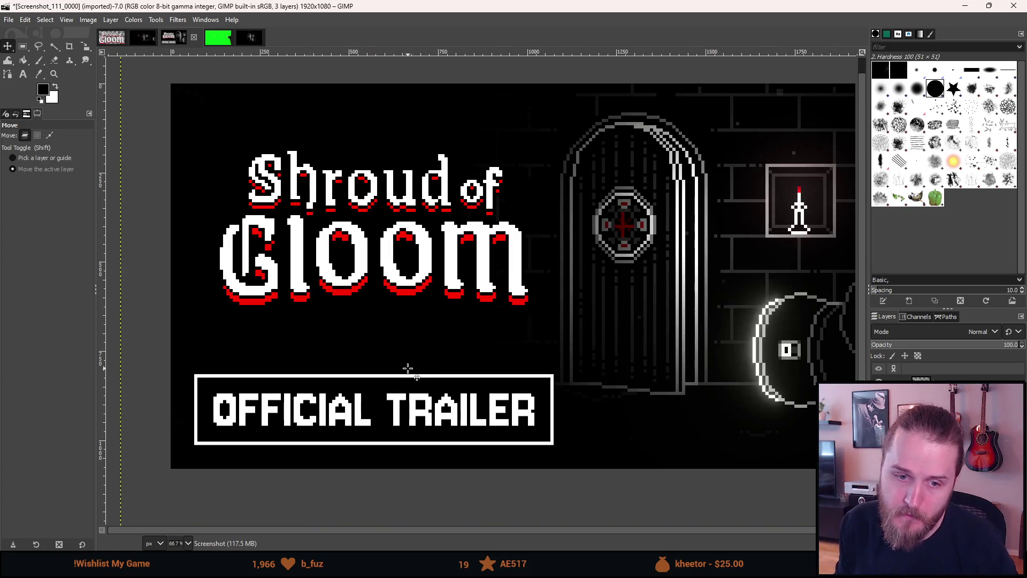
pyautogui.moveTo(407, 368)
pyautogui.mouseDown()
pyautogui.moveTo(484, 389)
pyautogui.moveTo(489, 416)
pyautogui.moveTo(474, 398)
pyautogui.moveTo(480, 378)
pyautogui.moveTo(474, 442)
pyautogui.moveTo(415, 399)
pyautogui.moveTo(443, 389)
pyautogui.mouseUp()
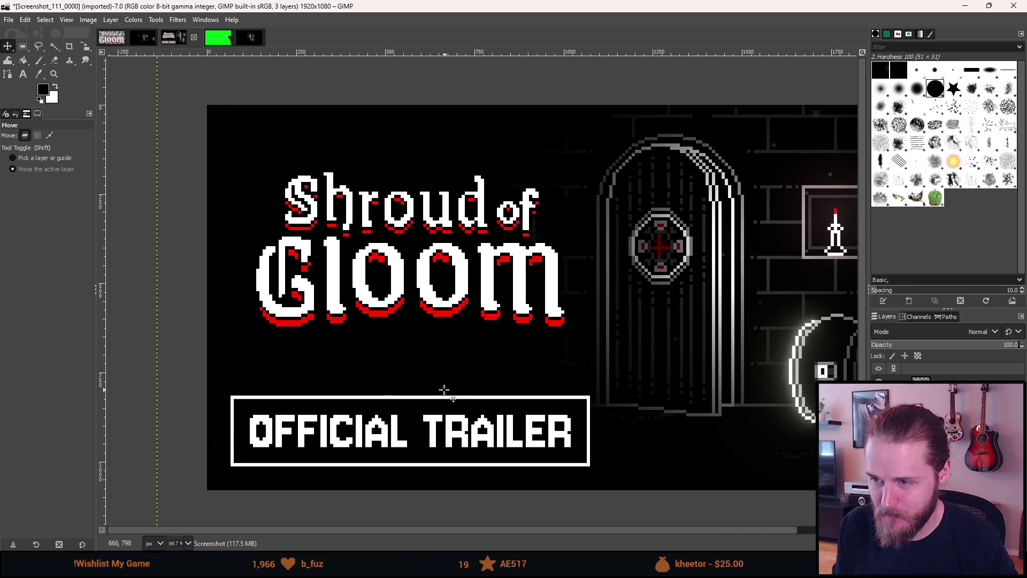
# Select from the trailer box's left edge up over the title area.
pyautogui.click(23, 46)
pyautogui.scroll(2, 231, 444)
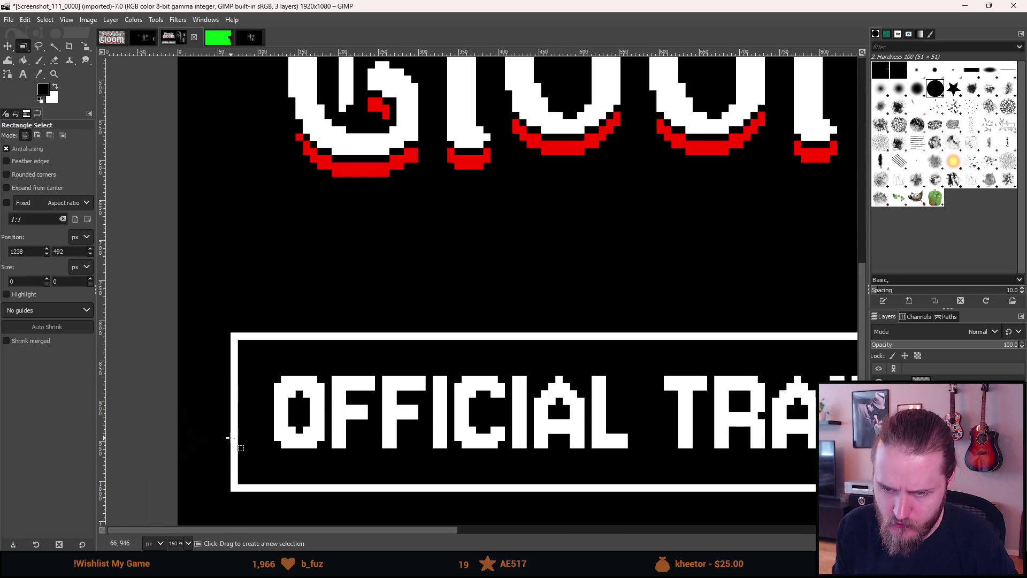
pyautogui.moveTo(231, 437); pyautogui.dragTo(393, 315)
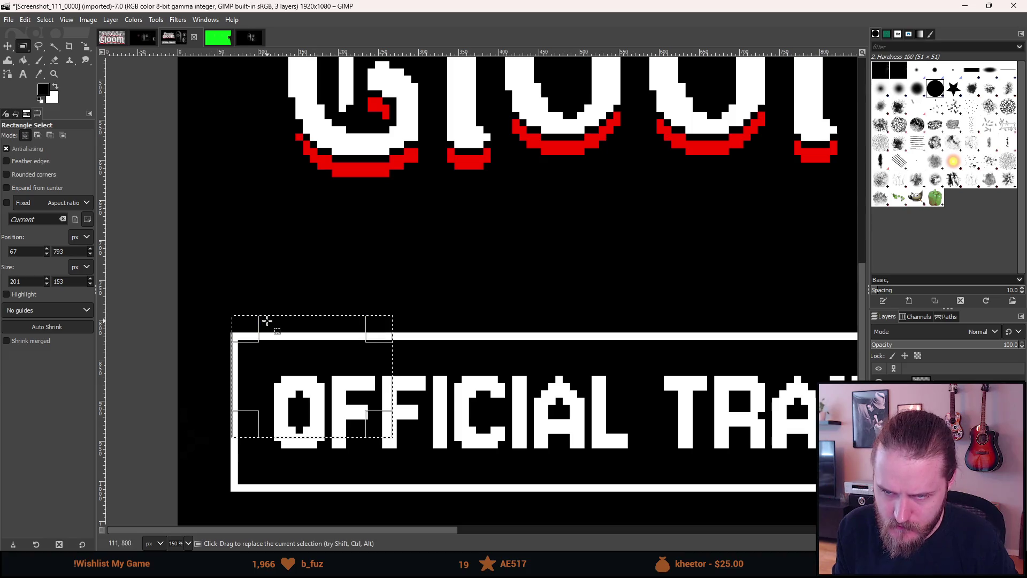
pyautogui.moveTo(252, 325); pyautogui.dragTo(250, 323)
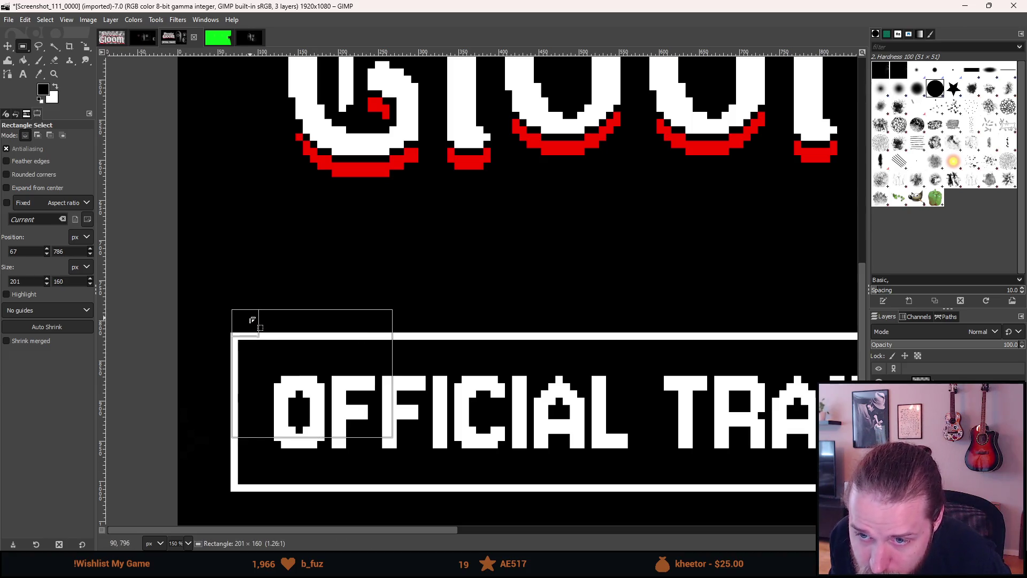
pyautogui.scroll(3, 246, 323)
pyautogui.scroll(-5, 245, 324)
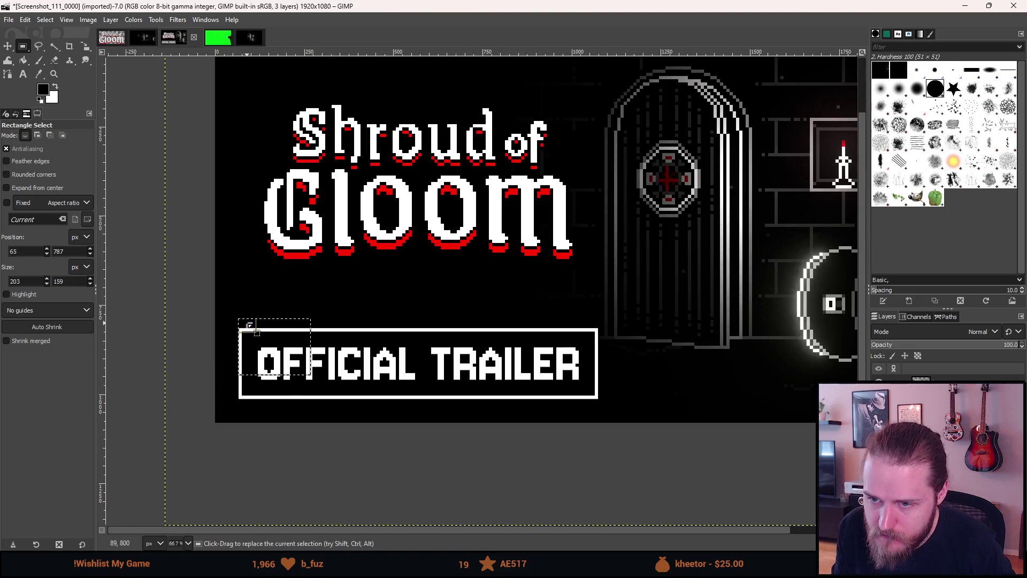
pyautogui.moveTo(309, 319); pyautogui.dragTo(640, 63)
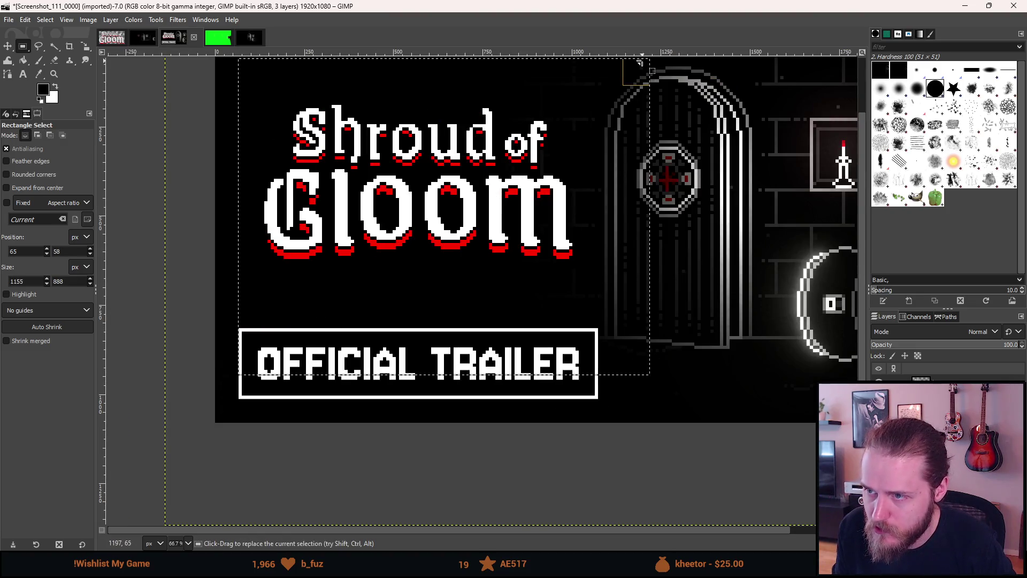
pyautogui.scroll(-1, 640, 63)
# Align the Logo layer's left edge with the selection's left edge.
pyautogui.press('q')
pyautogui.click(474, 182)
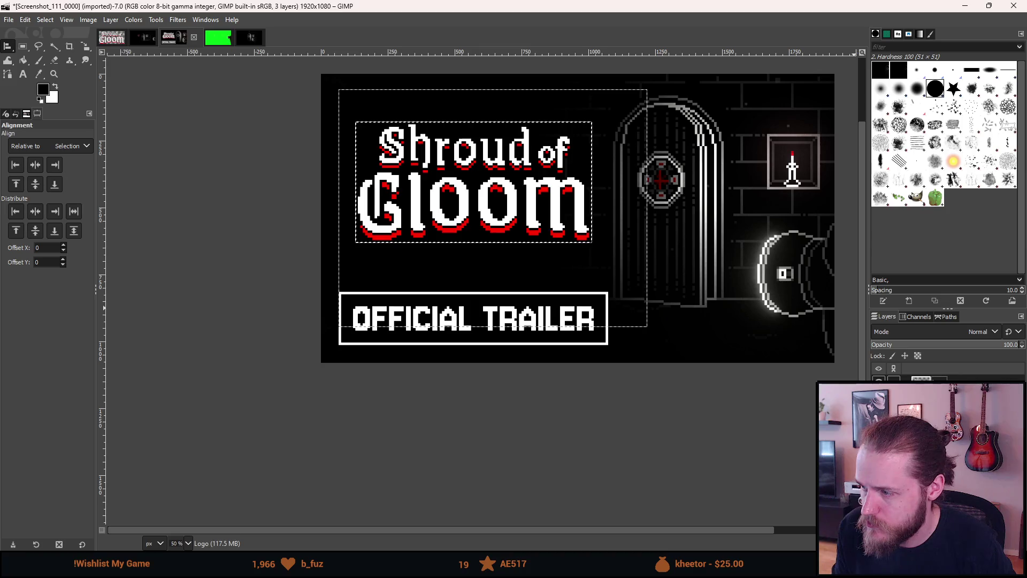
pyautogui.click(18, 170)
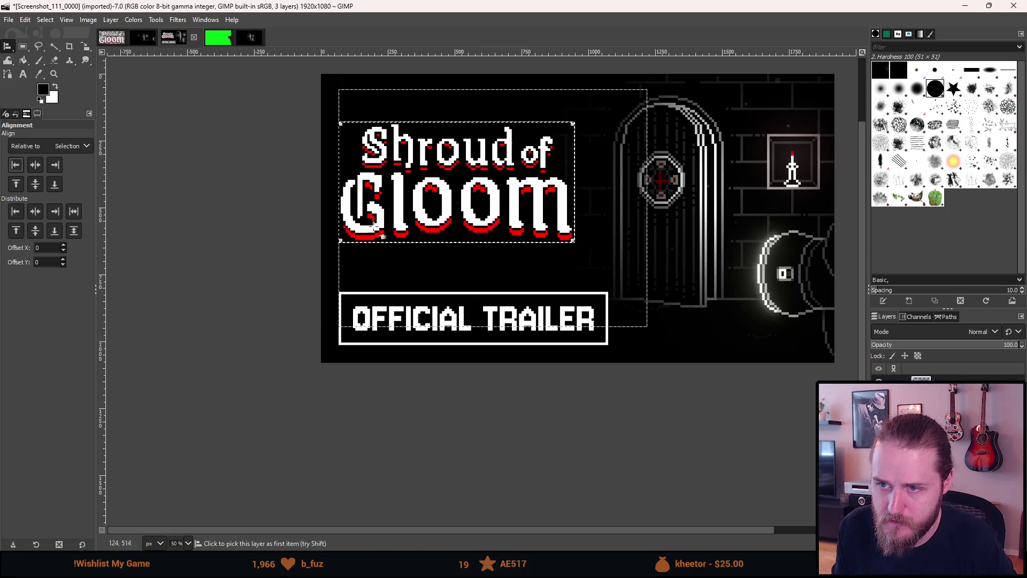
pyautogui.scroll(4, 261, 182)
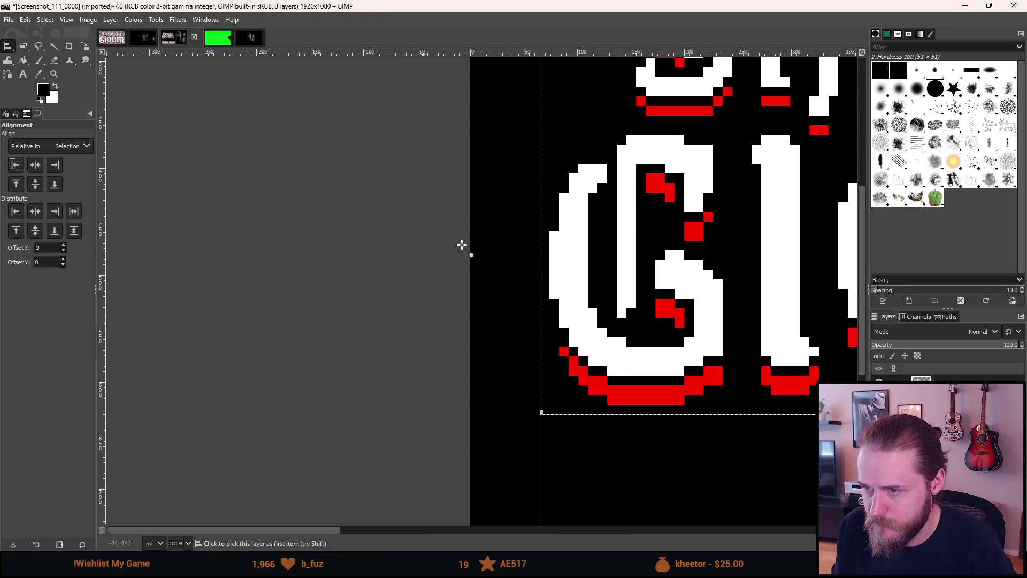
# Nudge the Logo layer 8 px left and recentre the whole image in view.
pyautogui.click(22, 47)
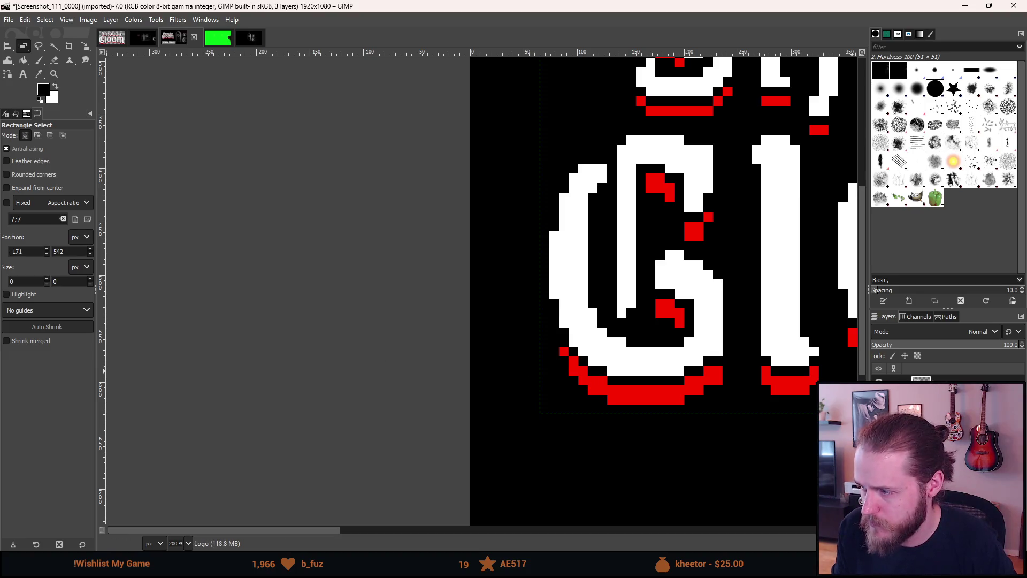
pyautogui.press('m')
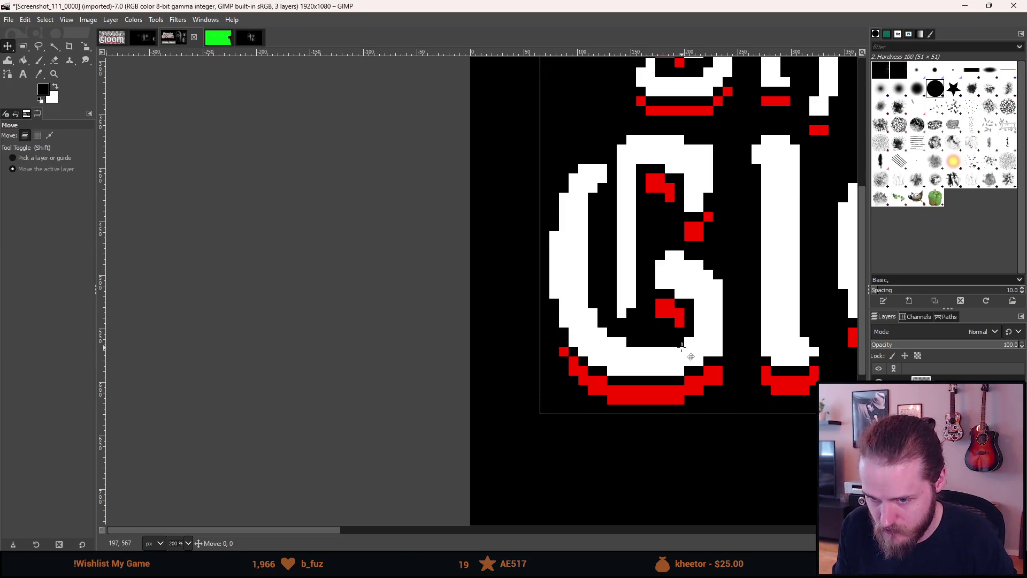
pyautogui.moveTo(682, 347); pyautogui.dragTo(674, 347)
pyautogui.press('alt')
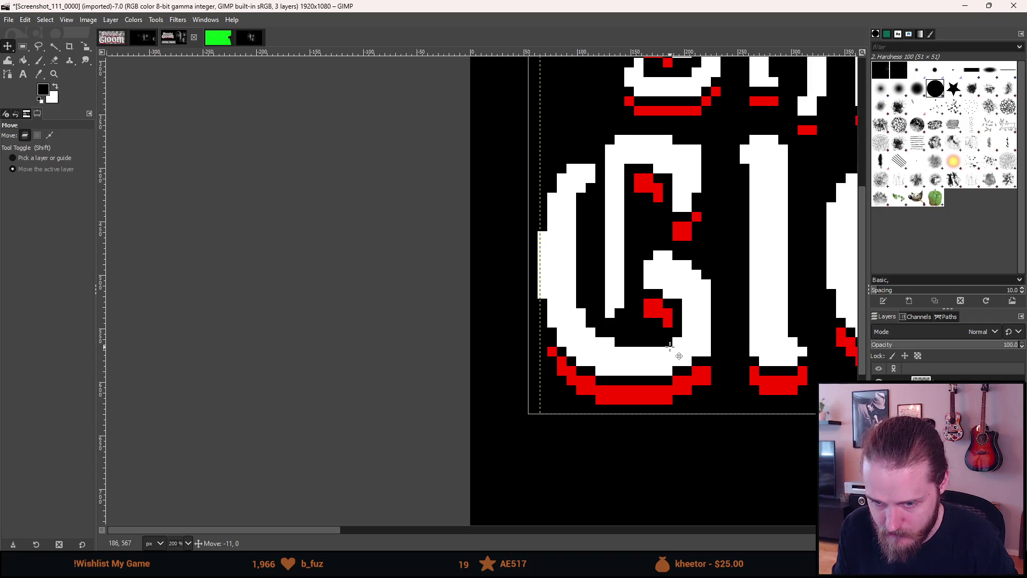
pyautogui.scroll(-6, 672, 347)
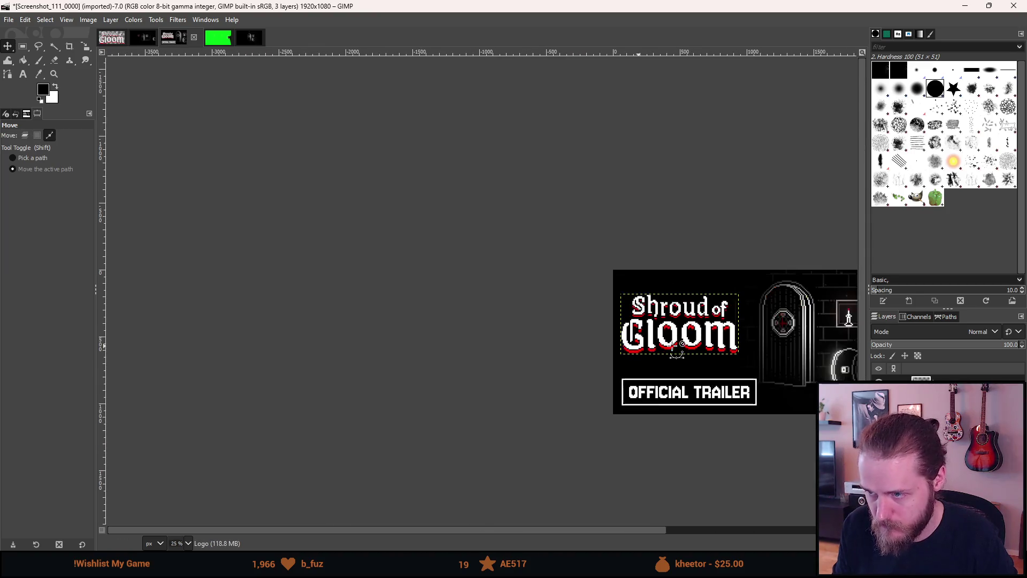
pyautogui.moveTo(604, 392)
pyautogui.mouseDown()
pyautogui.moveTo(492, 355)
pyautogui.moveTo(475, 373)
pyautogui.moveTo(425, 353)
pyautogui.mouseUp()
pyautogui.scroll(-2, 386, 435)
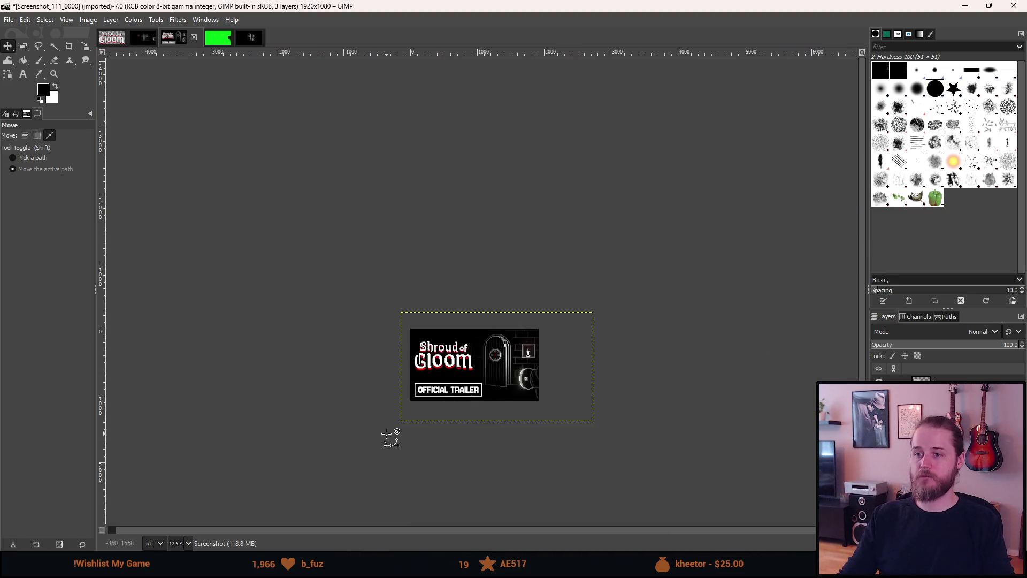
# Nudge the Shroud of Gloom title right and slightly down with the arrow keys.
pyautogui.scroll(1, 390, 432)
pyautogui.moveTo(457, 432)
pyautogui.mouseDown()
pyautogui.moveTo(417, 432)
pyautogui.moveTo(406, 454)
pyautogui.mouseUp()
pyautogui.scroll(1, 406, 453)
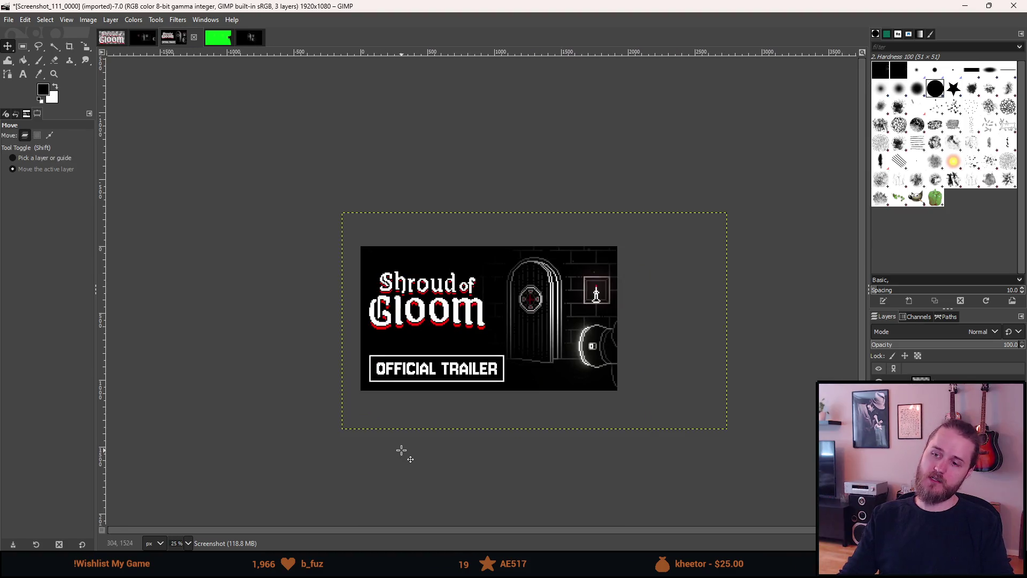
pyautogui.press('ctrl')
pyautogui.press('Right')
pyautogui.press('Down')
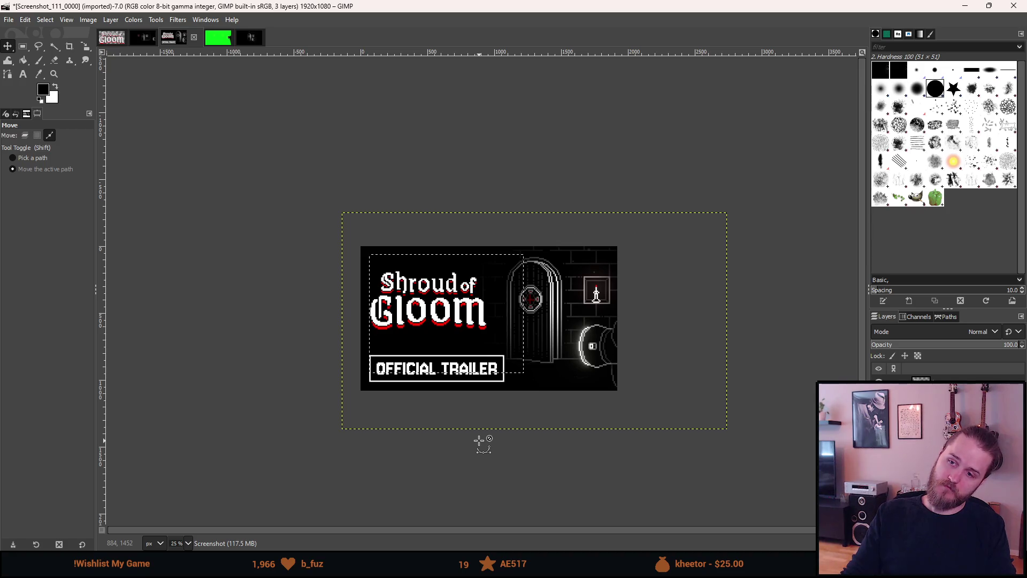
pyautogui.hotkey('shift', 'Right')
pyautogui.press('ctrl')
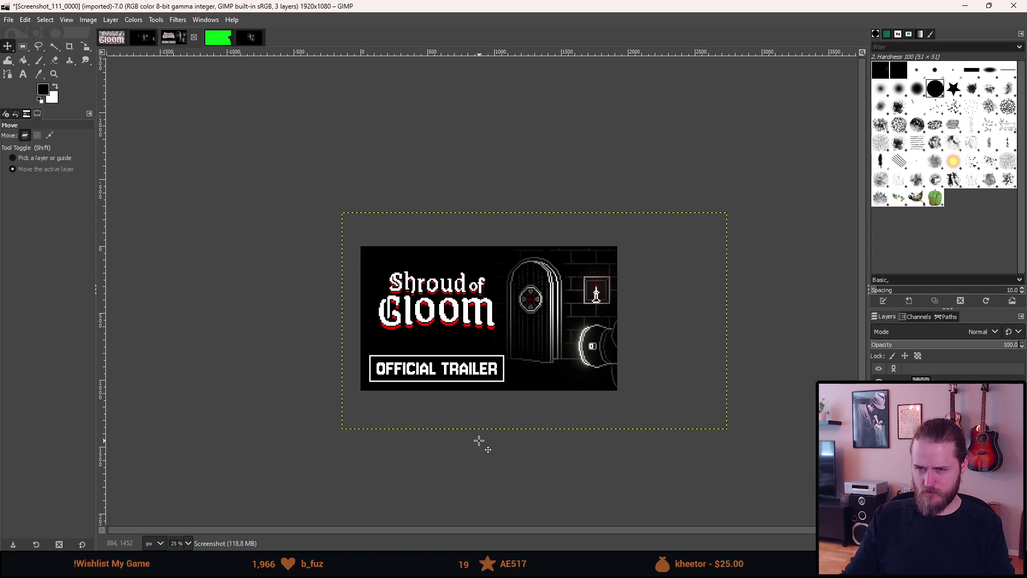
# Undo and redo the title nudge to compare its positions.
pyautogui.keyDown('ctrl'); pyautogui.scroll(-2, 479, 440); pyautogui.keyUp('ctrl')
pyautogui.keyDown('ctrl'); pyautogui.scroll(2, 478, 441); pyautogui.keyUp('ctrl')
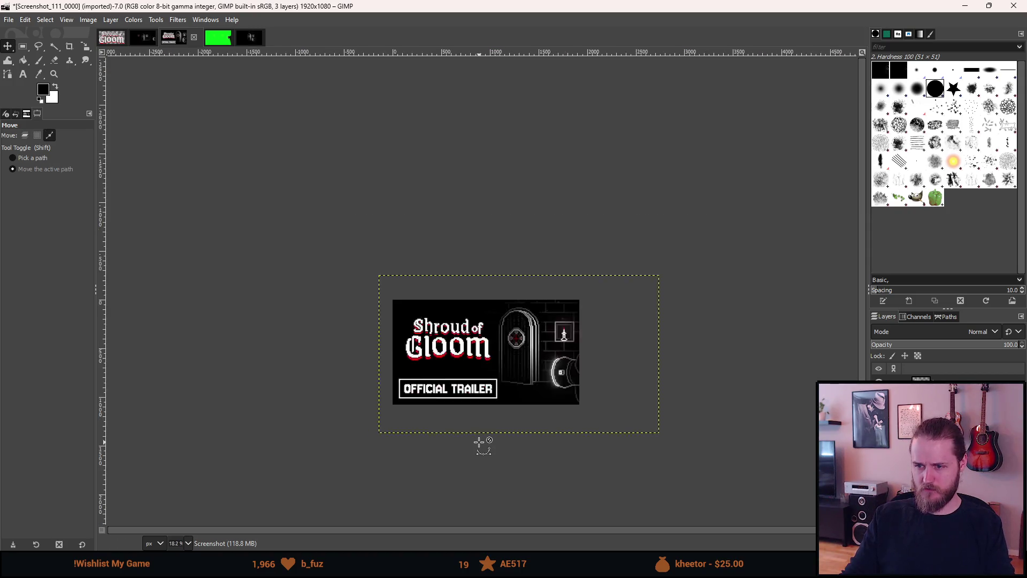
pyautogui.keyDown('ctrl'); pyautogui.scroll(1, 480, 440); pyautogui.keyUp('ctrl')
pyautogui.hotkey('ctrl', 'z')
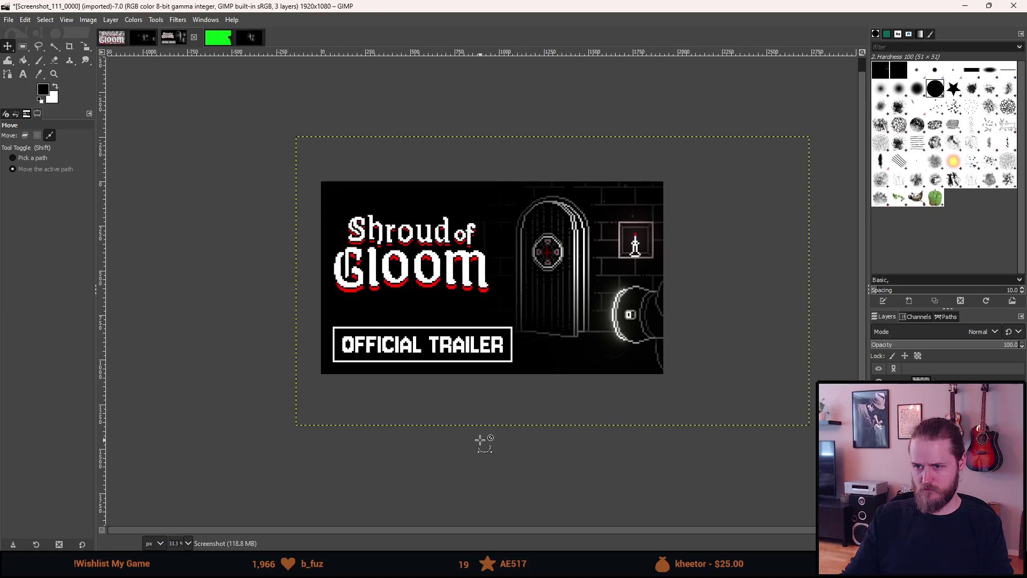
pyautogui.hotkey('ctrl', 'y')
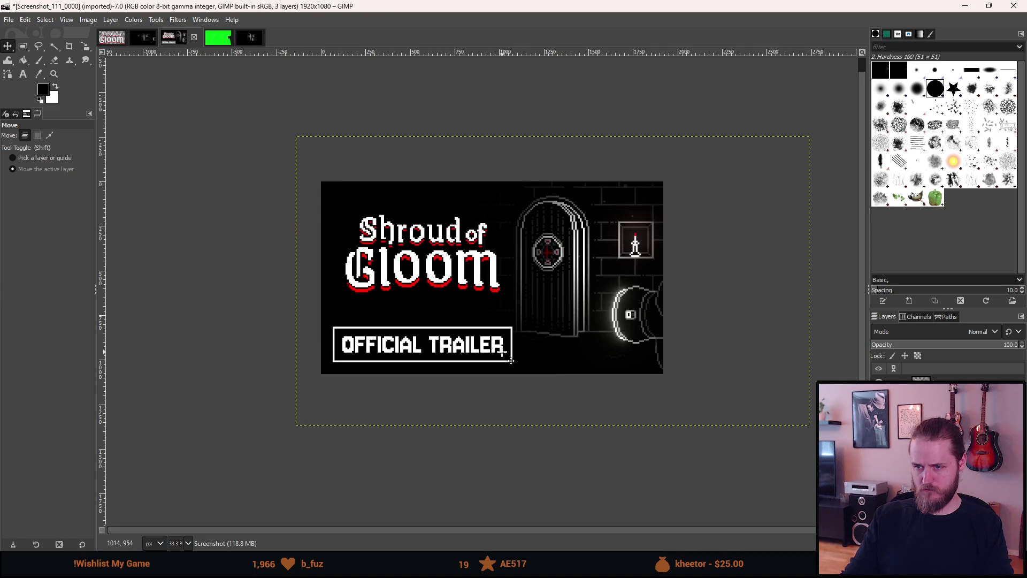
# Turn off Show Layer Boundary from the canvas View menu.
pyautogui.rightClick(503, 355)
pyautogui.moveTo(556, 409)
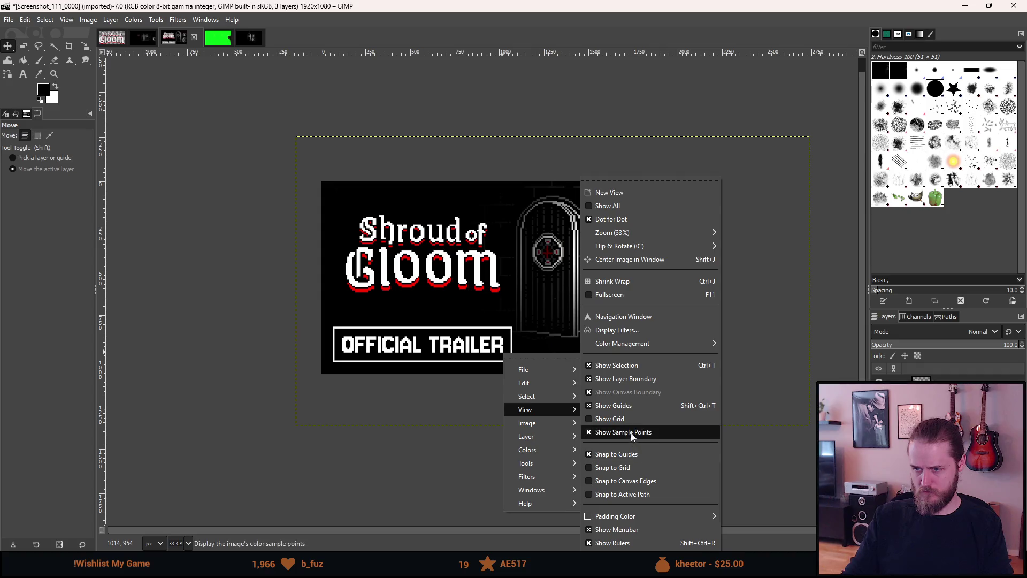
pyautogui.click(628, 379)
# Toggle the title between old and new positions, keep it centred, and zoom out.
pyautogui.hotkey('shift', 'Left')
pyautogui.hotkey('shift', 'Left')
pyautogui.hotkey('shift', 'Right')
pyautogui.hotkey('shift', 'Right')
pyautogui.hotkey('shift', 'Left')
pyautogui.hotkey('shift', 'Left')
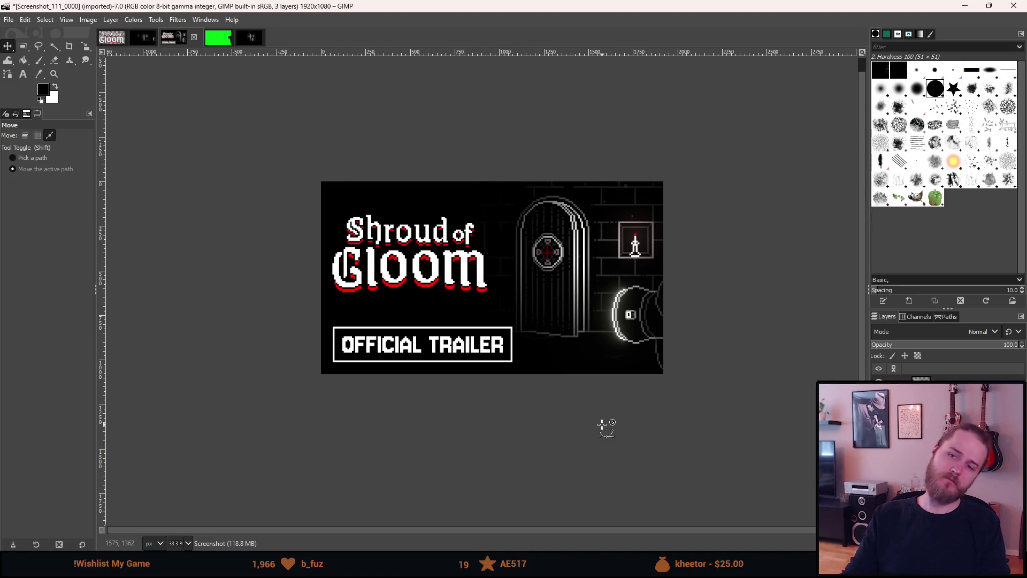
pyautogui.hotkey('shift', 'Right')
pyautogui.hotkey('shift', 'Right')
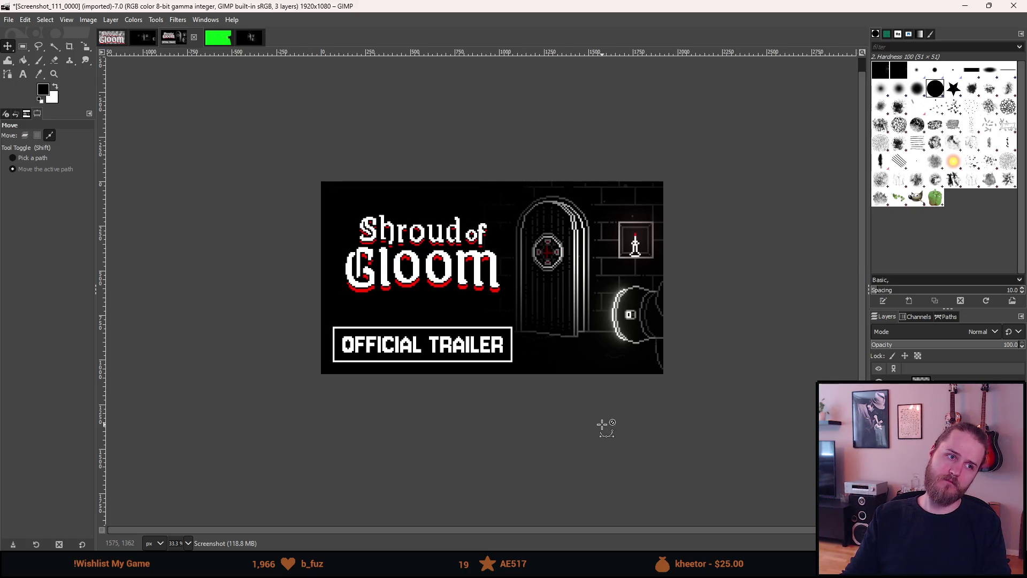
pyautogui.hotkey('shift', 'Left')
pyautogui.hotkey('shift', 'Left')
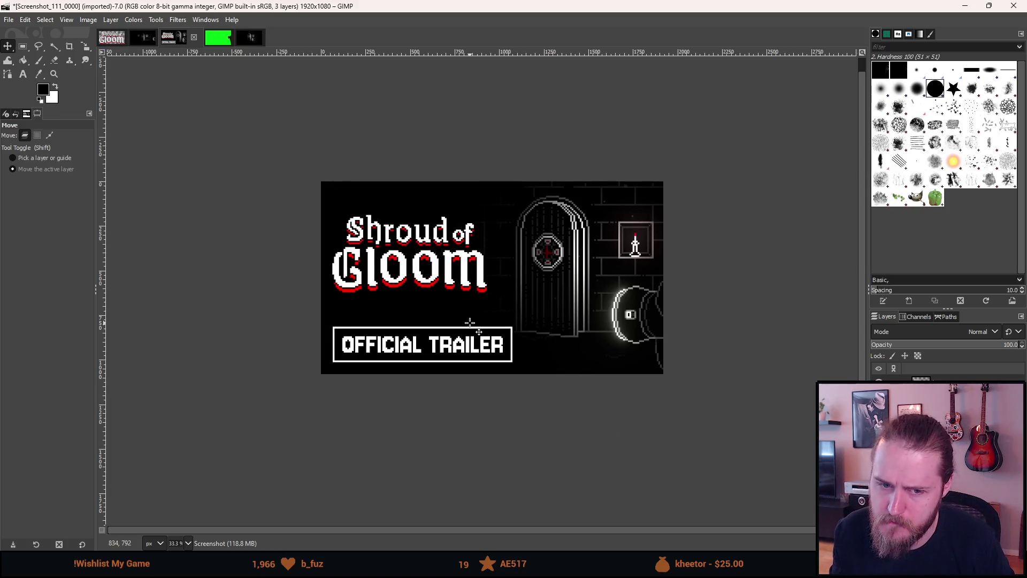
pyautogui.hotkey('shift', 'Right')
pyautogui.hotkey('shift', 'Right')
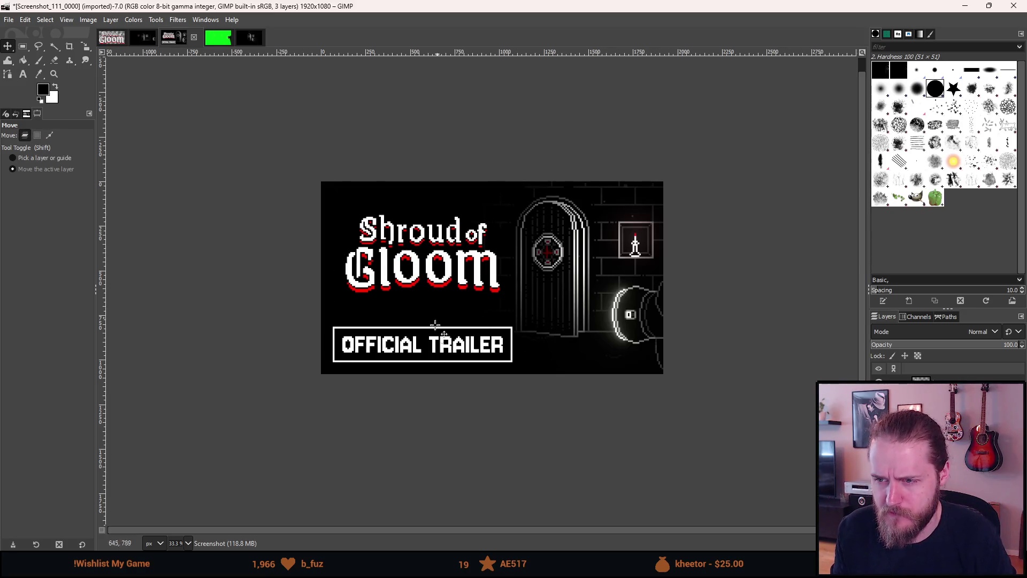
pyautogui.hotkey('shift', 'Left')
pyautogui.hotkey('shift', 'Left')
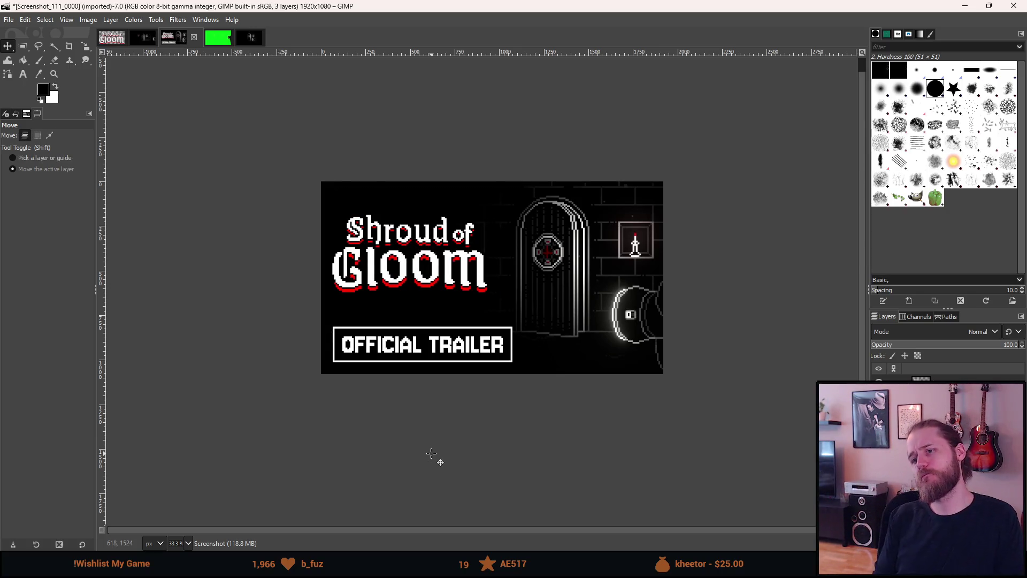
pyautogui.hotkey('shift', 'Right')
pyautogui.hotkey('shift', 'Right')
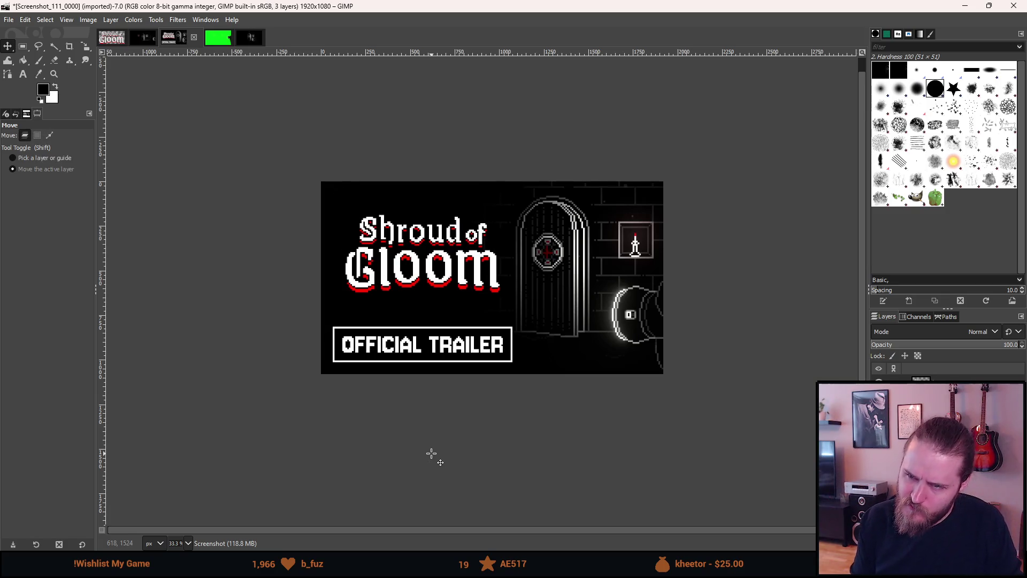
pyautogui.hotkey('shift', 'Left')
pyautogui.hotkey('shift', 'Left')
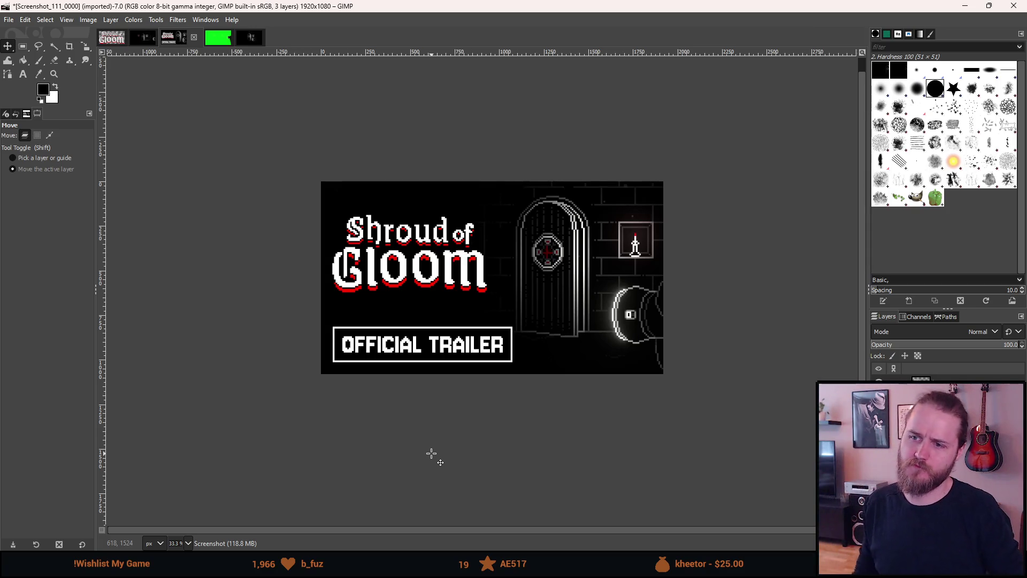
pyautogui.press('ctrl')
pyautogui.hotkey('shift', 'Right')
pyautogui.hotkey('shift', 'Right')
pyautogui.hotkey('shift', 'Right')
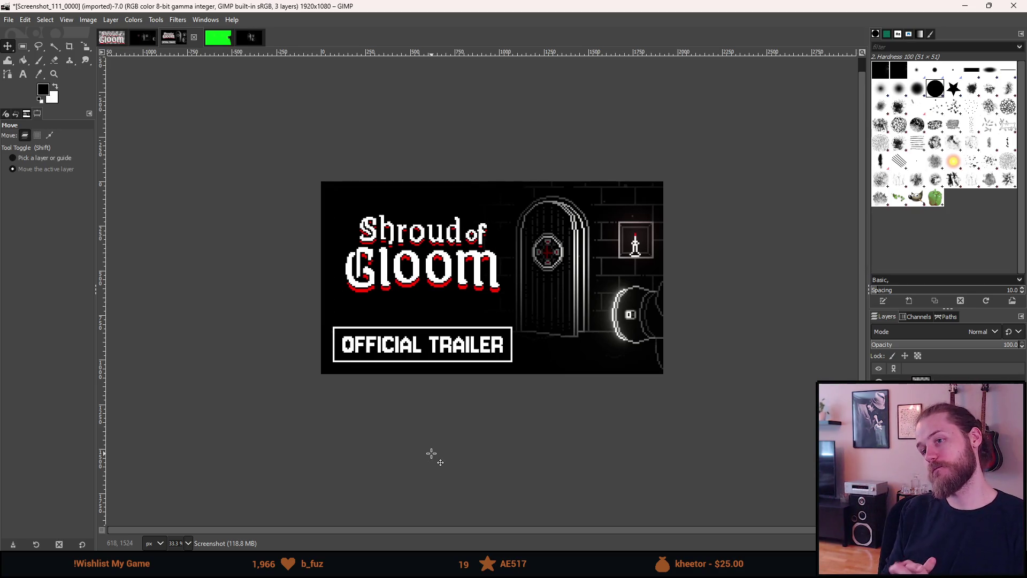
pyautogui.press('ctrl')
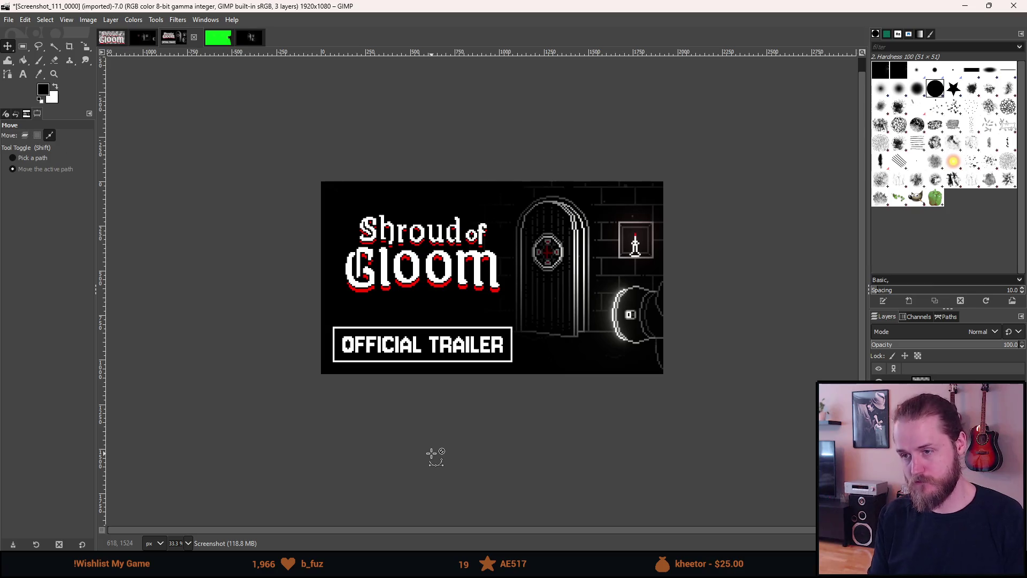
pyautogui.hotkey('shift', 'Left')
pyautogui.hotkey('shift', 'Left')
pyautogui.hotkey('shift', 'Left')
pyautogui.press('ctrl')
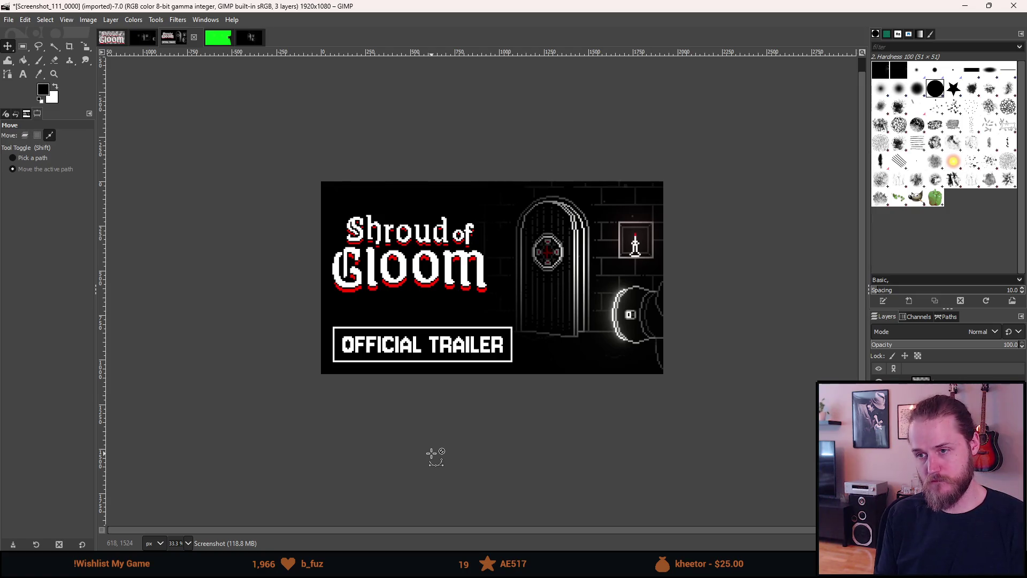
pyautogui.hotkey('ctrl', 'z')
pyautogui.press('ctrl')
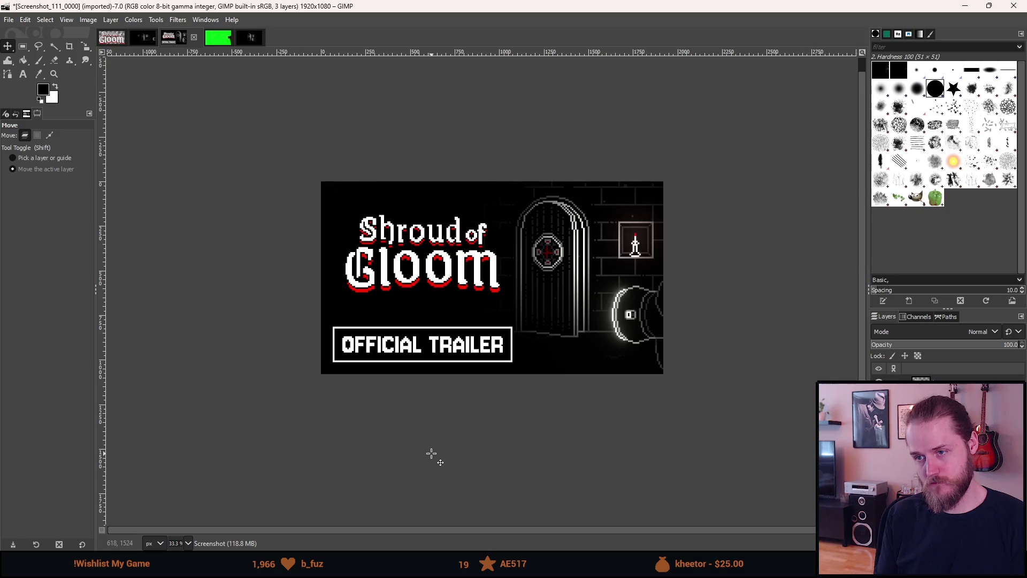
pyautogui.press('ctrl')
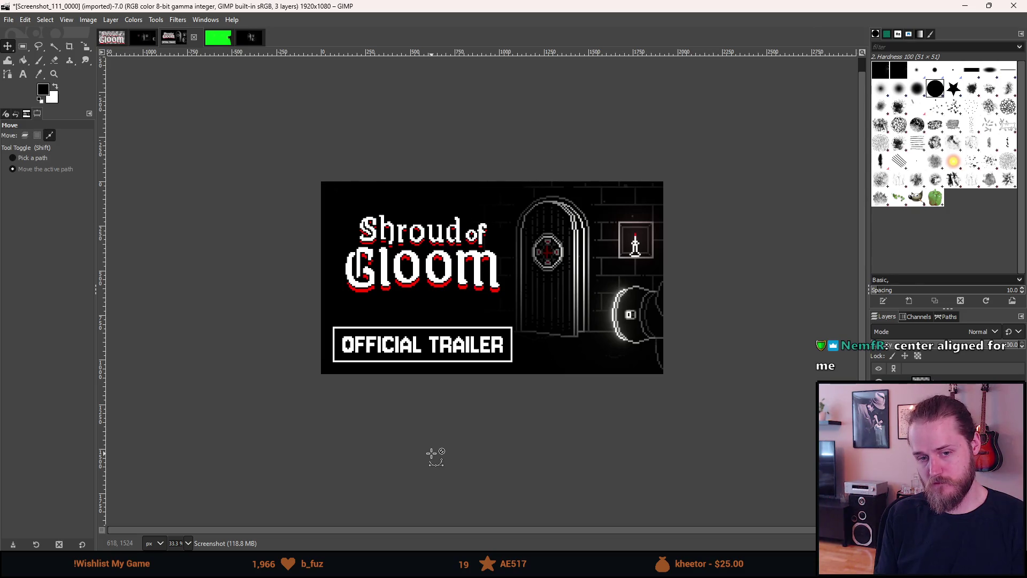
pyautogui.press('ctrl')
pyautogui.press('ctrl')
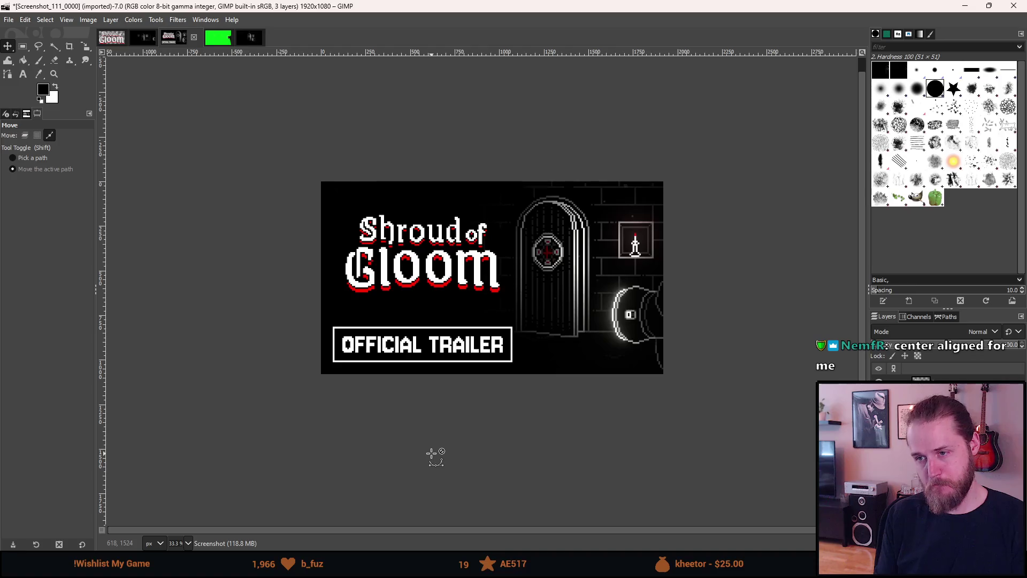
pyautogui.hotkey('shift', 'Left')
pyautogui.hotkey('shift', 'Left')
pyautogui.hotkey('shift', 'Left')
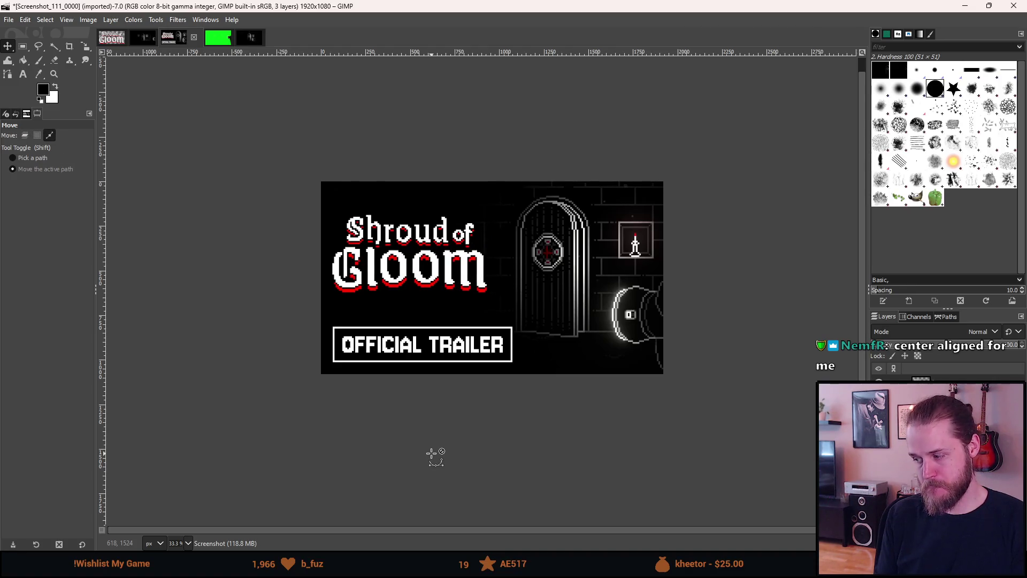
pyautogui.hotkey('shift', 'Right')
pyautogui.hotkey('shift', 'Right')
pyautogui.hotkey('shift', 'Right')
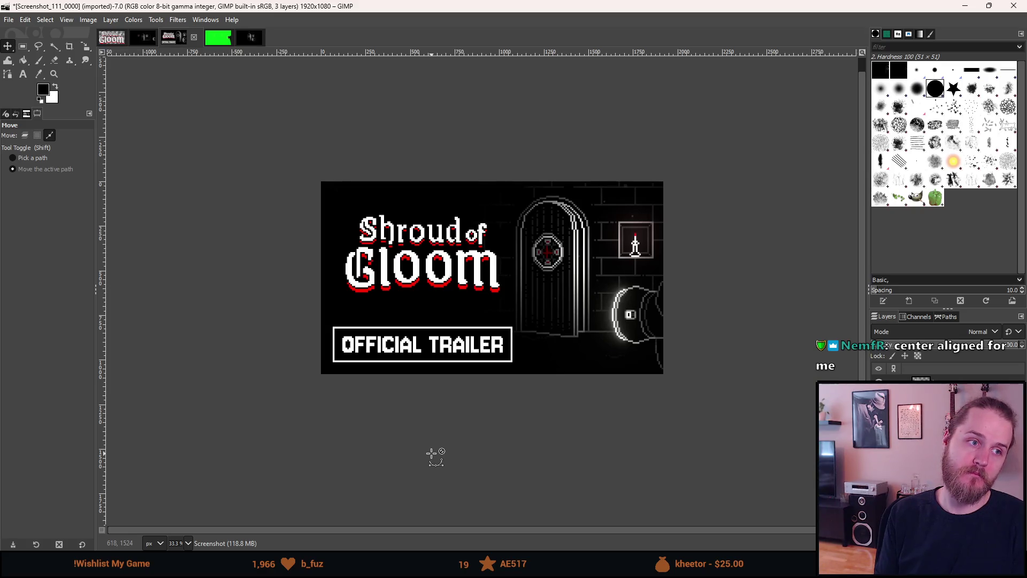
pyautogui.hotkey('shift', 'Left')
pyautogui.hotkey('shift', 'Left')
pyautogui.hotkey('shift', 'Left')
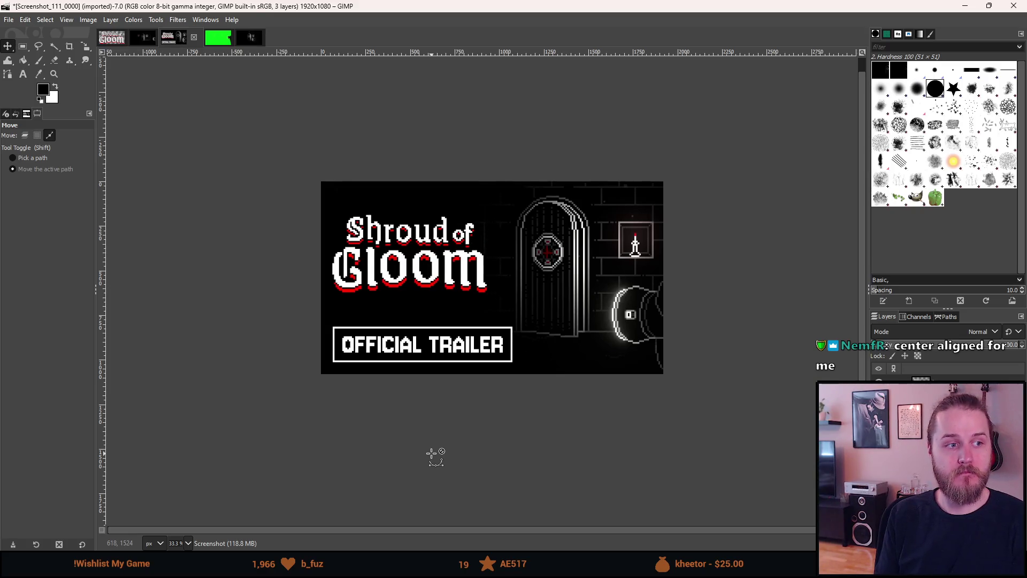
pyautogui.hotkey('shift', 'Right')
pyautogui.hotkey('shift', 'Right')
pyautogui.hotkey('shift', 'Right')
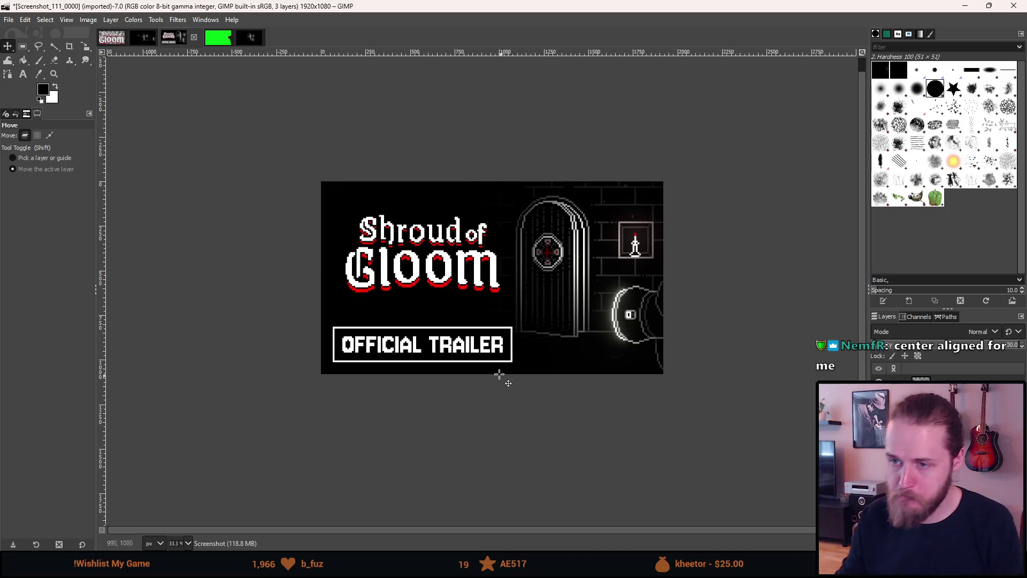
pyautogui.press('-')
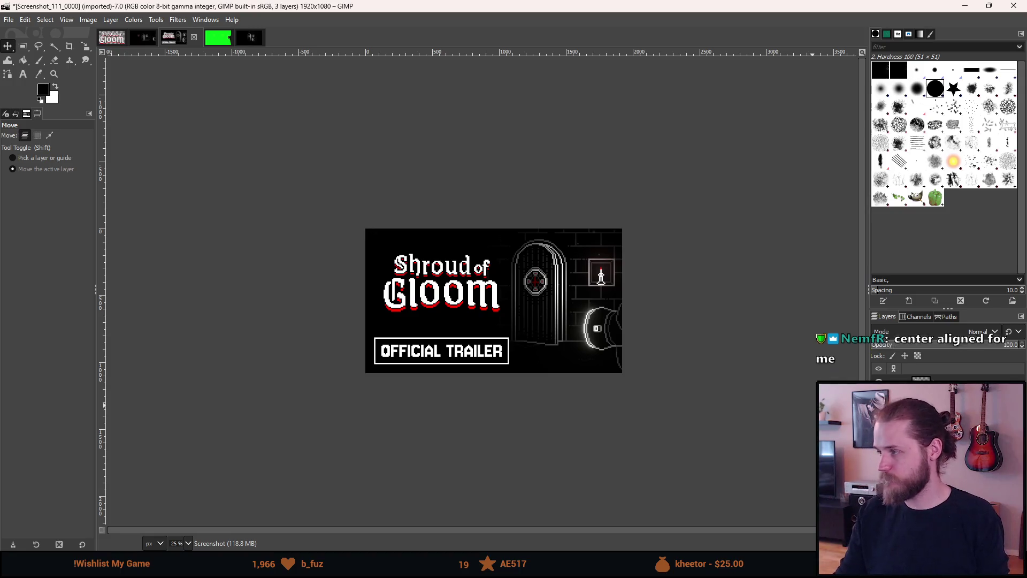
pyautogui.keyDown('ctrl'); pyautogui.scroll(-1, 754, 365); pyautogui.keyUp('ctrl')
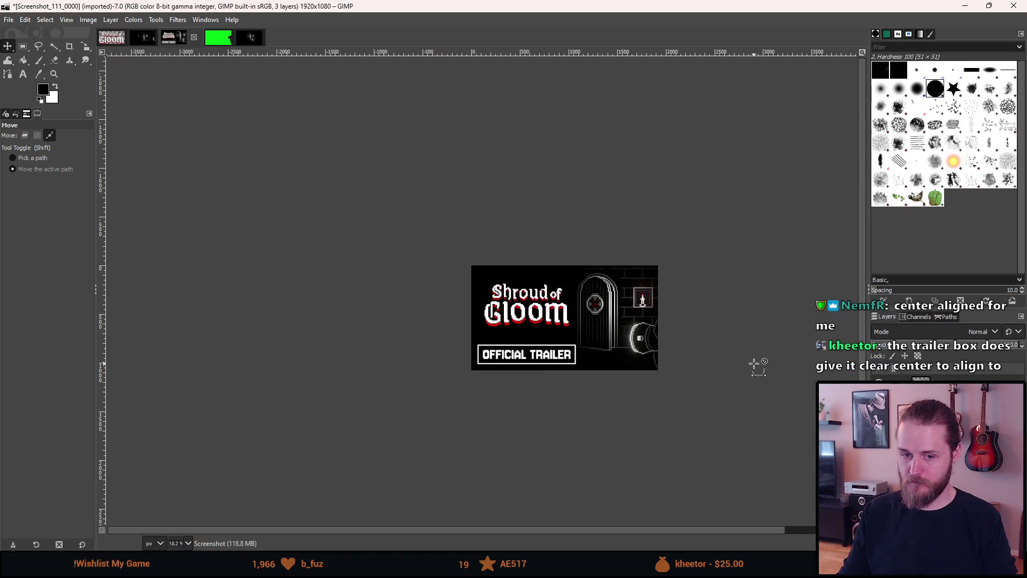
pyautogui.keyDown('ctrl'); pyautogui.scroll(2, 749, 364); pyautogui.keyUp('ctrl')
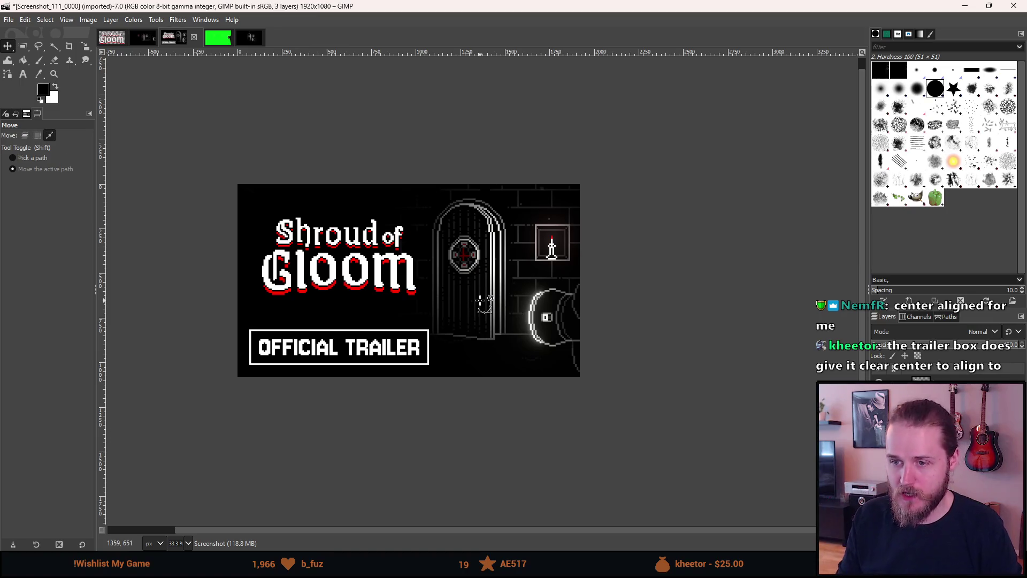
pyautogui.keyDown('ctrl'); pyautogui.scroll(-3, 476, 300); pyautogui.keyUp('ctrl')
pyautogui.keyDown('ctrl'); pyautogui.scroll(2, 470, 297); pyautogui.keyUp('ctrl')
pyautogui.keyDown('ctrl'); pyautogui.scroll(1, 471, 297); pyautogui.keyUp('ctrl')
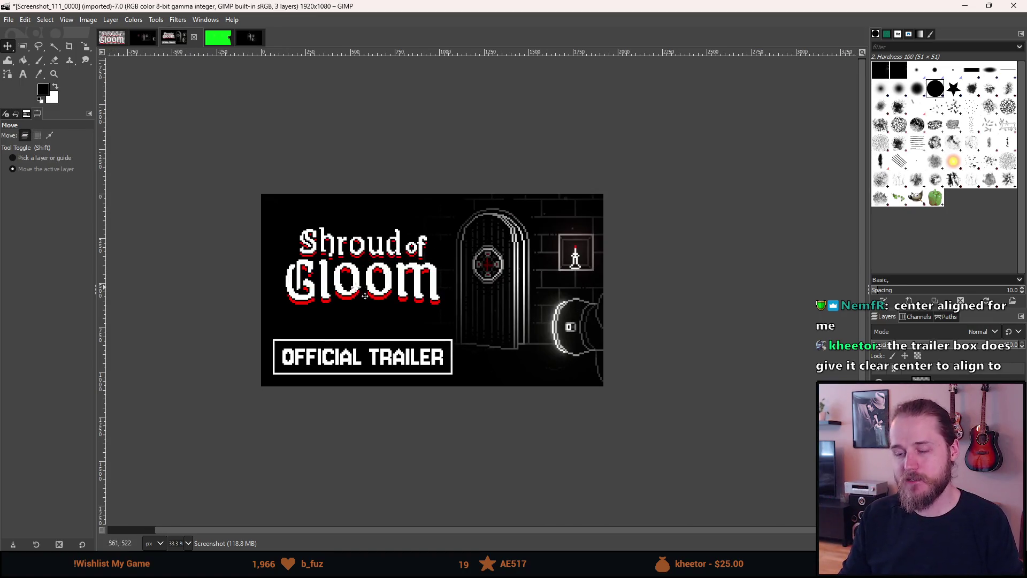
pyautogui.keyDown('ctrl'); pyautogui.scroll(2, 327, 303); pyautogui.keyUp('ctrl')
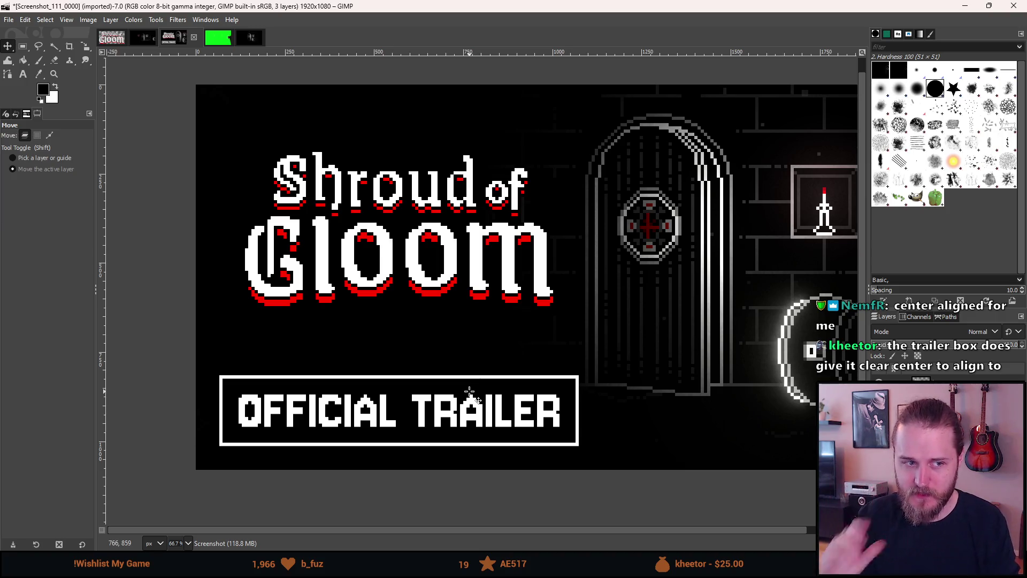
pyautogui.scroll(-3, 479, 374)
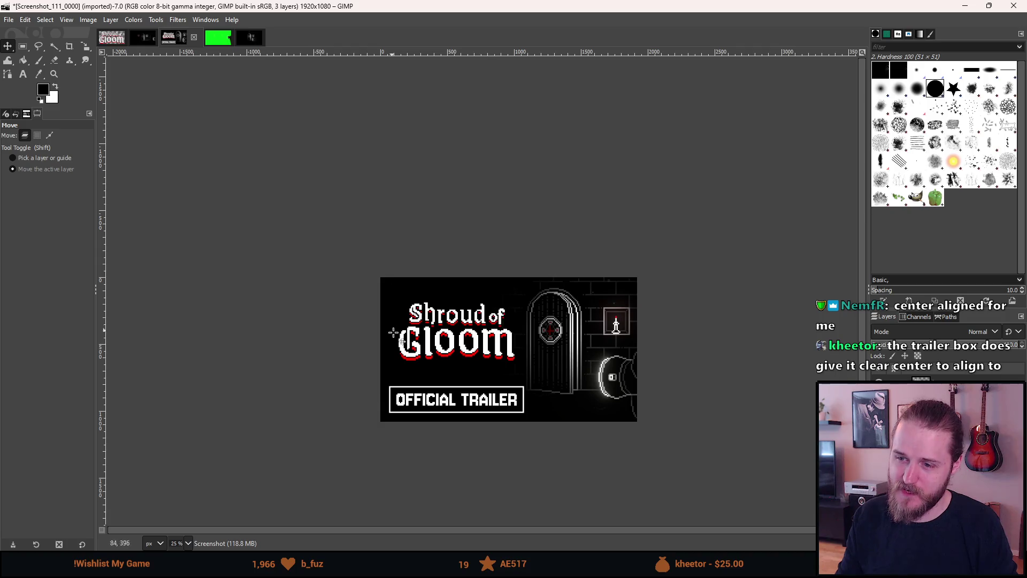
pyautogui.scroll(2, 392, 367)
pyautogui.press('m')
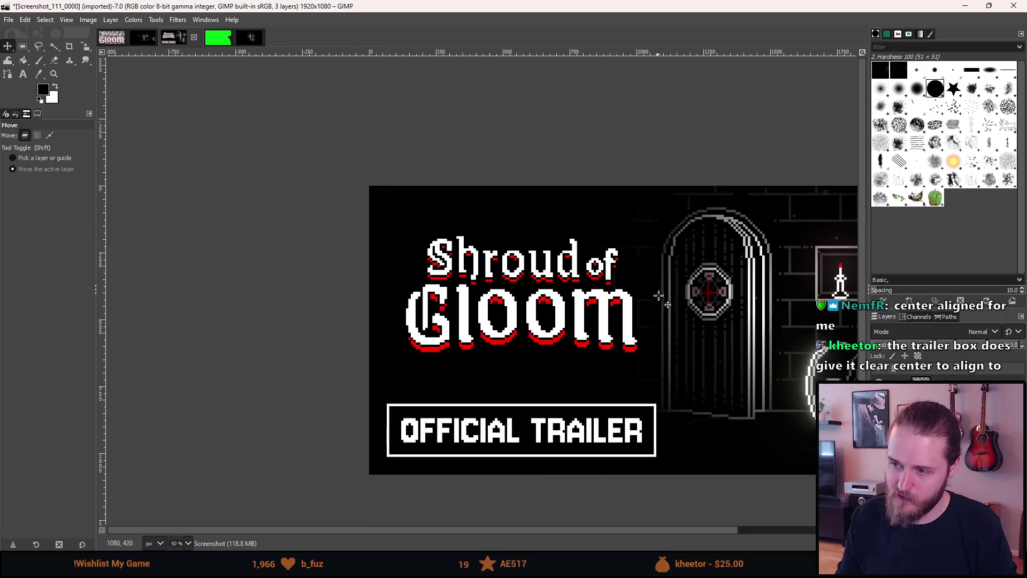
pyautogui.scroll(-4, 573, 342)
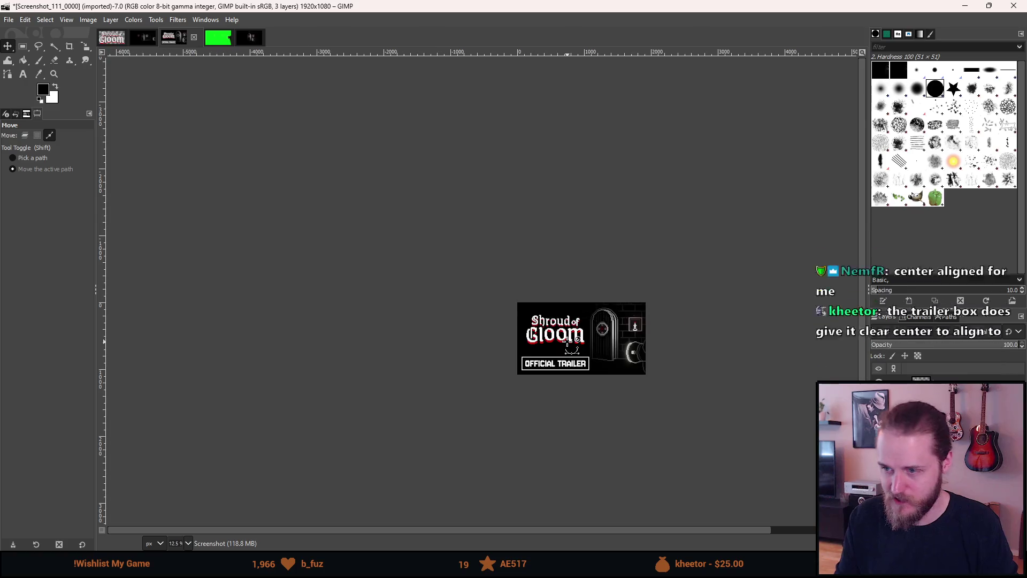
pyautogui.scroll(5, 571, 344)
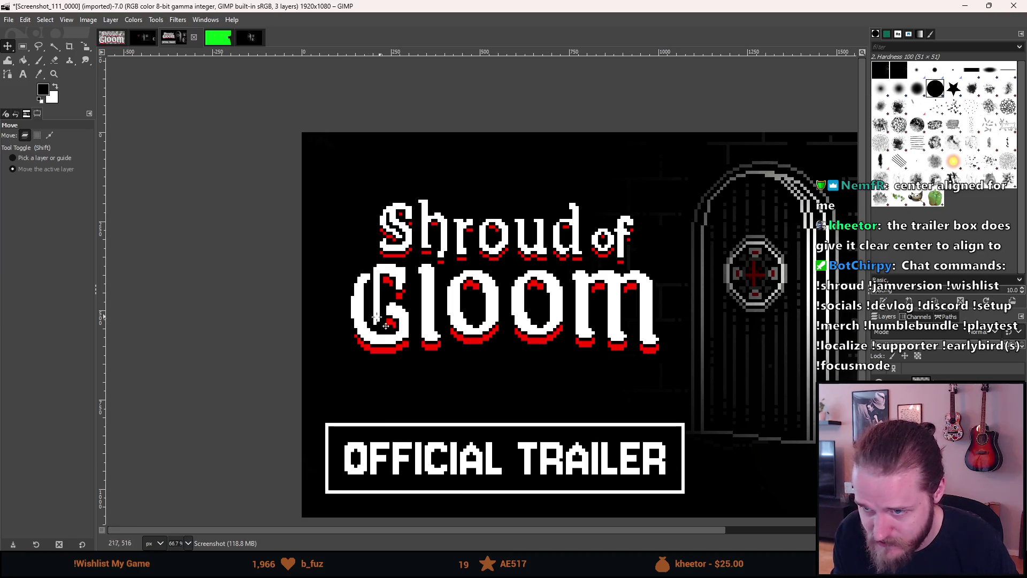
pyautogui.scroll(-4, 376, 414)
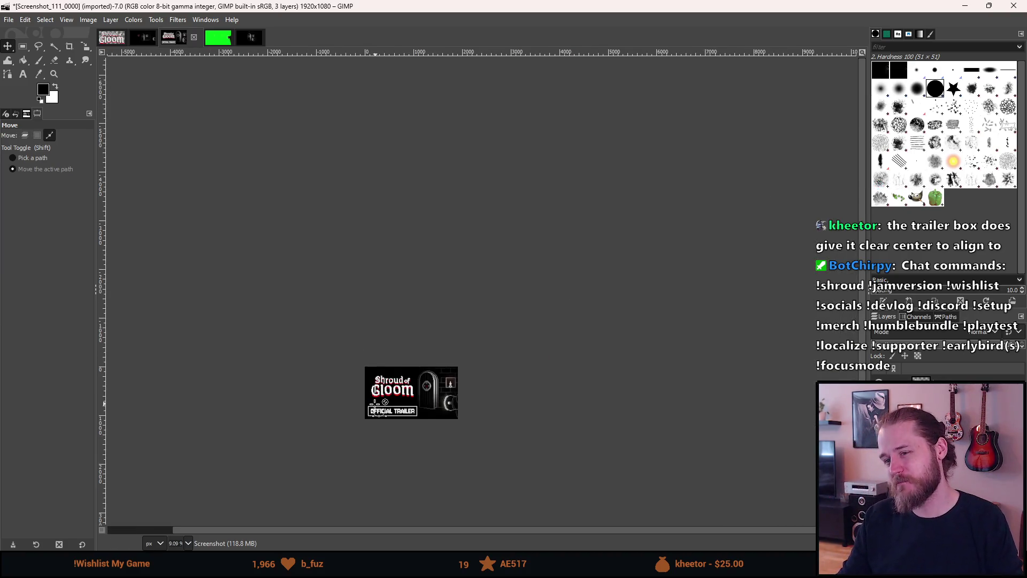
pyautogui.scroll(1, 380, 403)
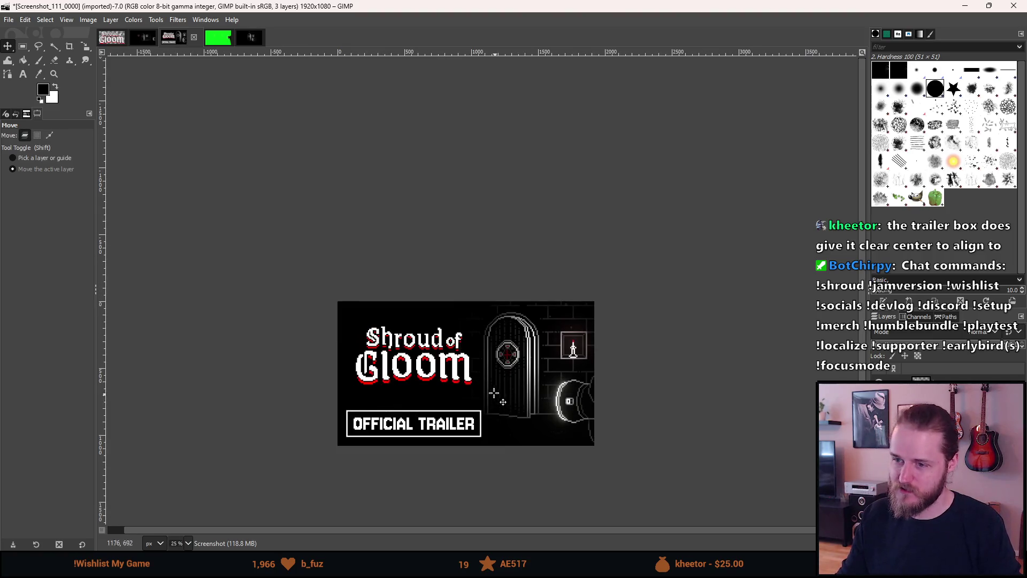
pyautogui.scroll(-2, 456, 336)
pyautogui.hscroll(1, 455, 336)
pyautogui.scroll(-2, 516, 425)
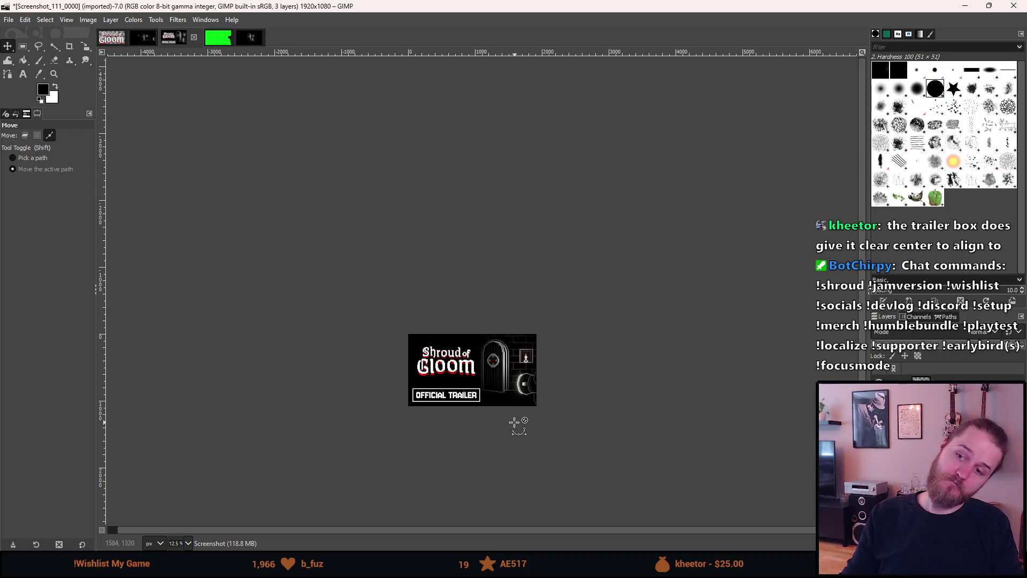
pyautogui.scroll(1, 519, 423)
pyautogui.scroll(2, 461, 401)
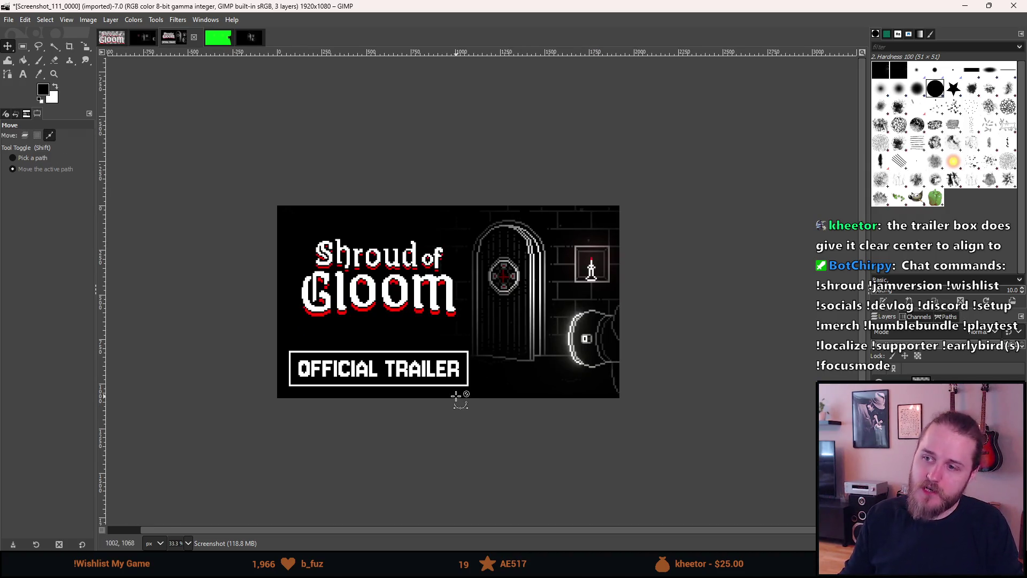
pyautogui.scroll(1, 452, 392)
pyautogui.moveTo(405, 370)
pyautogui.mouseDown()
pyautogui.moveTo(408, 397)
pyautogui.moveTo(483, 411)
pyautogui.moveTo(416, 404)
pyautogui.moveTo(417, 418)
pyautogui.mouseUp()
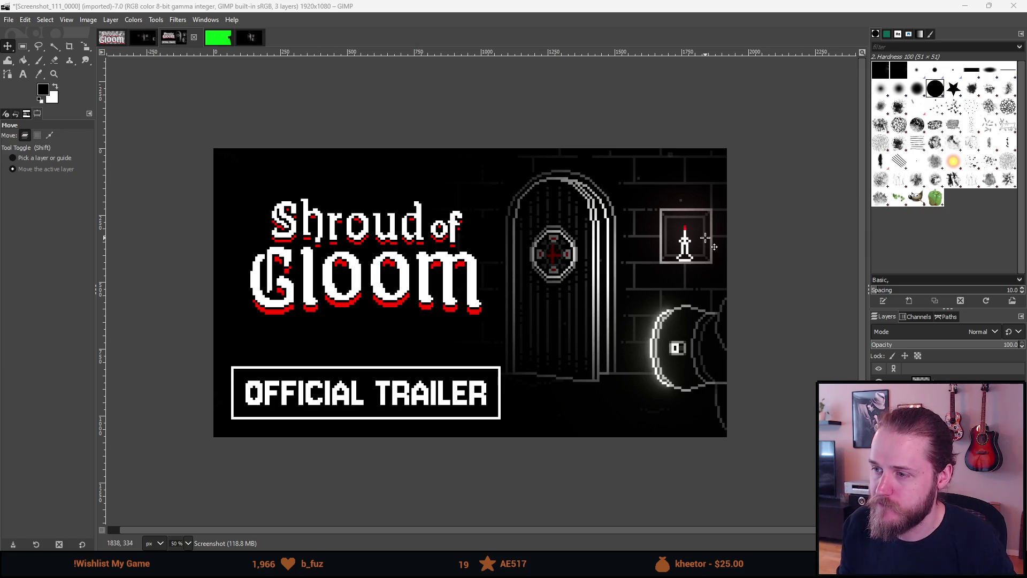
pyautogui.scroll(-3, 717, 244)
pyautogui.scroll(-1, 728, 239)
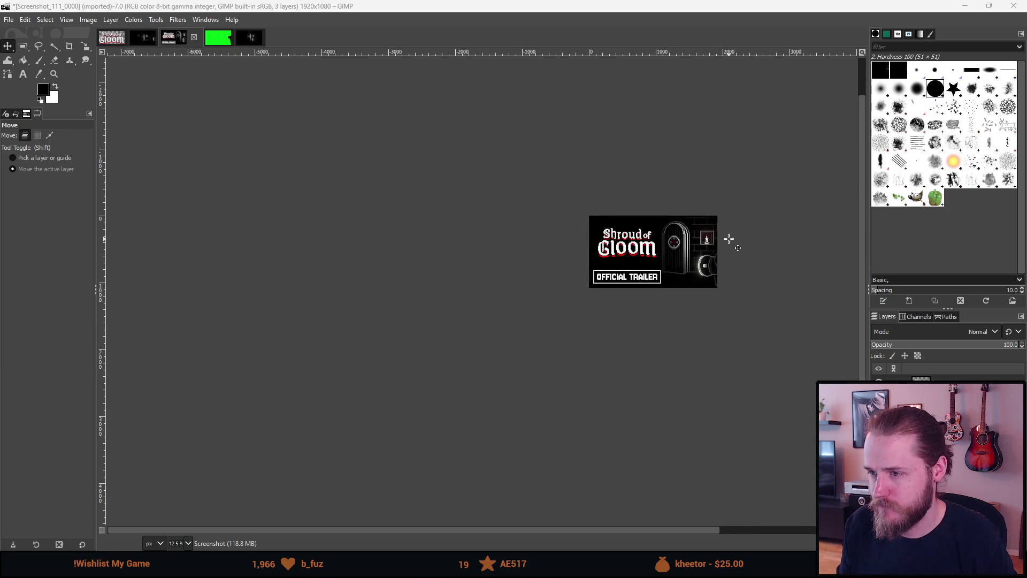
pyautogui.scroll(-1, 733, 238)
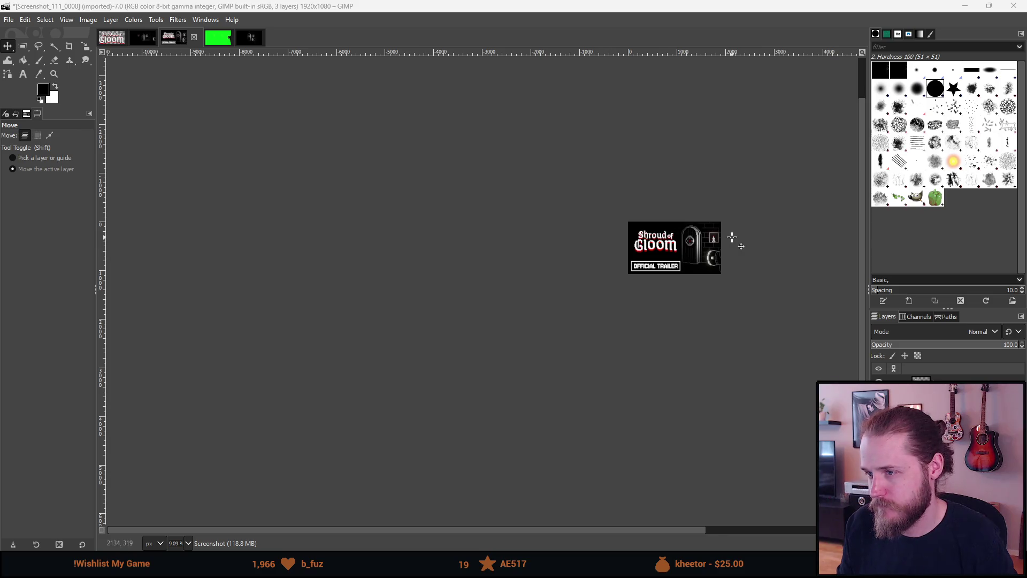
pyautogui.scroll(2, 732, 238)
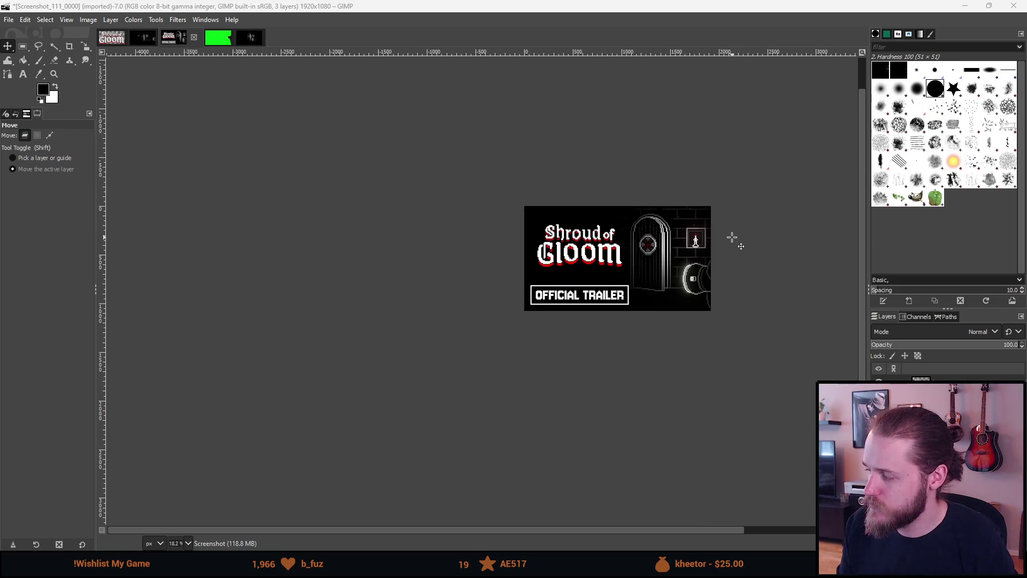
pyautogui.scroll(2, 719, 237)
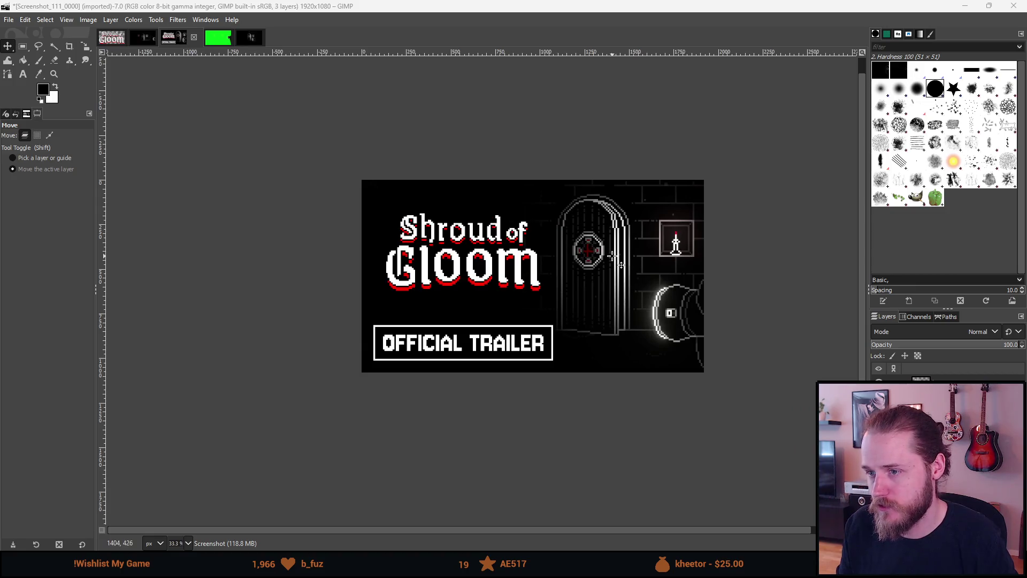
pyautogui.scroll(1, 613, 256)
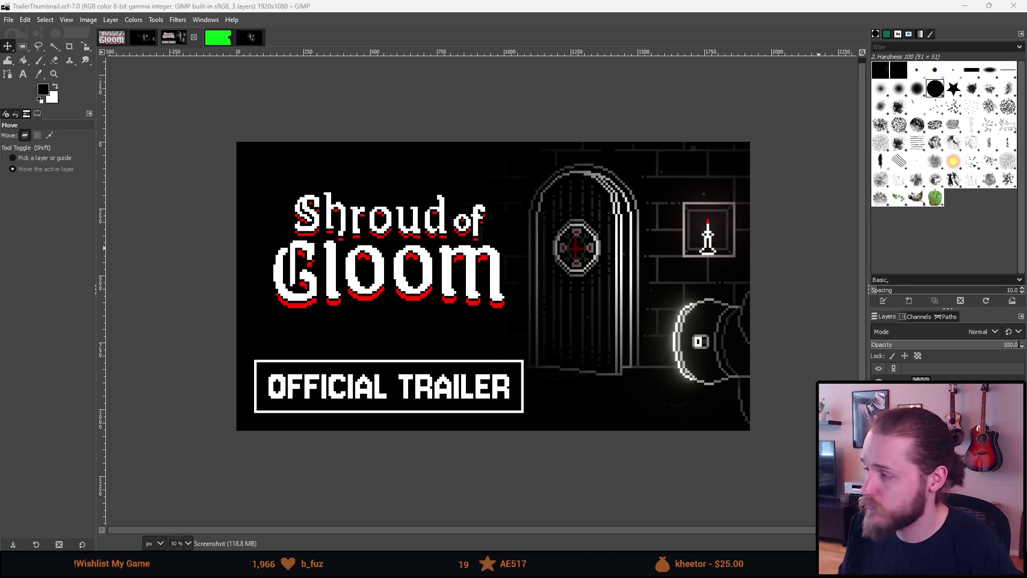
# Maximise the browser window showing the Shroud of Gloom Steam store page.
pyautogui.moveTo(621, 566)
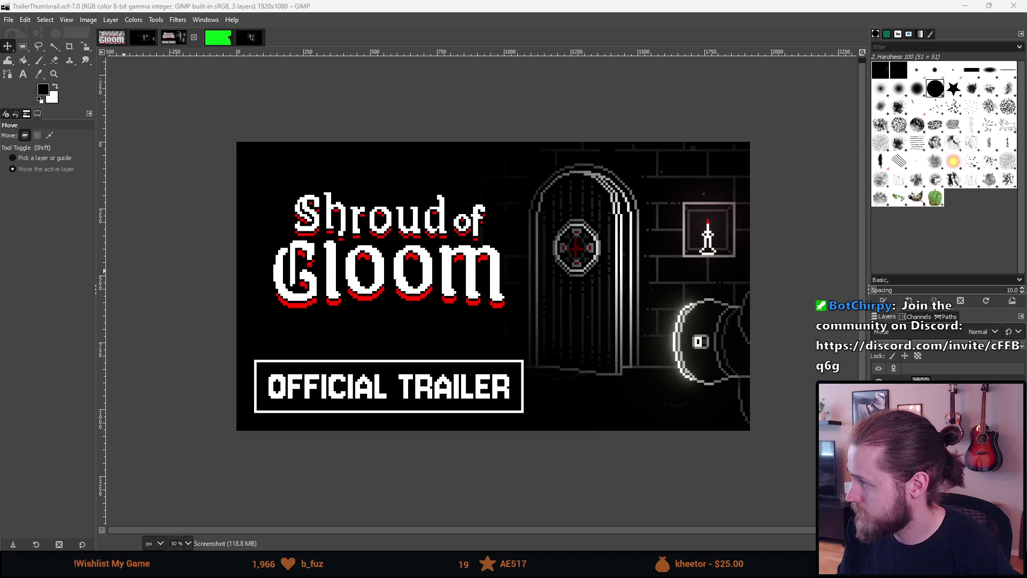
pyautogui.moveTo(936, 188); pyautogui.dragTo(409, 4)
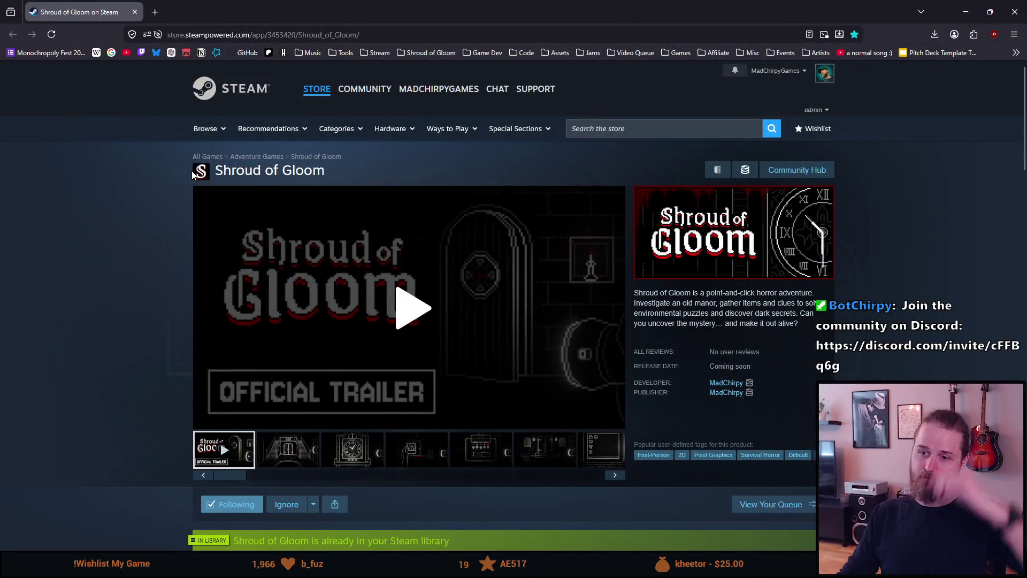
# Scroll down the Shroud of Gloom store page and back up to the top.
pyautogui.scroll(-1, 193, 174)
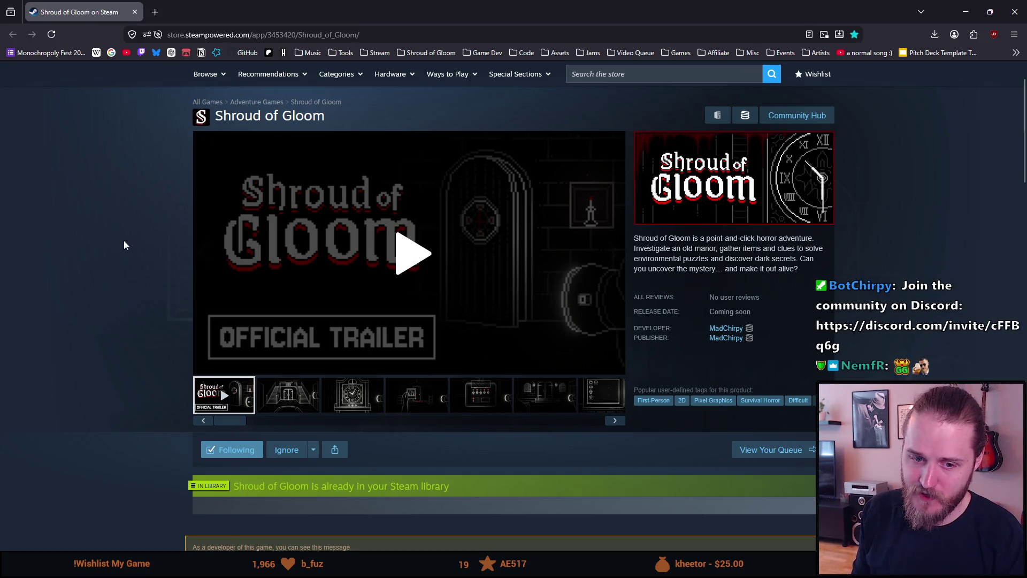
pyautogui.scroll(-2, 111, 236)
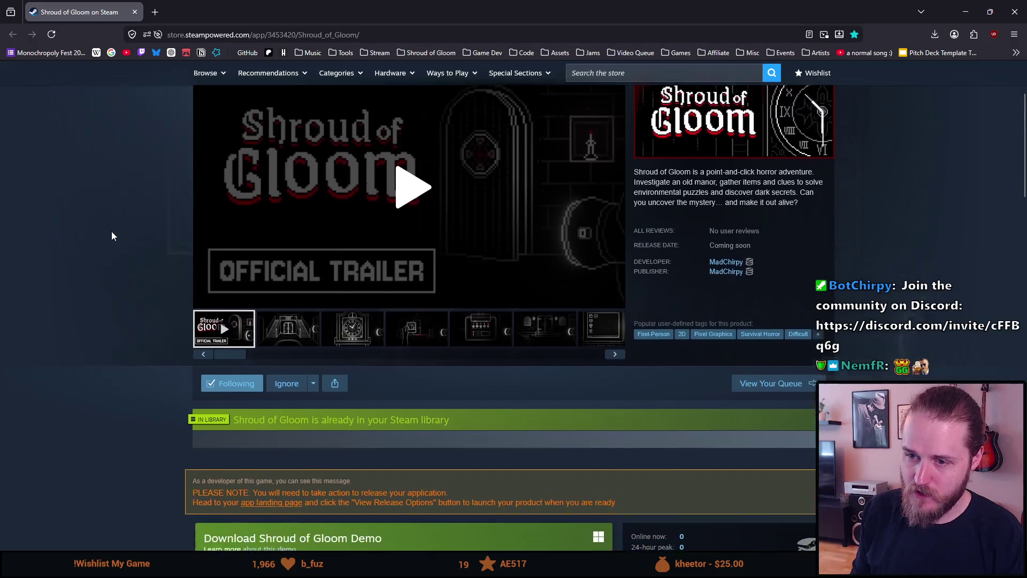
pyautogui.scroll(2, 112, 235)
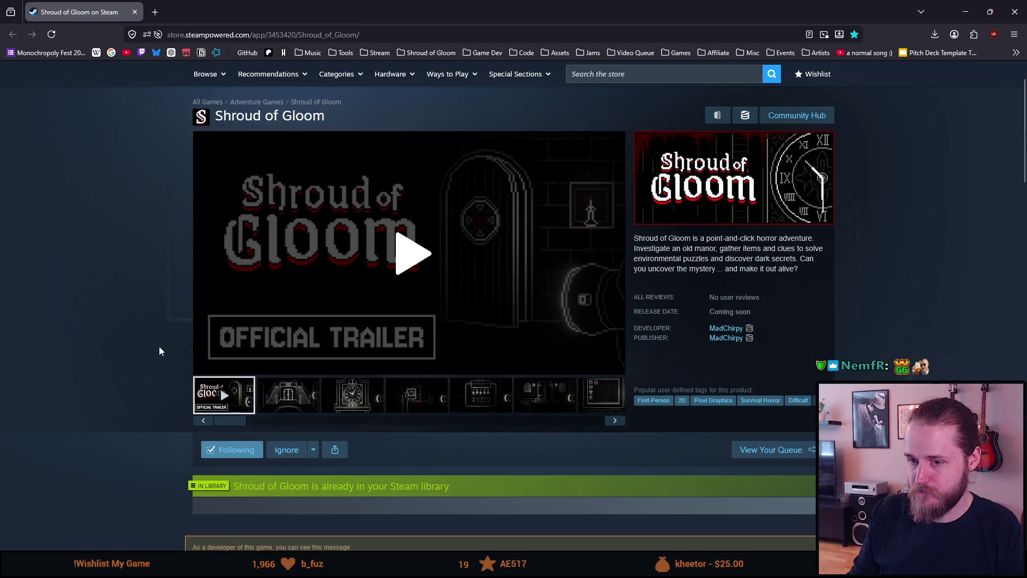
pyautogui.scroll(1, 196, 206)
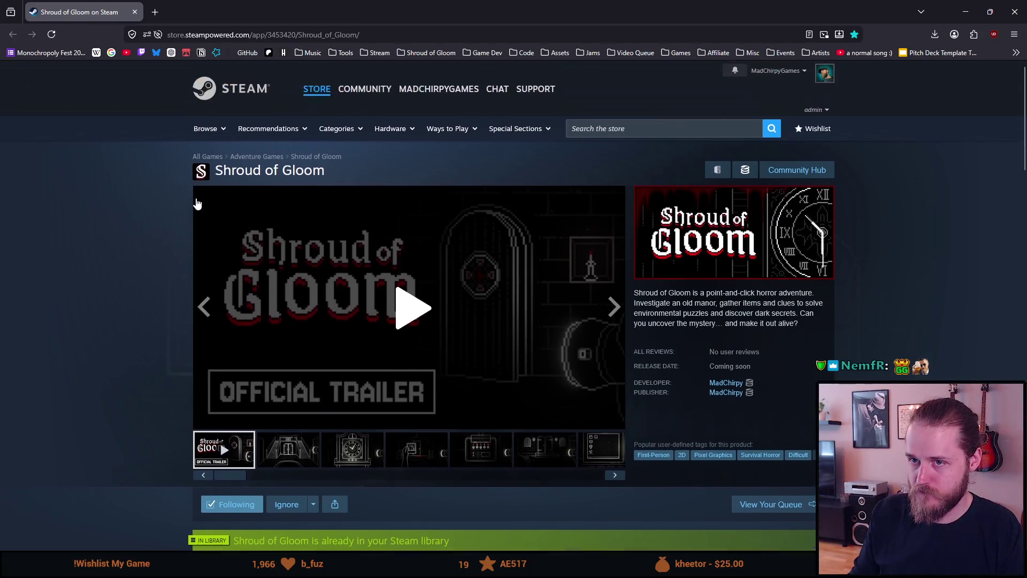
# Open the Point & Click Adventures category and scroll down to its tag filters.
pyautogui.moveTo(335, 140)
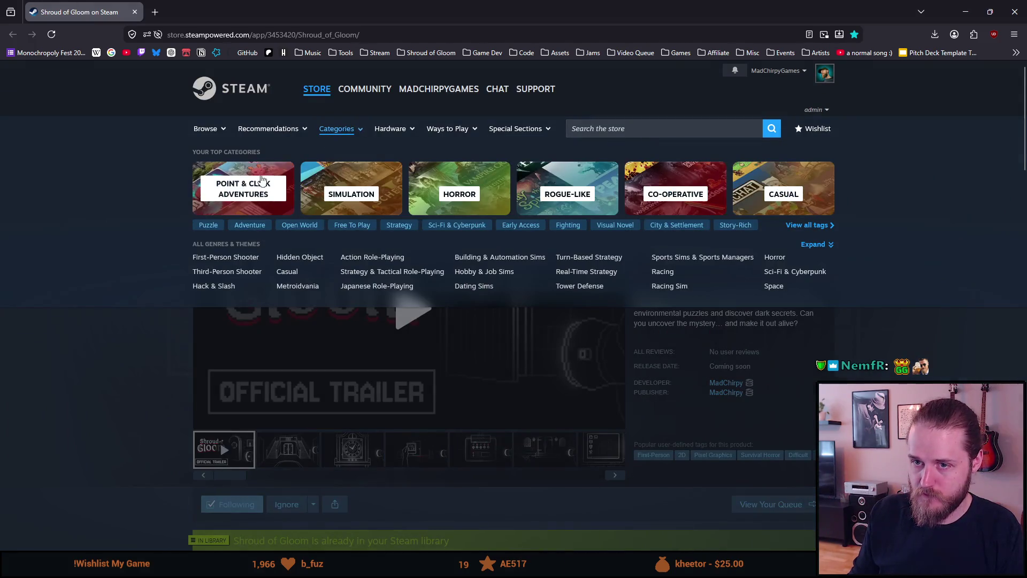
pyautogui.click(243, 196)
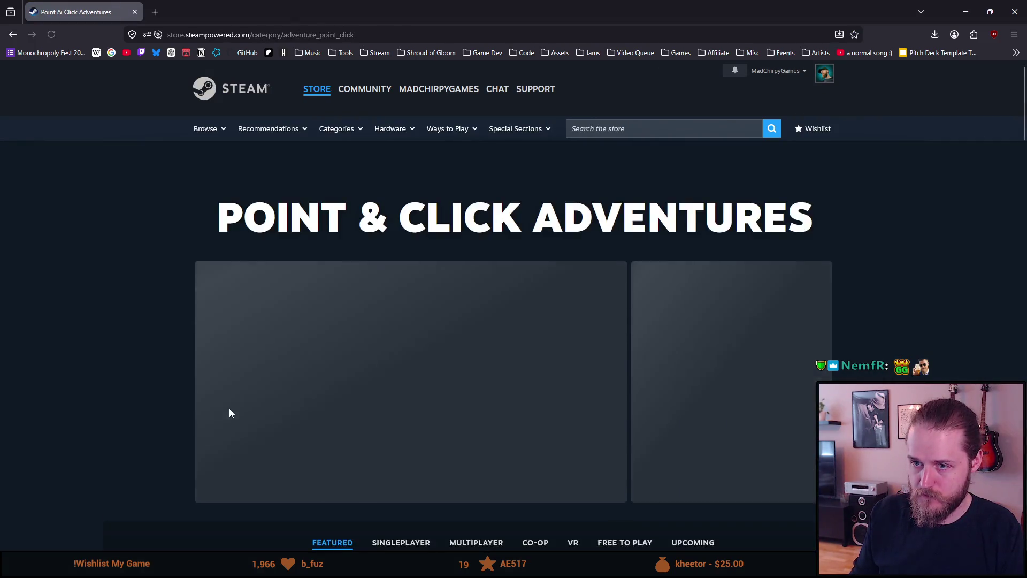
pyautogui.scroll(-3, 229, 408)
pyautogui.scroll(-4, 162, 339)
pyautogui.scroll(-5, 153, 342)
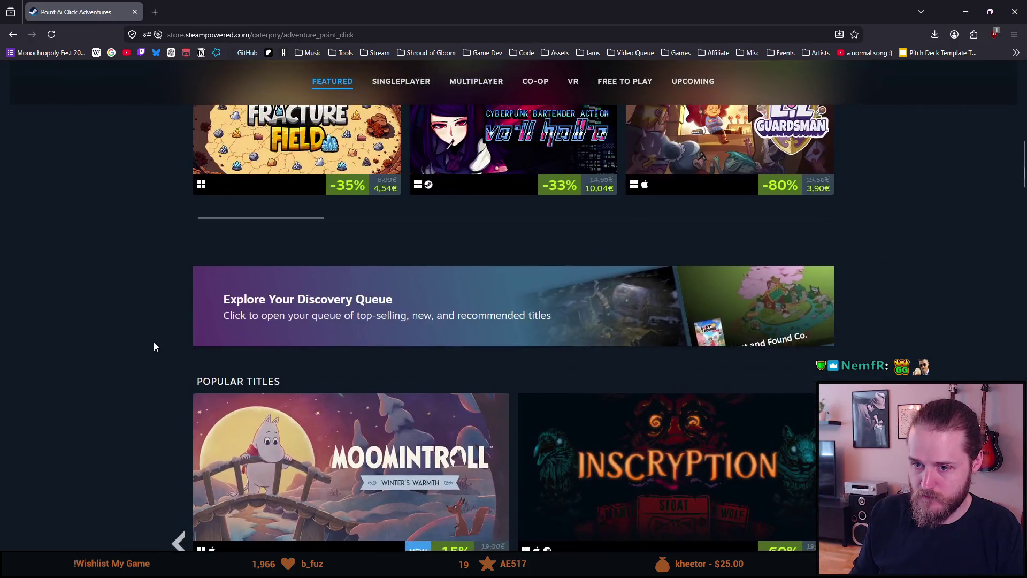
# Filter the category to the Horror, Puzzle and Mystery tags, then clear the tag search.
pyautogui.click(135, 353)
pyautogui.write('horror')
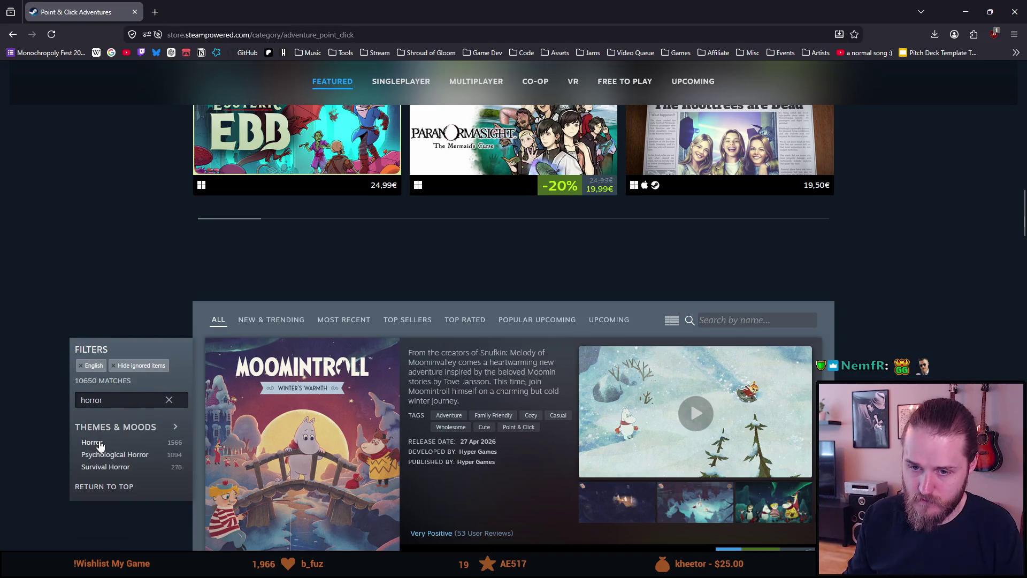
pyautogui.click(99, 444)
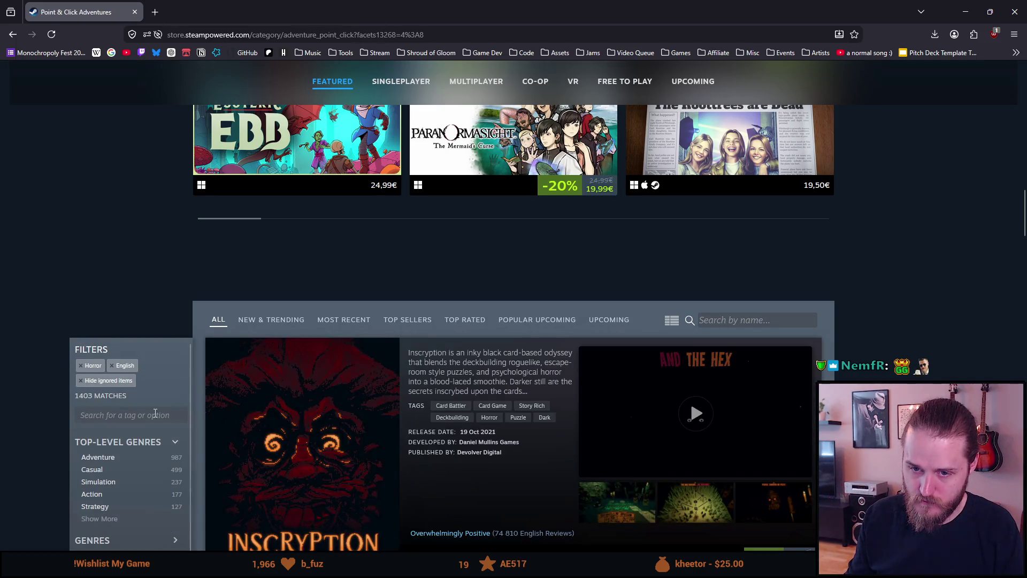
pyautogui.write('puzzle')
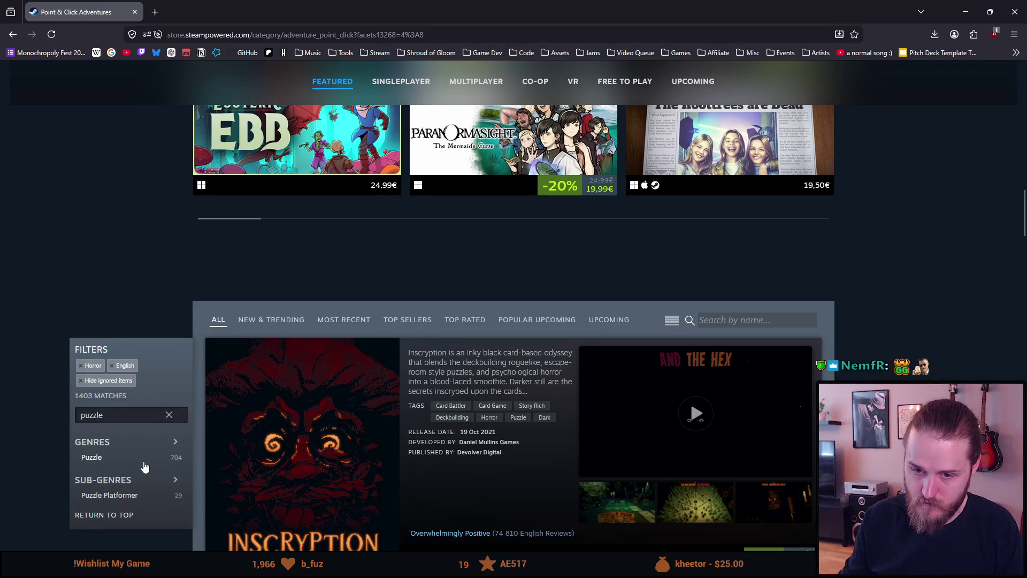
pyautogui.click(135, 459)
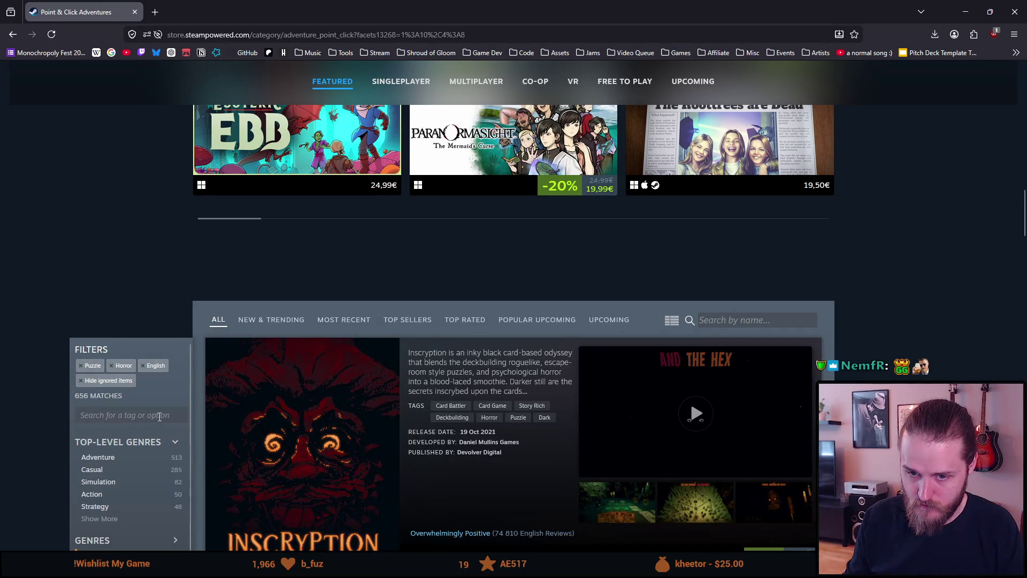
pyautogui.write('invest')
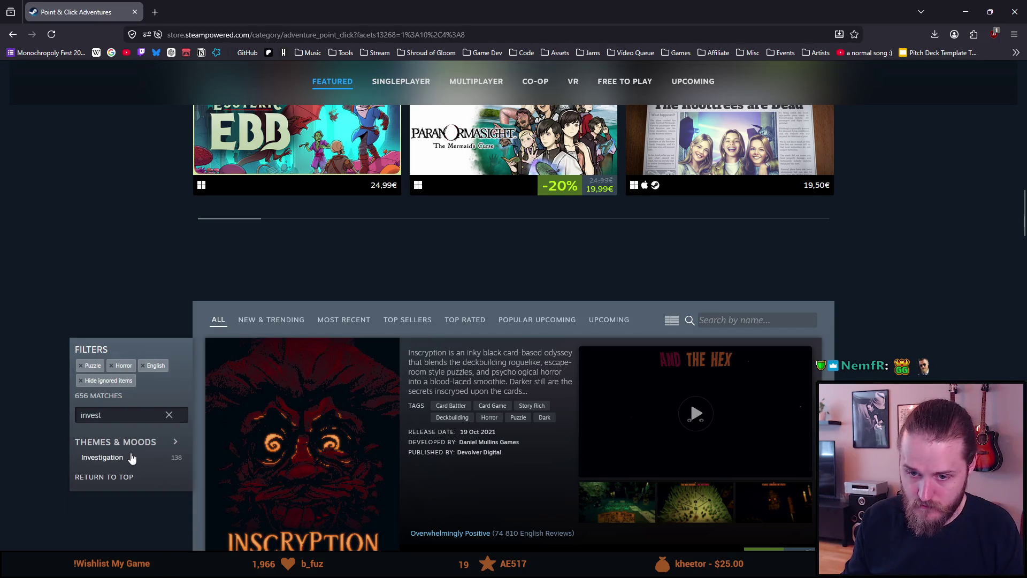
pyautogui.hotkey('ctrl', 'a')
pyautogui.write('myste')
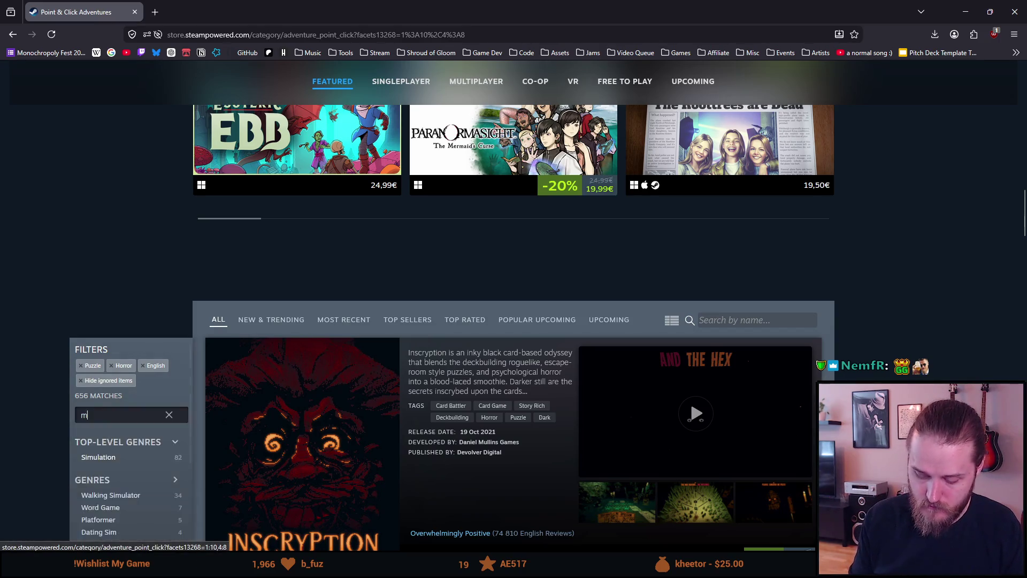
pyautogui.click(130, 491)
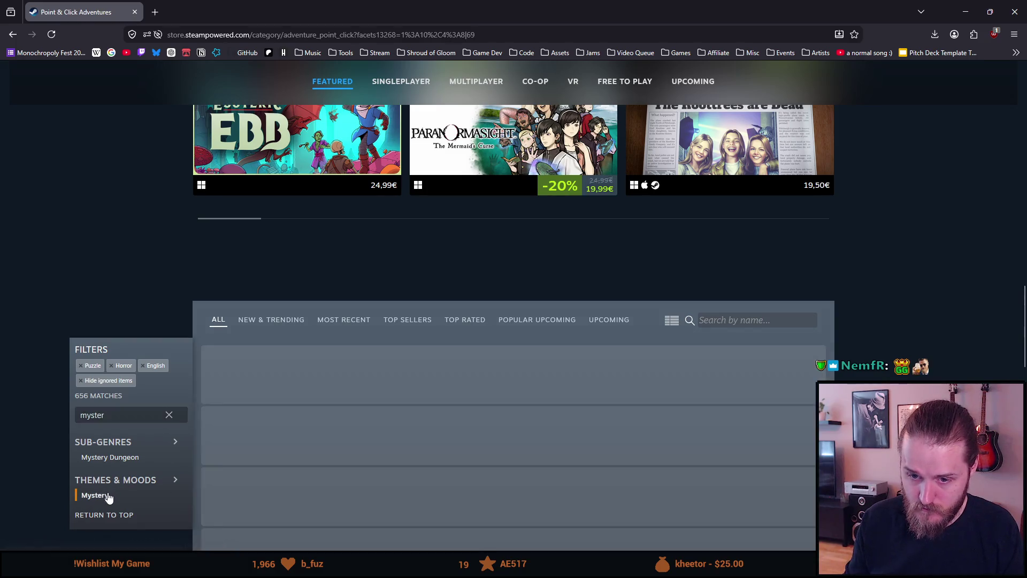
pyautogui.click(169, 415)
# Load five more batches of matching games with Show more.
pyautogui.scroll(-15, 449, 482)
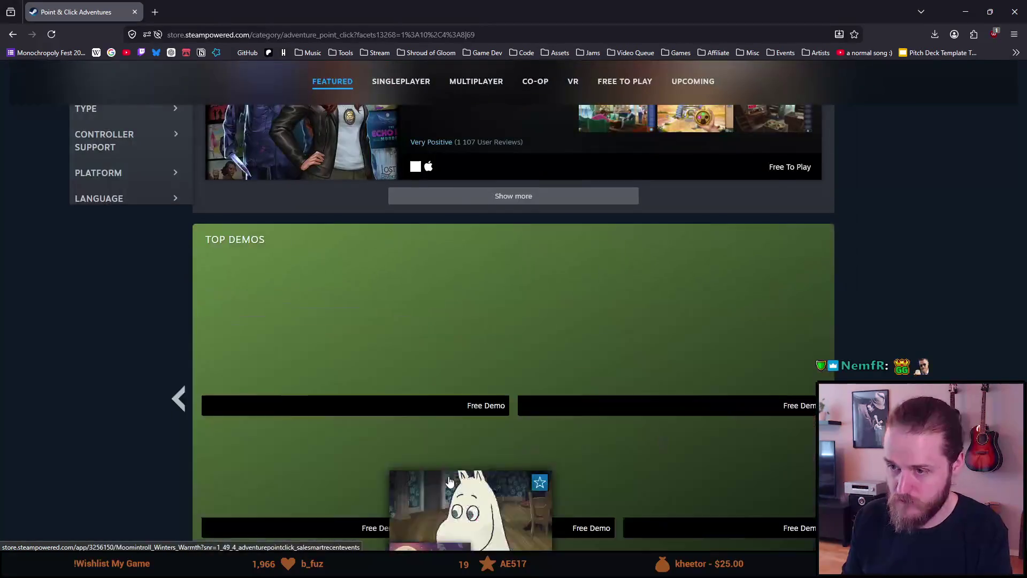
pyautogui.scroll(3, 449, 482)
pyautogui.click(551, 362)
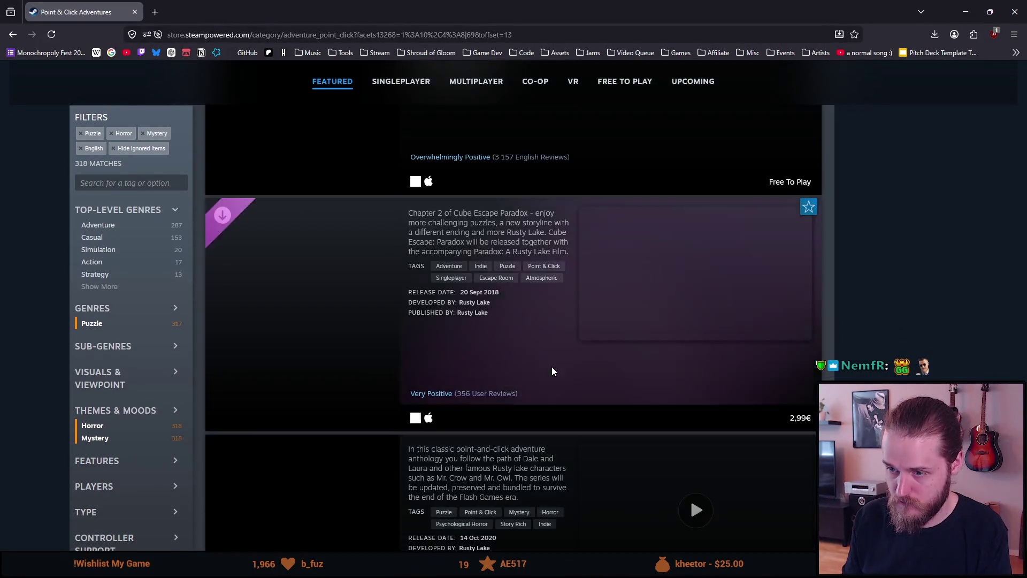
pyautogui.scroll(-15, 551, 367)
pyautogui.scroll(10, 523, 280)
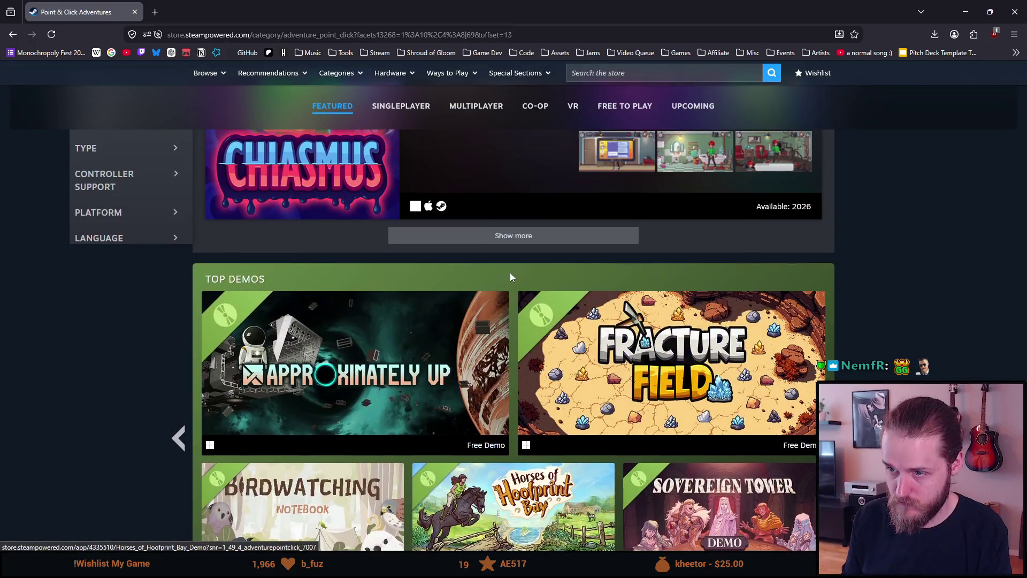
pyautogui.click(492, 234)
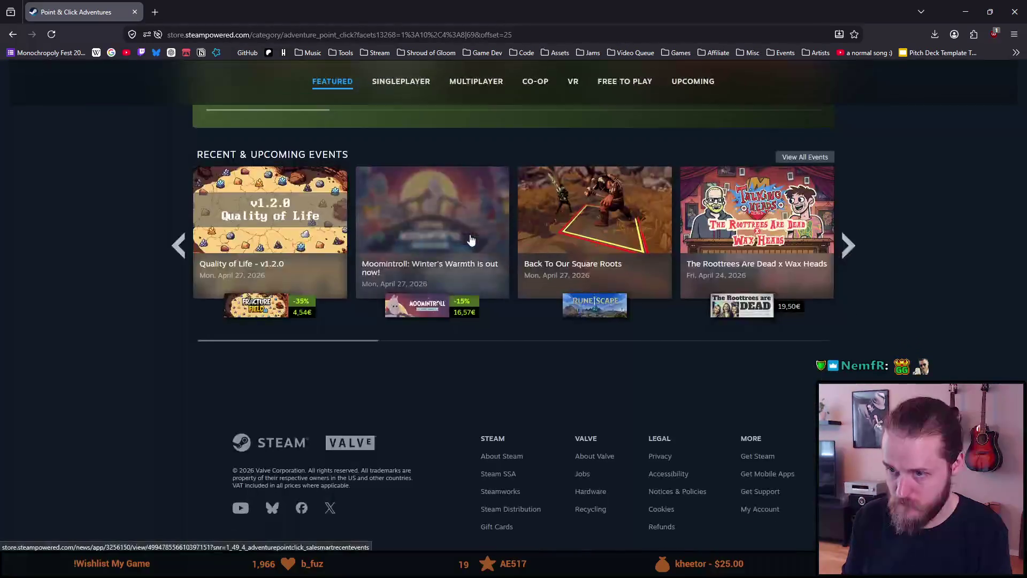
pyautogui.scroll(10, 482, 240)
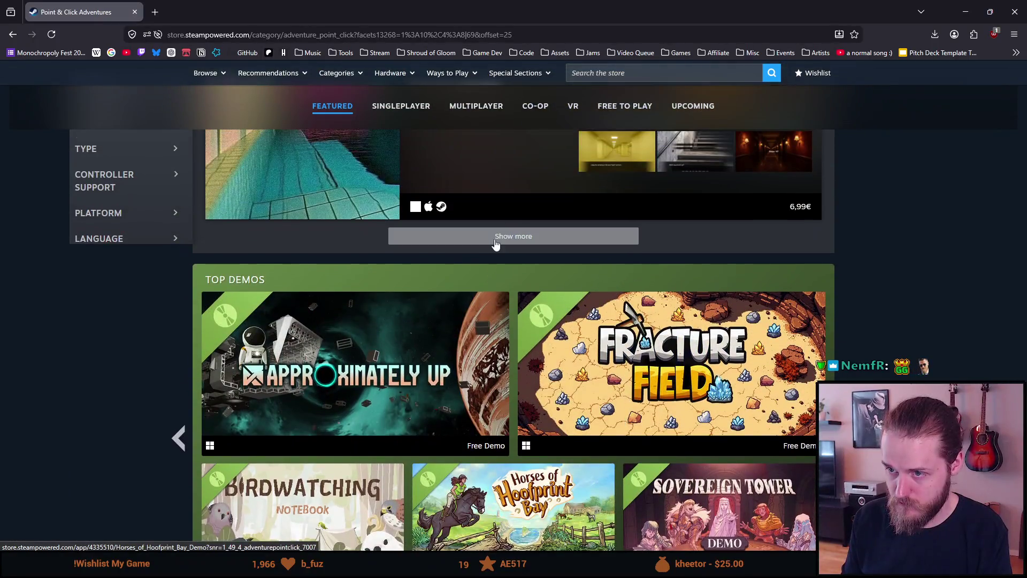
pyautogui.click(493, 240)
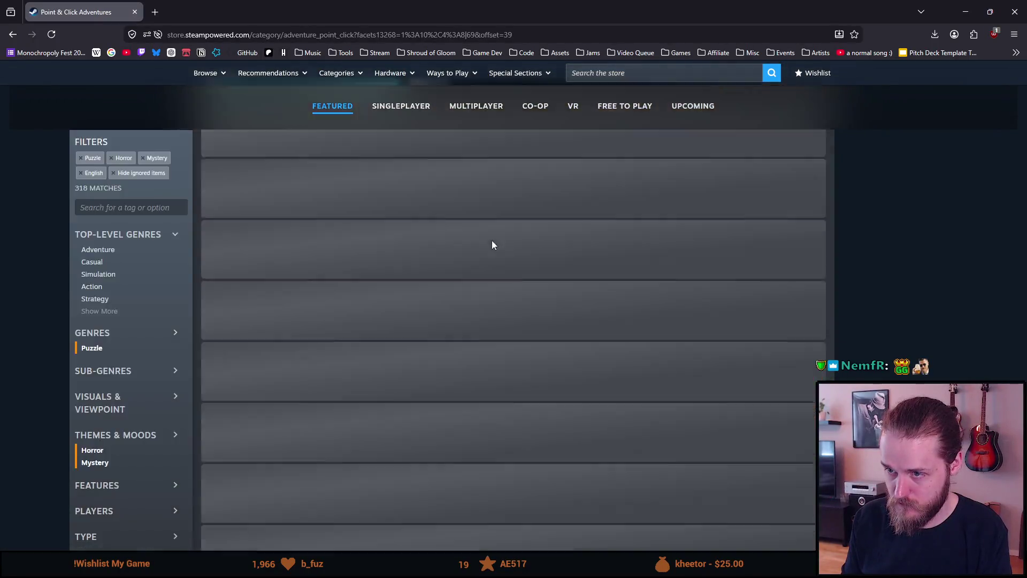
pyautogui.scroll(4, 486, 240)
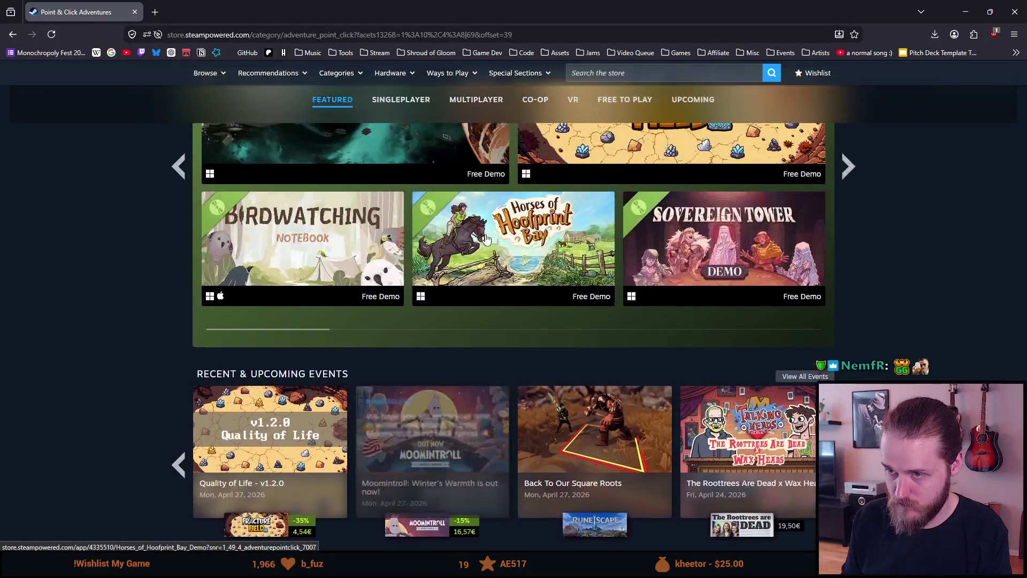
pyautogui.scroll(5, 486, 239)
pyautogui.click(486, 232)
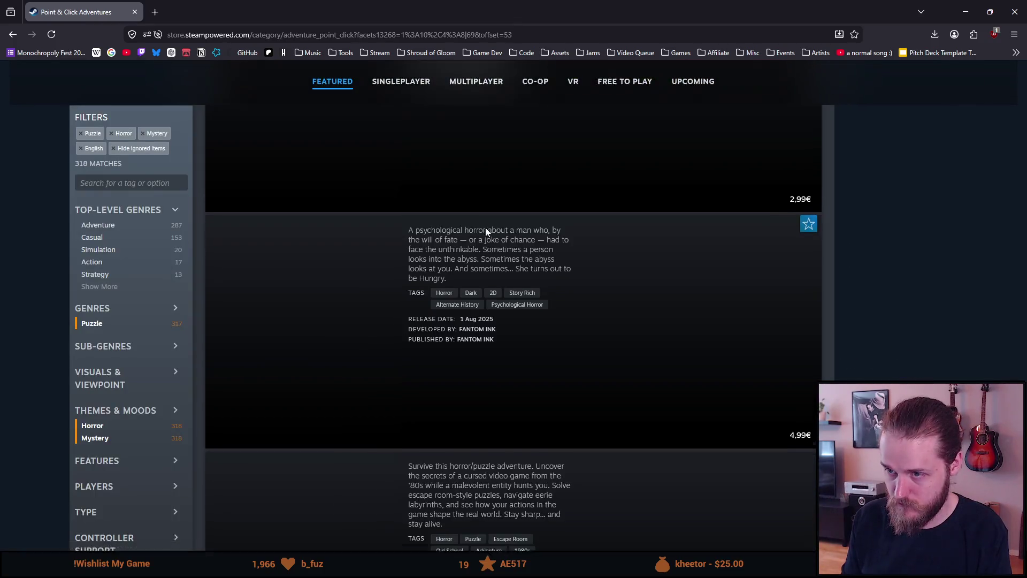
pyautogui.scroll(9, 486, 232)
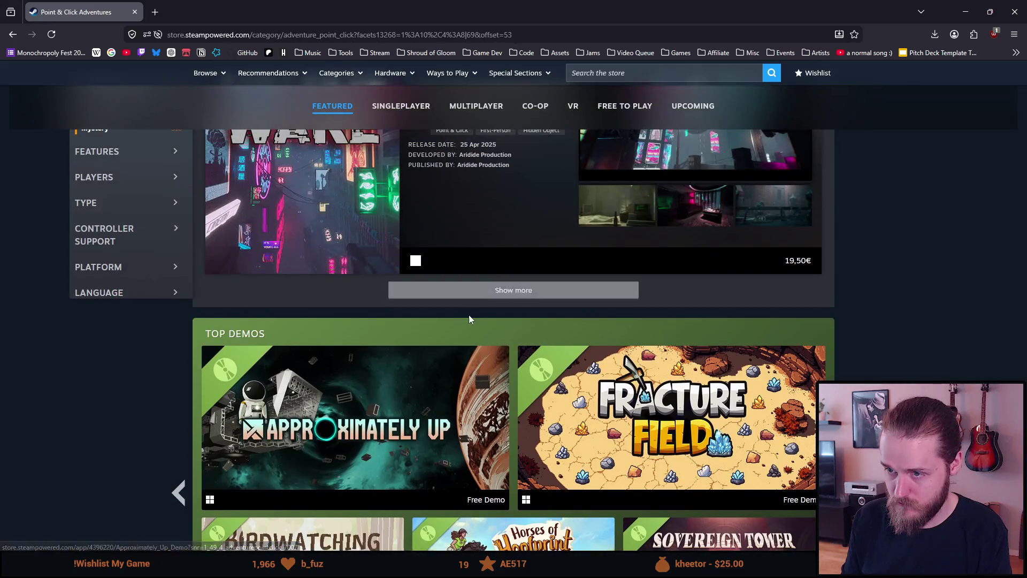
pyautogui.click(473, 295)
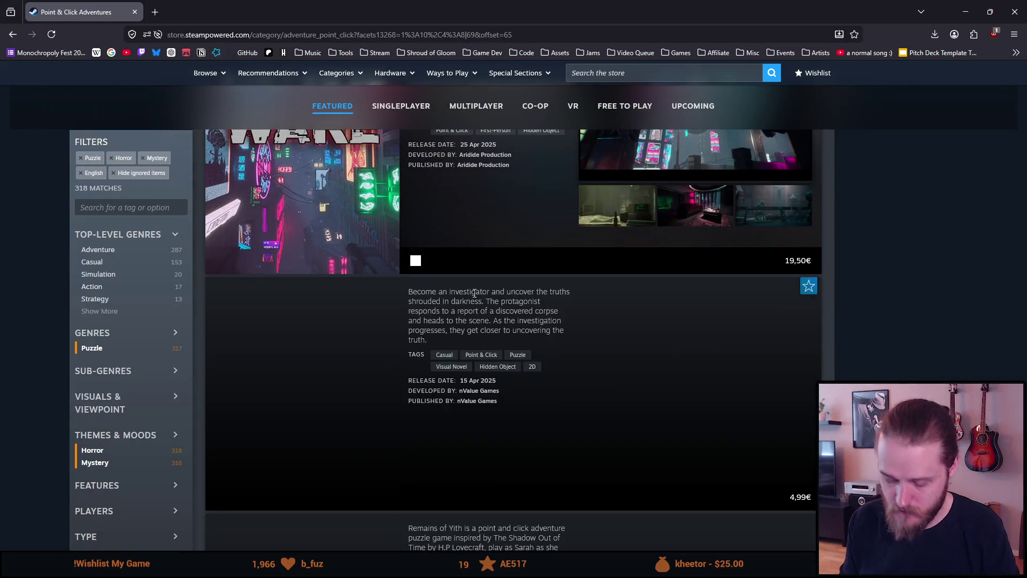
# Search the page for 'shroud', then jump to the bottom of the results.
pyautogui.hotkey('ctrl', 'f')
pyautogui.write('shroud')
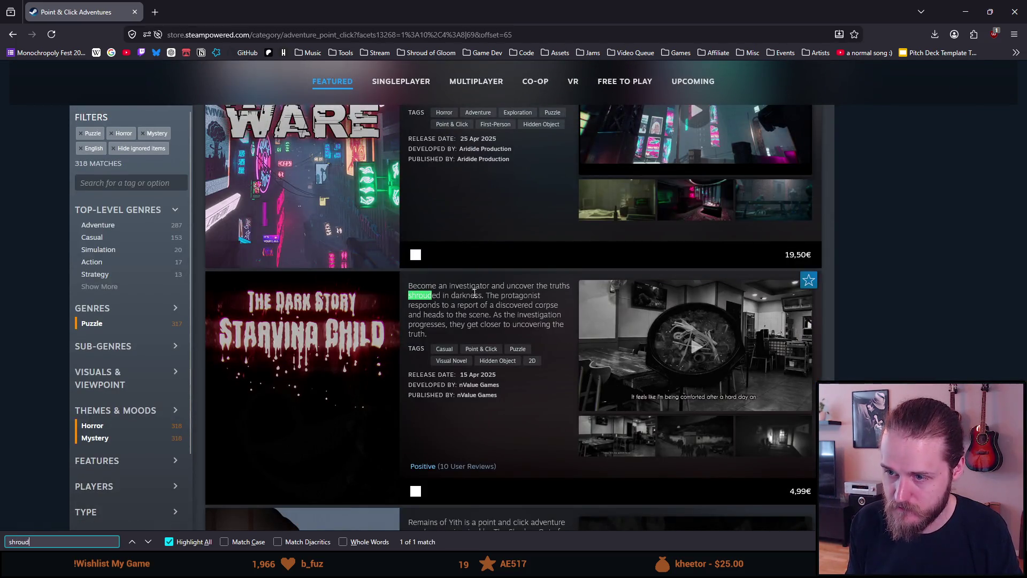
pyautogui.press('Escape')
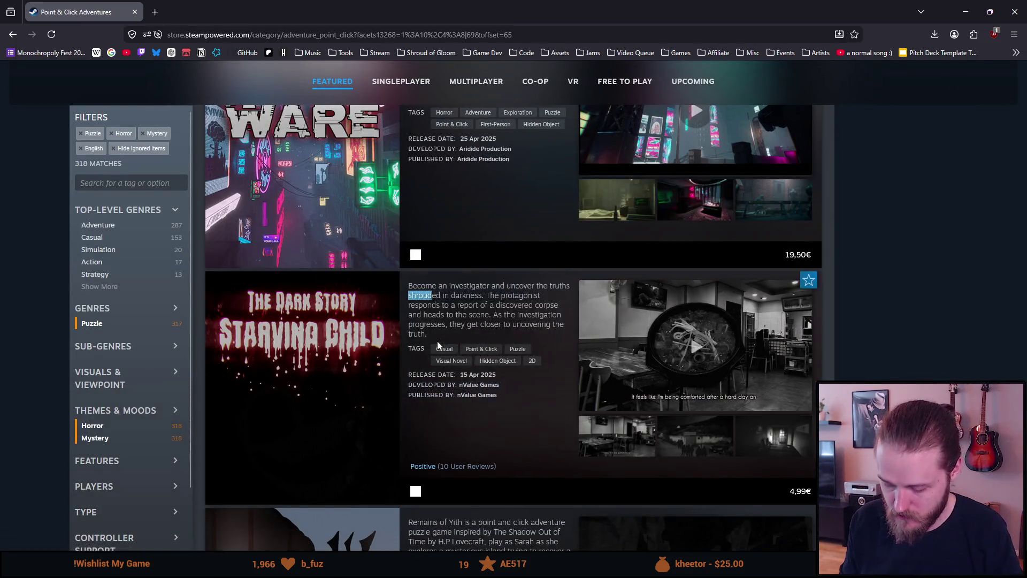
pyautogui.press('End')
# Load six more batches of filtered Point & Click games.
pyautogui.scroll(15, 540, 341)
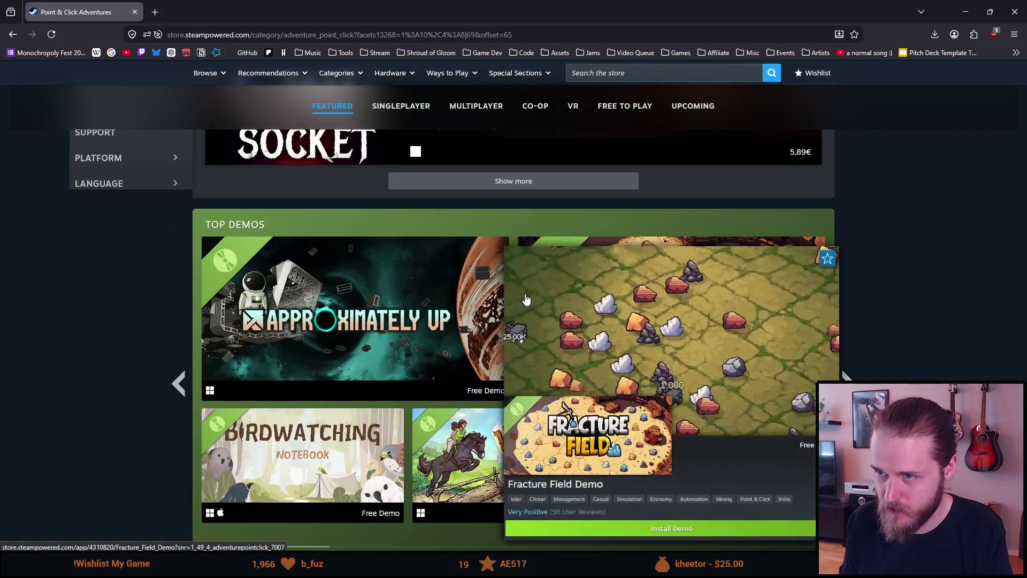
pyautogui.click(487, 180)
pyautogui.scroll(10, 485, 243)
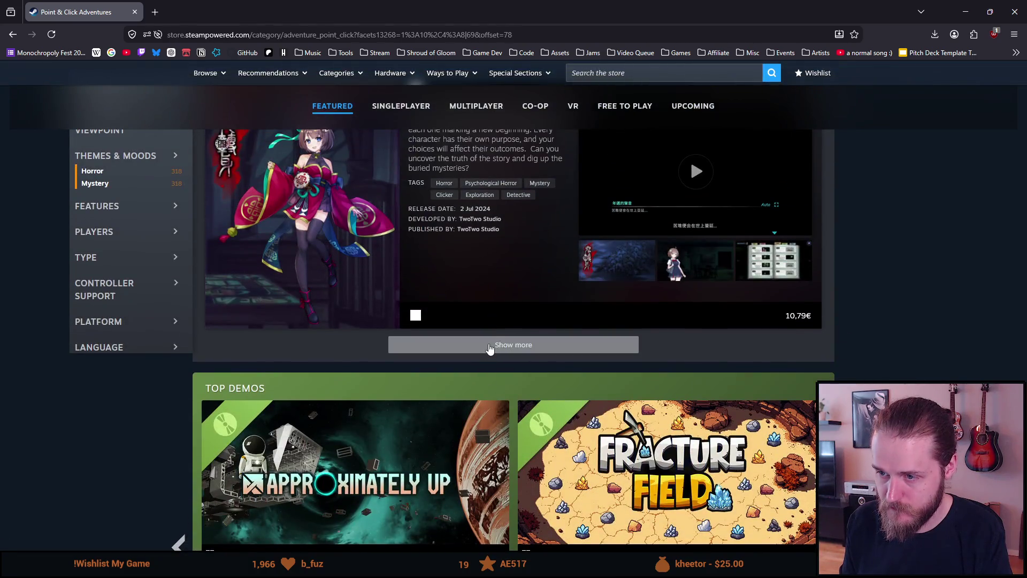
pyautogui.click(484, 345)
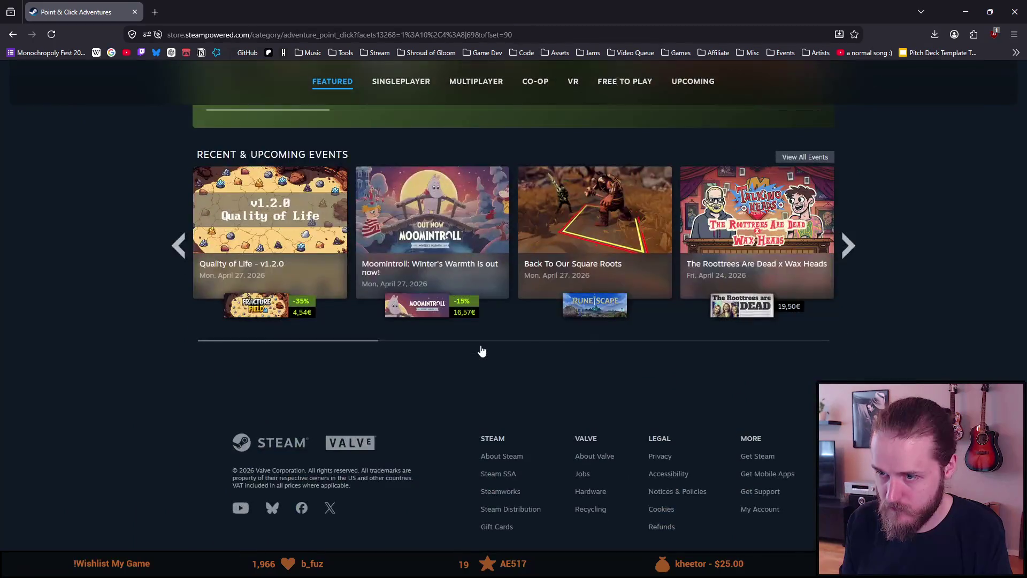
pyautogui.scroll(10, 481, 346)
pyautogui.click(534, 236)
pyautogui.scroll(10, 511, 236)
pyautogui.scroll(10, 511, 237)
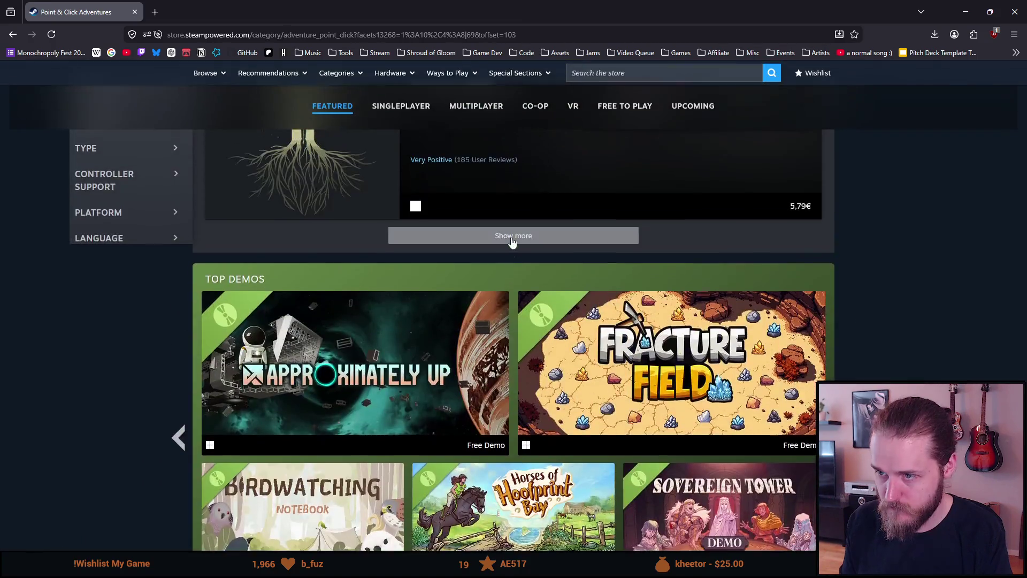
pyautogui.click(511, 237)
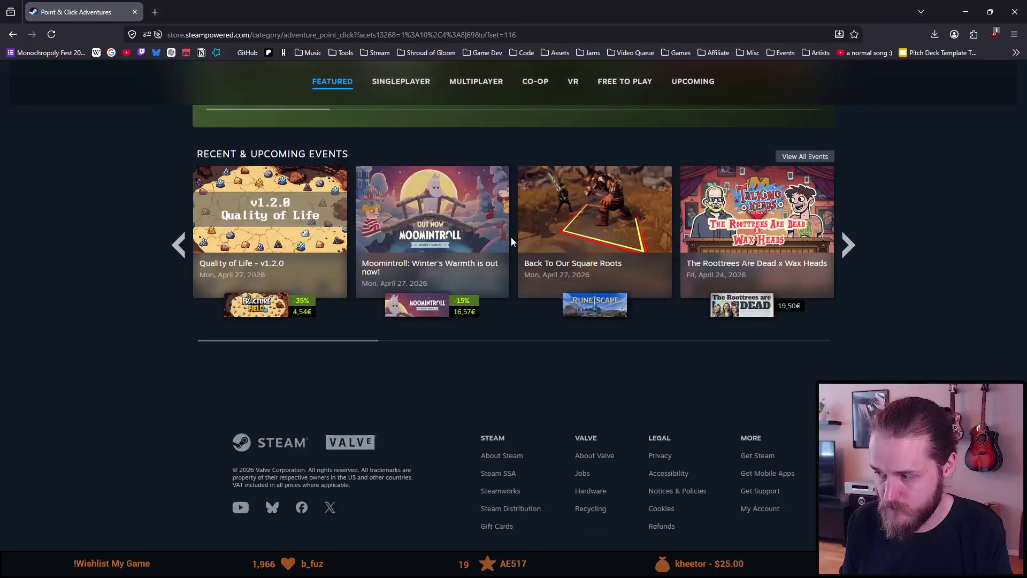
pyautogui.scroll(10, 511, 237)
pyautogui.click(508, 290)
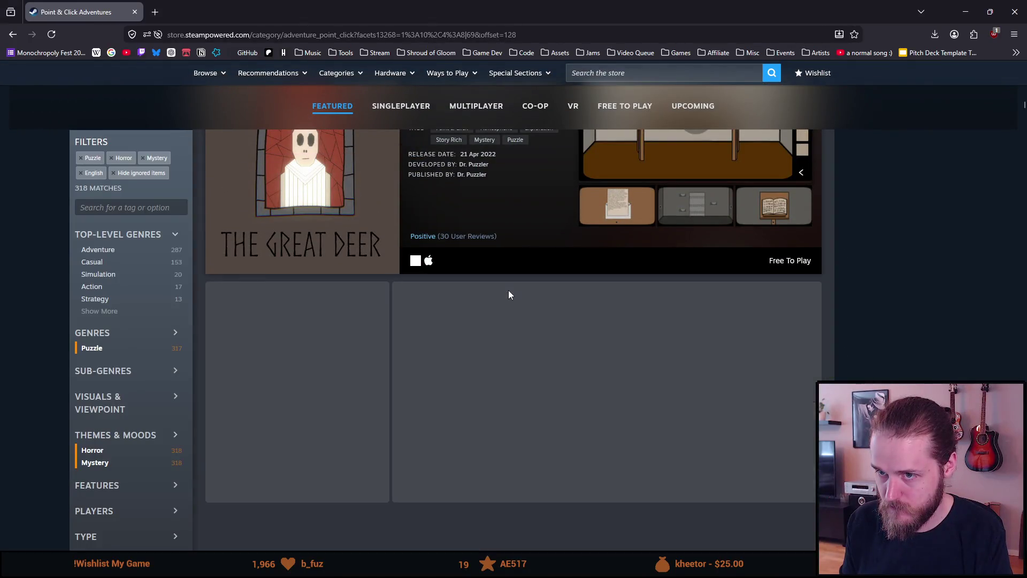
pyautogui.scroll(10, 509, 296)
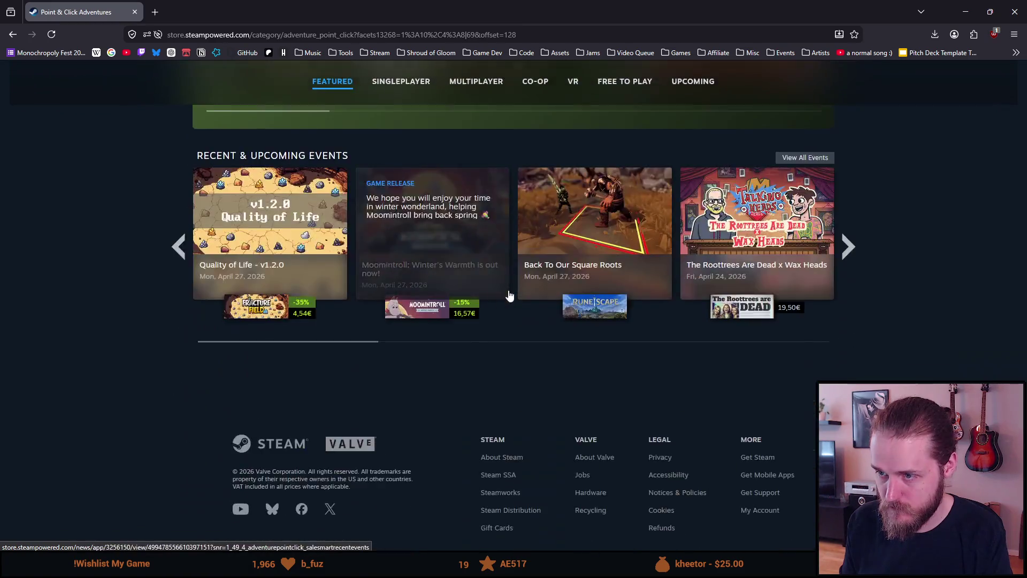
pyautogui.scroll(10, 511, 289)
pyautogui.scroll(1, 511, 289)
pyautogui.click(508, 236)
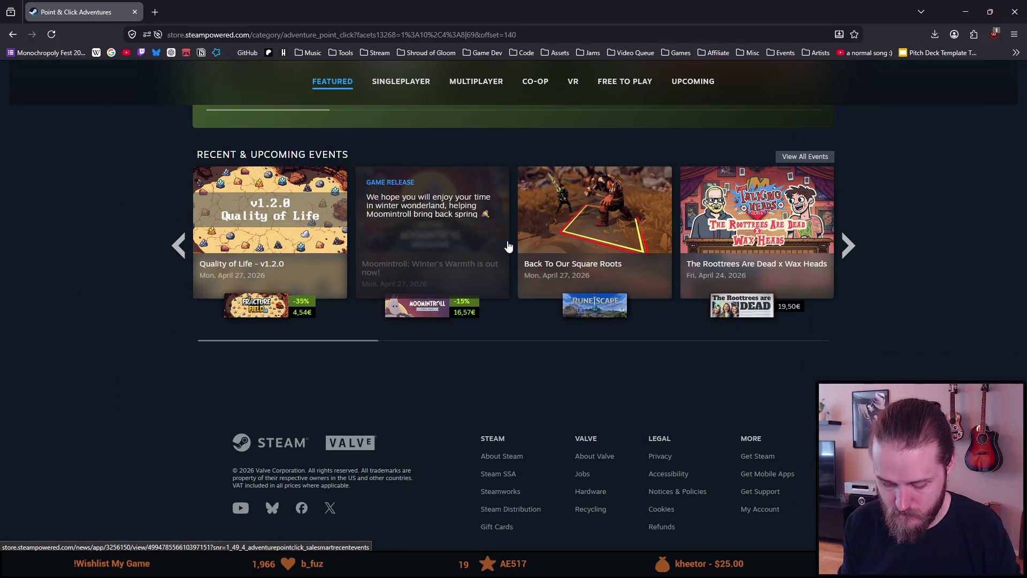
# Load three further batches of matching results into the list.
pyautogui.hotkey('ctrl', 'f')
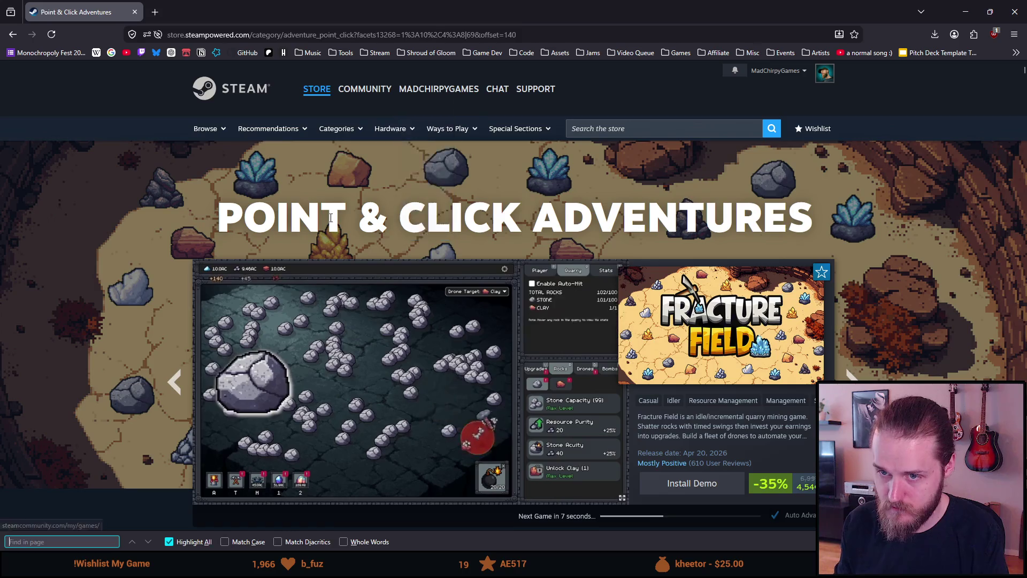
pyautogui.scroll(-15, 332, 220)
pyautogui.scroll(8, 479, 287)
pyautogui.moveTo(493, 195)
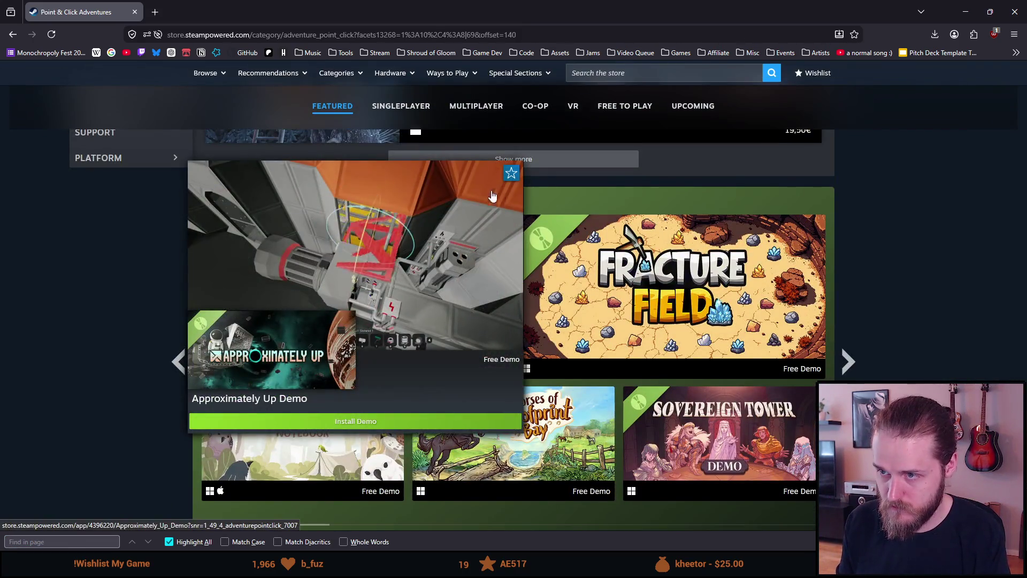
pyautogui.scroll(-10, 544, 155)
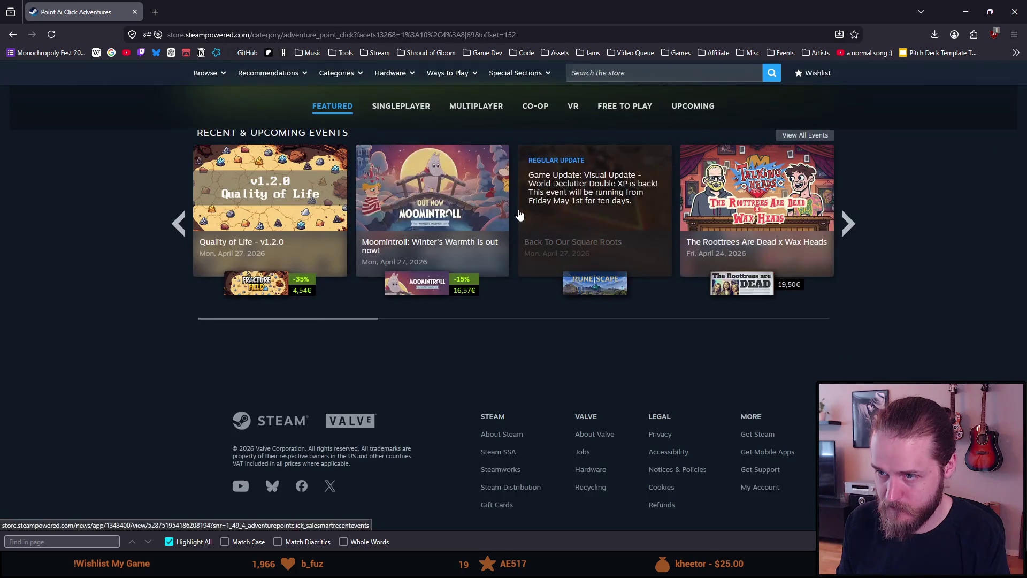
pyautogui.scroll(10, 519, 214)
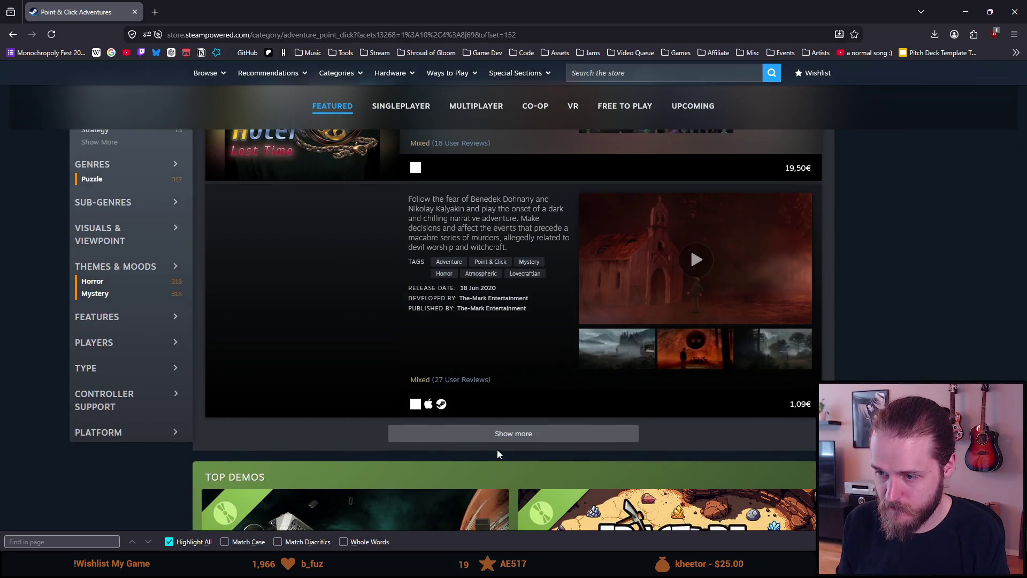
pyautogui.click(496, 432)
pyautogui.scroll(-10, 495, 429)
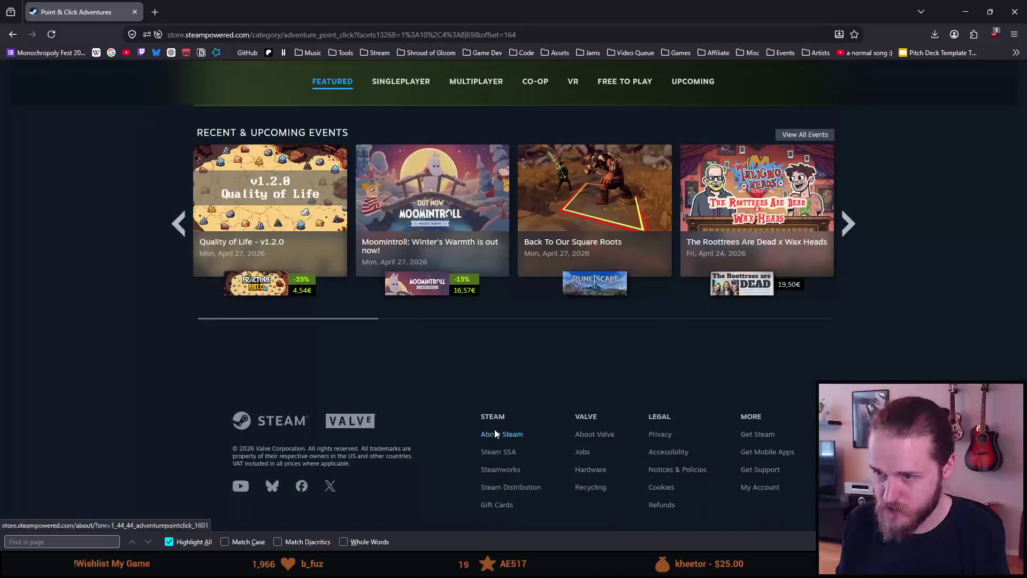
pyautogui.scroll(10, 494, 429)
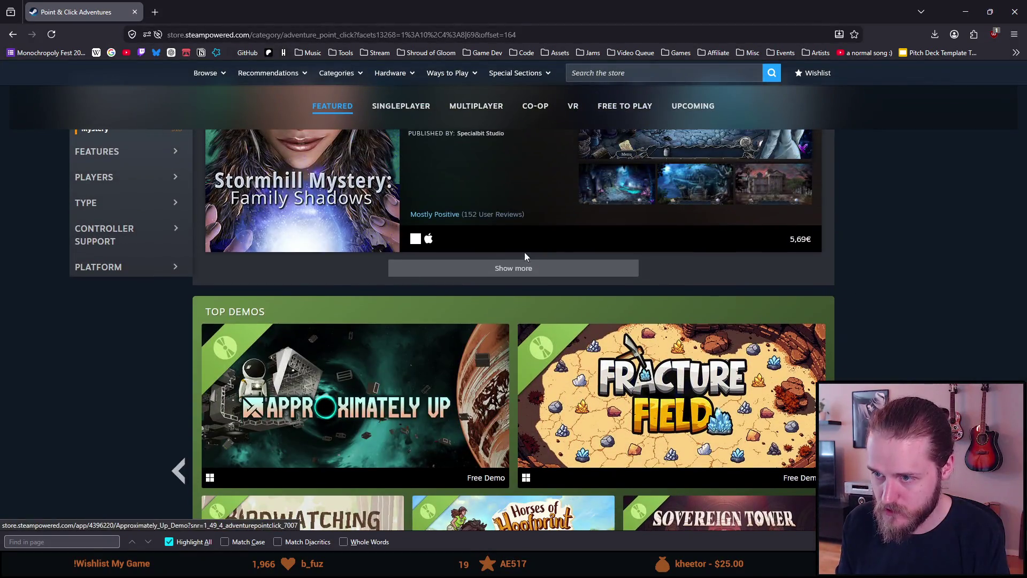
pyautogui.click(516, 264)
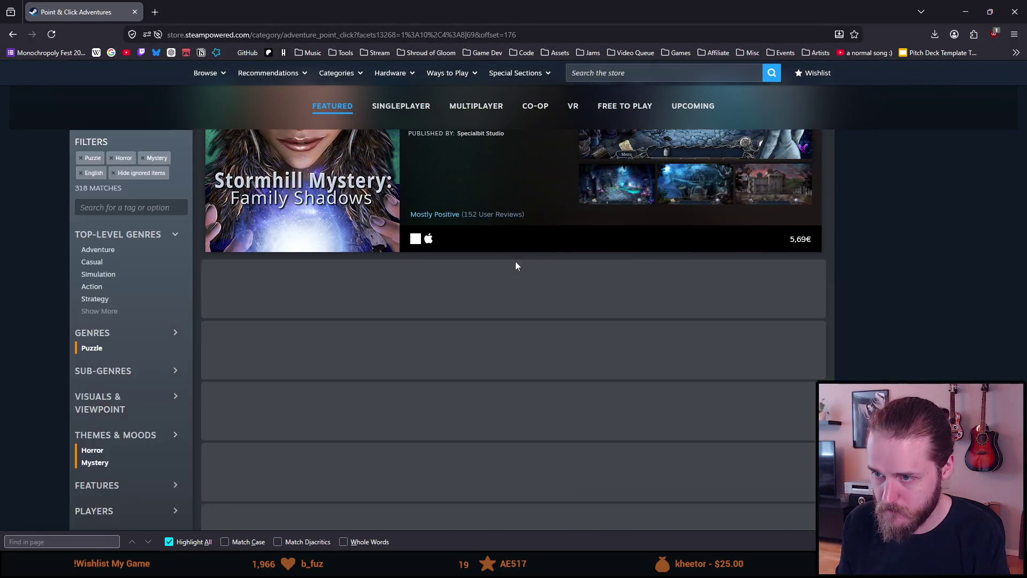
pyautogui.scroll(-10, 515, 261)
pyautogui.scroll(4, 515, 261)
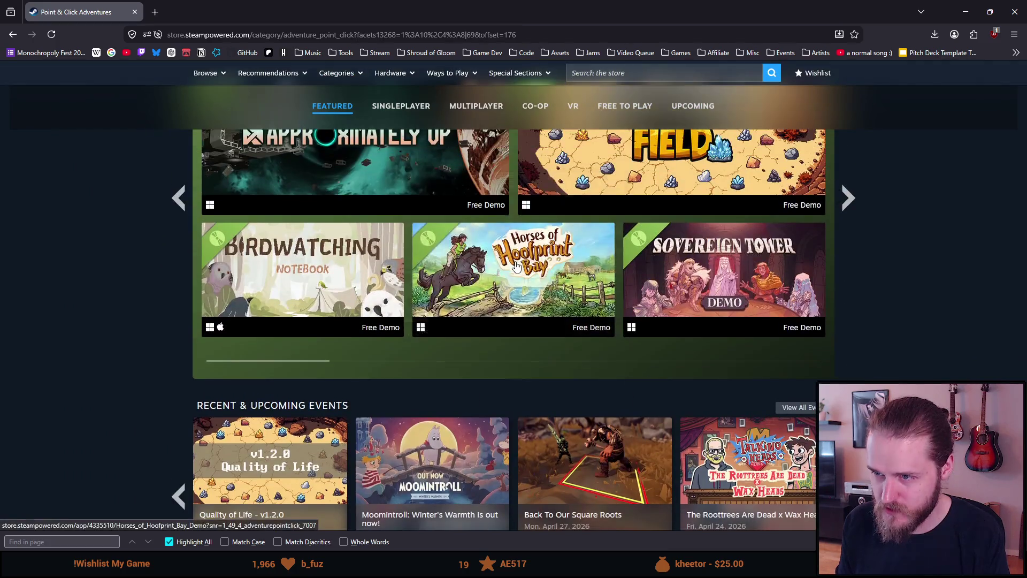
pyautogui.scroll(4, 515, 263)
pyautogui.click(517, 264)
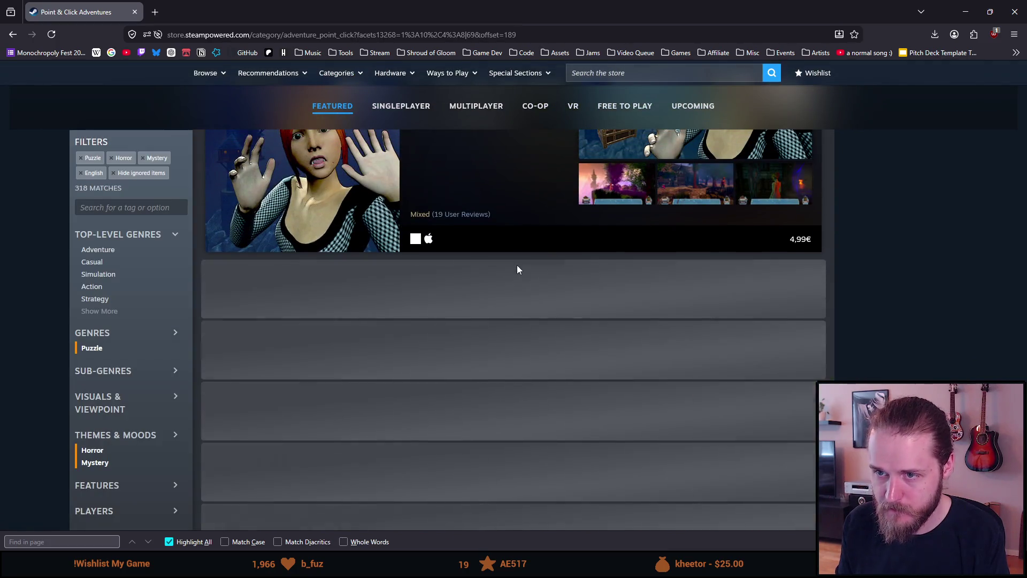
# Extend the results list with three more batches of games.
pyautogui.scroll(-10, 517, 265)
pyautogui.scroll(4, 517, 265)
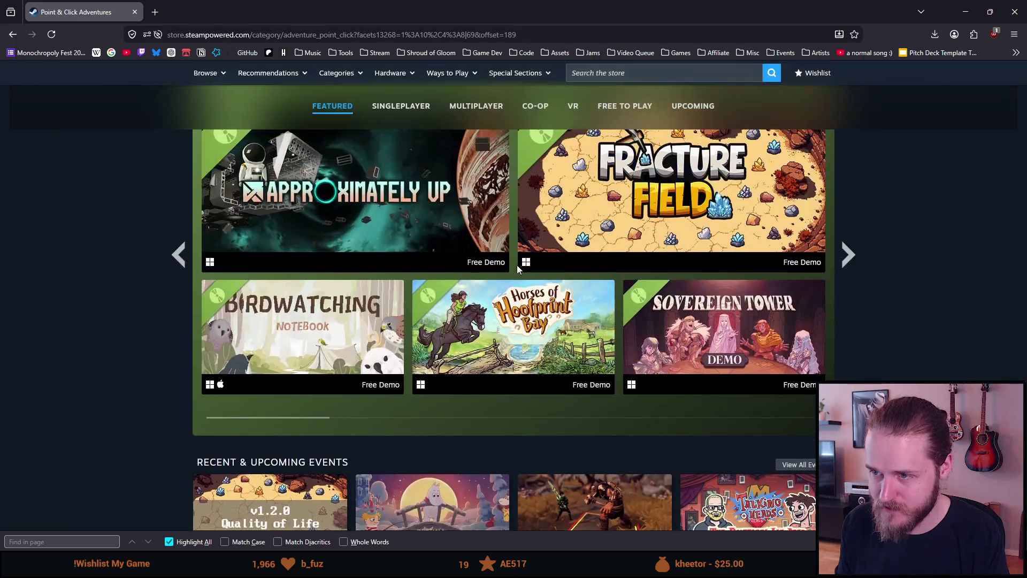
pyautogui.scroll(4, 517, 265)
pyautogui.click(512, 272)
pyautogui.scroll(-10, 511, 272)
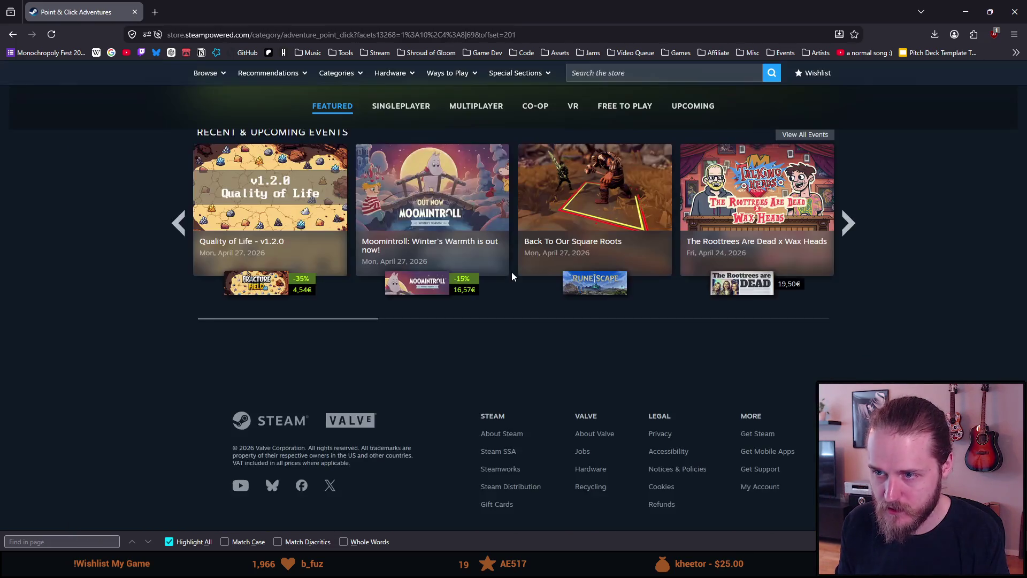
pyautogui.scroll(8, 508, 272)
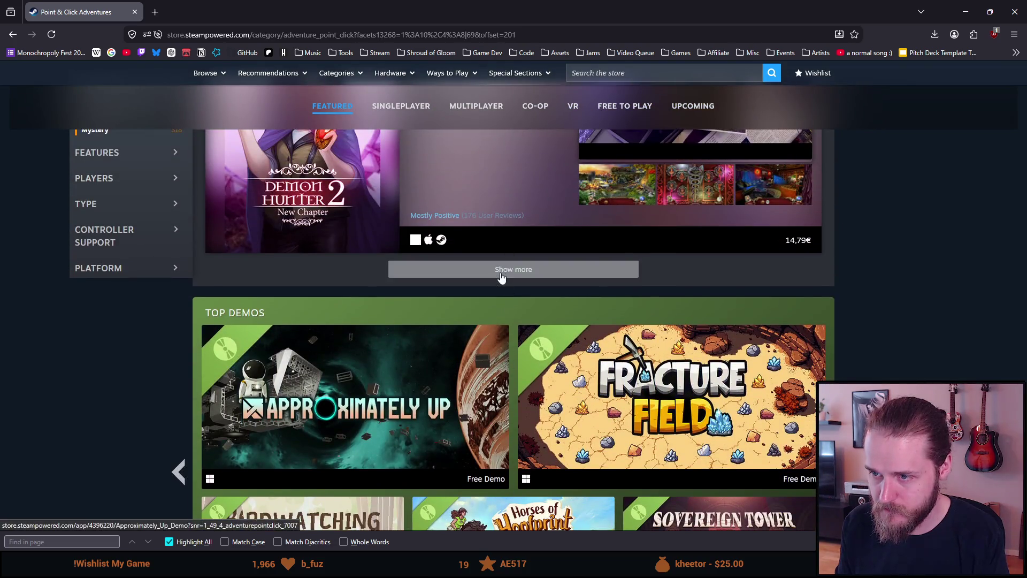
pyautogui.click(502, 273)
pyautogui.scroll(-10, 501, 277)
pyautogui.scroll(4, 501, 276)
pyautogui.scroll(4, 500, 268)
pyautogui.click(495, 213)
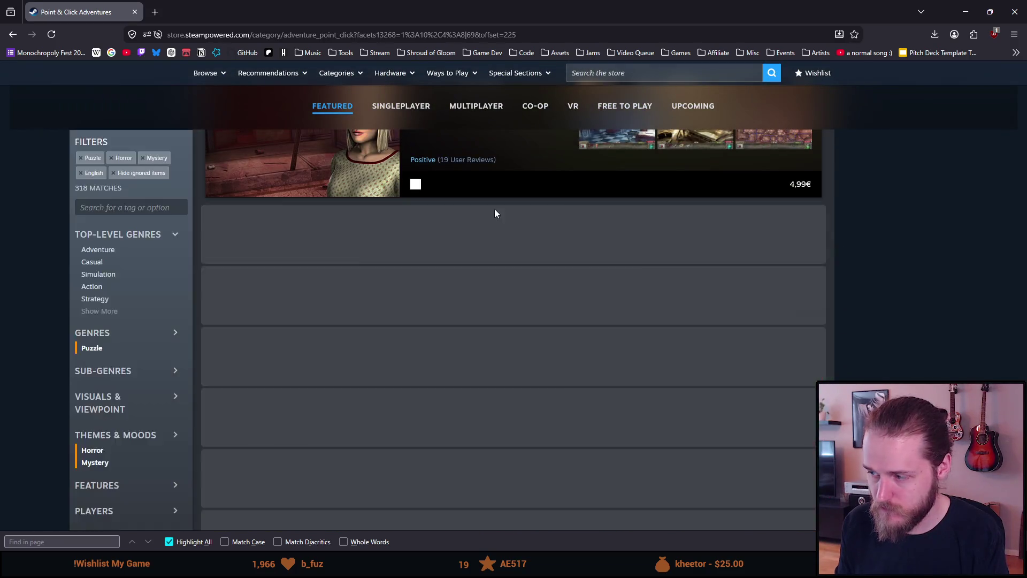
pyautogui.scroll(5, 495, 213)
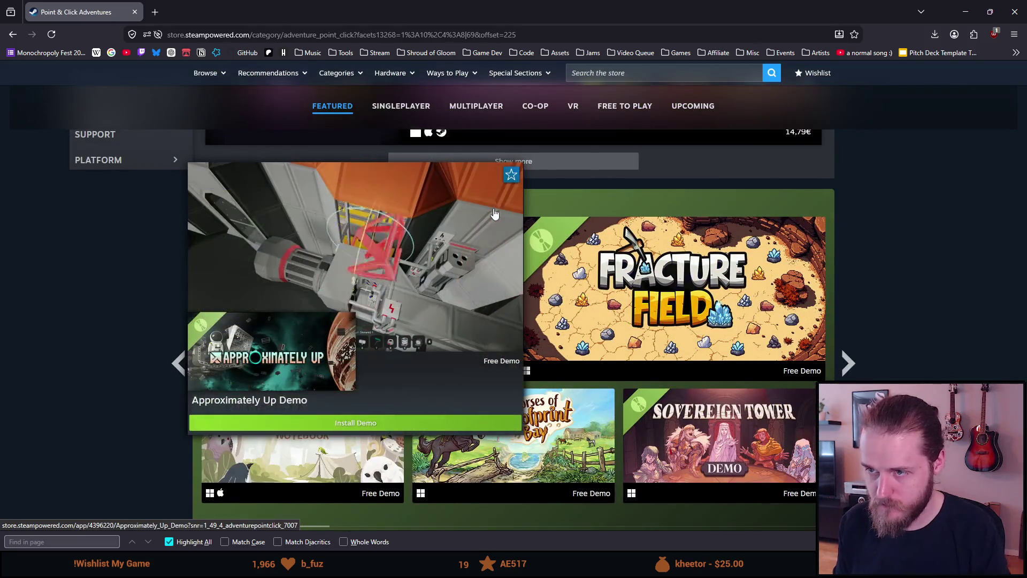
# Search the page for 'gloom', load four more batches, then open the Shroud of Gloom bookmark folder.
pyautogui.hotkey('ctrl', 'f')
pyautogui.write('gloo')
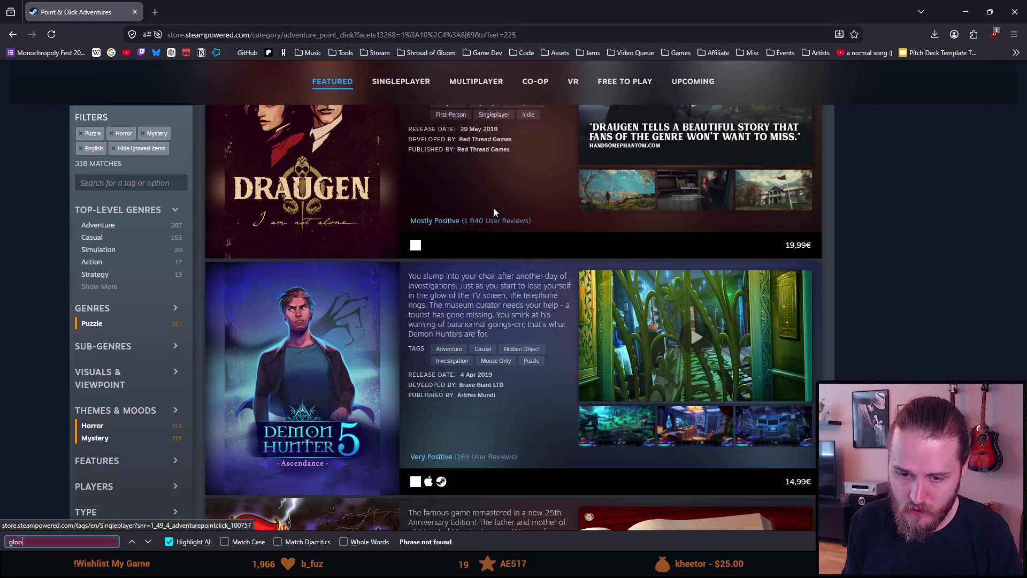
pyautogui.write('m')
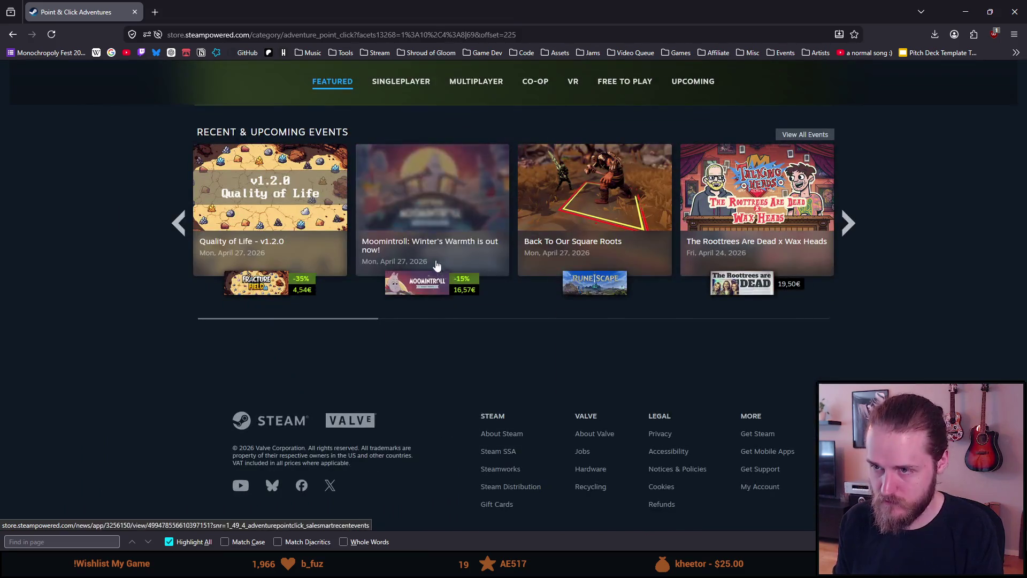
pyautogui.scroll(5, 397, 272)
pyautogui.scroll(4, 398, 271)
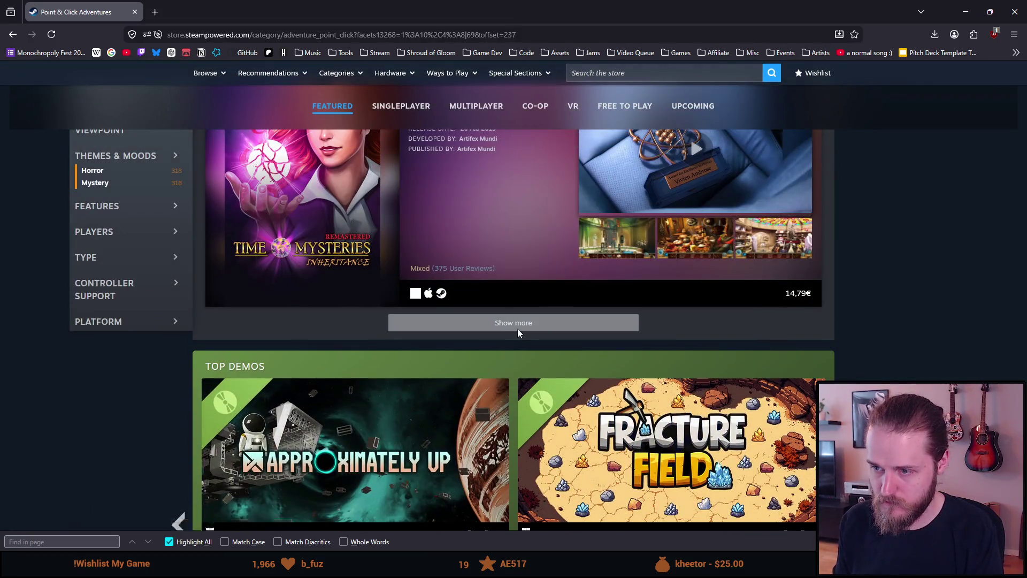
pyautogui.click(518, 329)
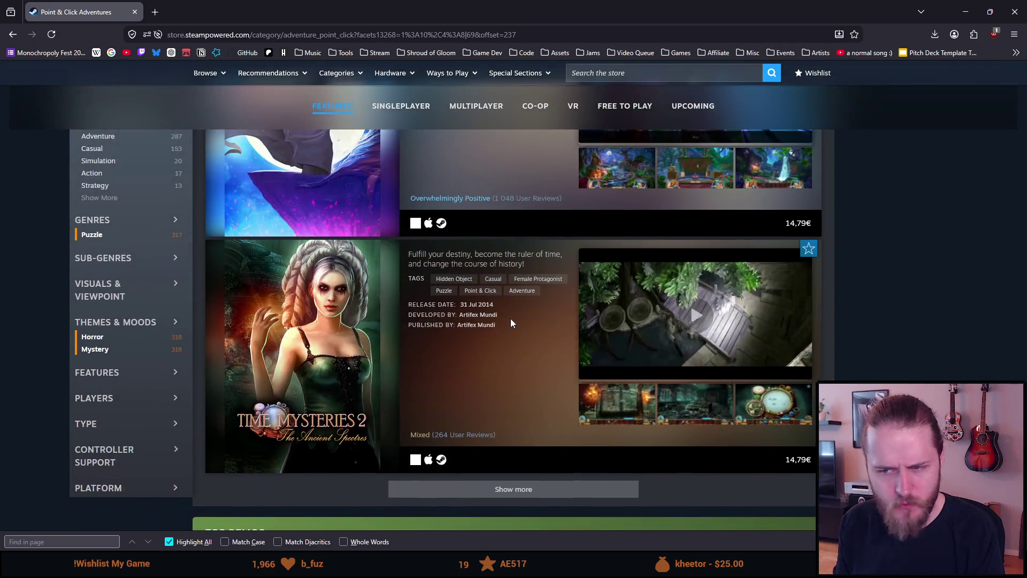
pyautogui.scroll(-2, 510, 319)
pyautogui.click(487, 382)
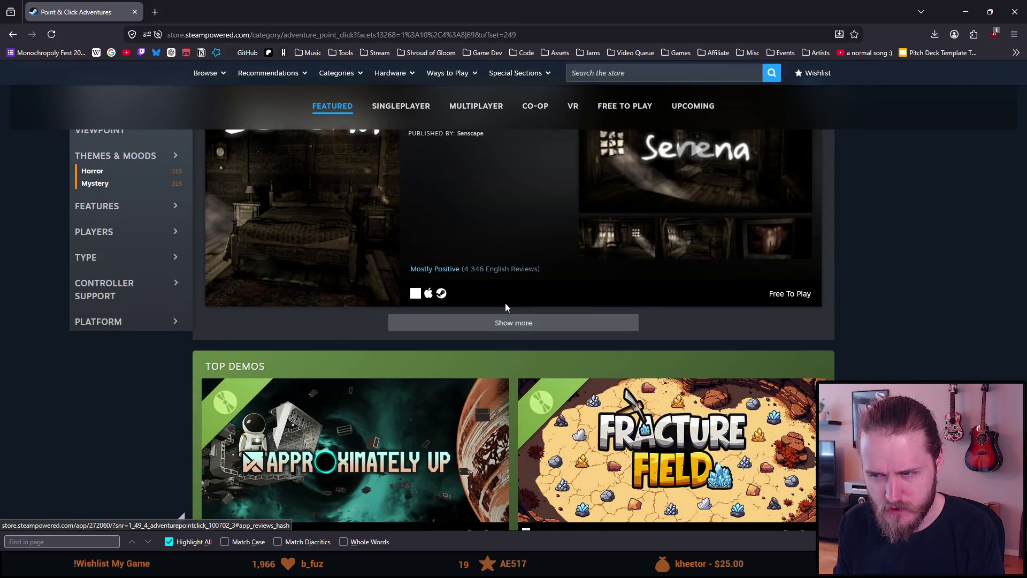
pyautogui.click(498, 322)
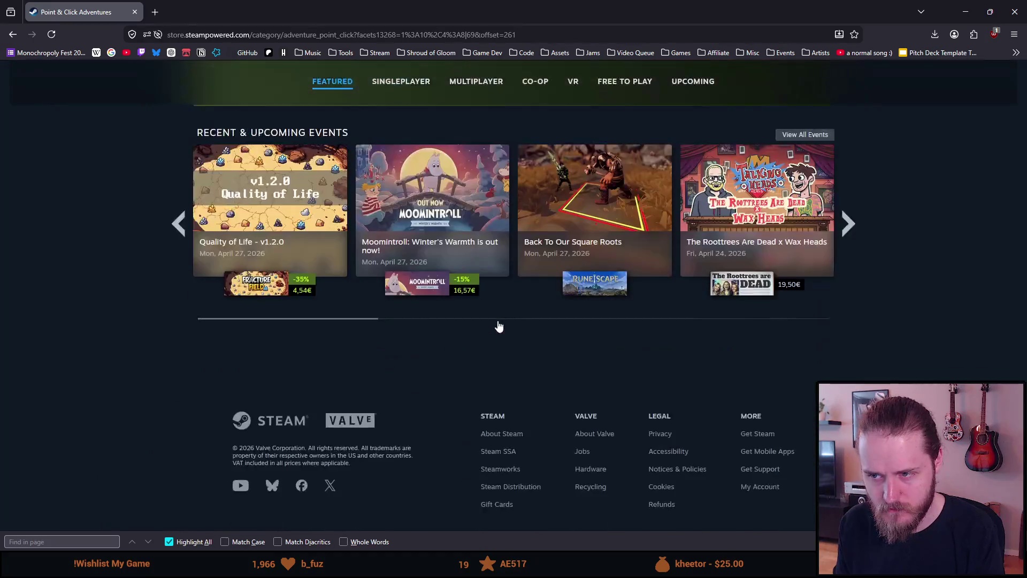
pyautogui.click(477, 215)
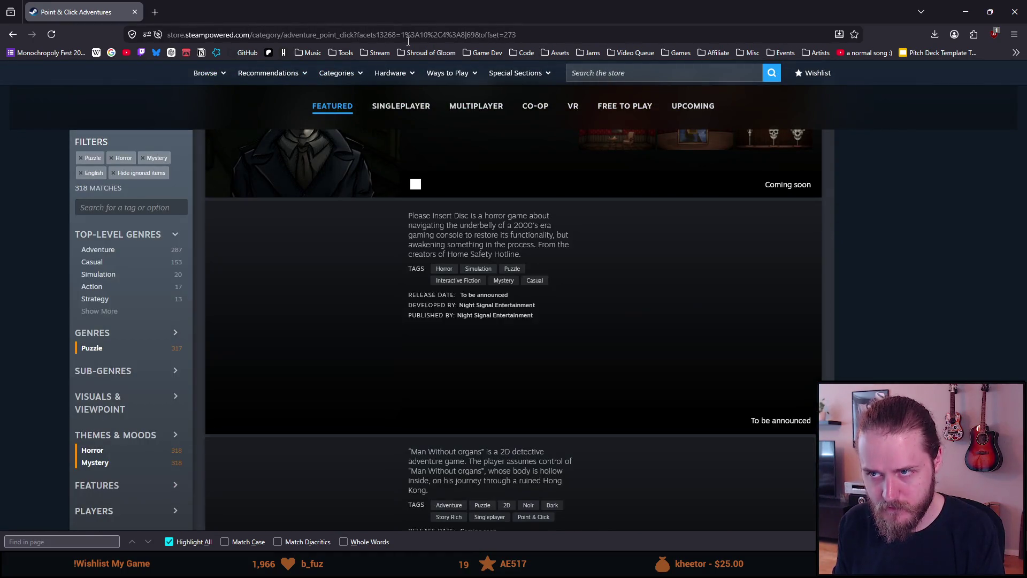
pyautogui.click(417, 53)
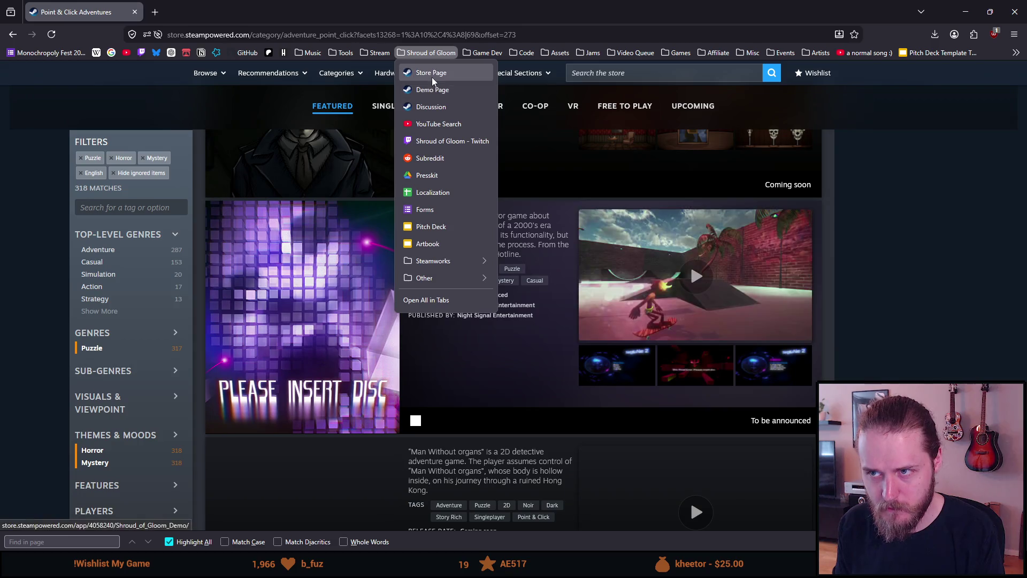
# Check Shroud of Gloom's user tags on its store page, then return to the Point & Click list.
pyautogui.click(432, 75)
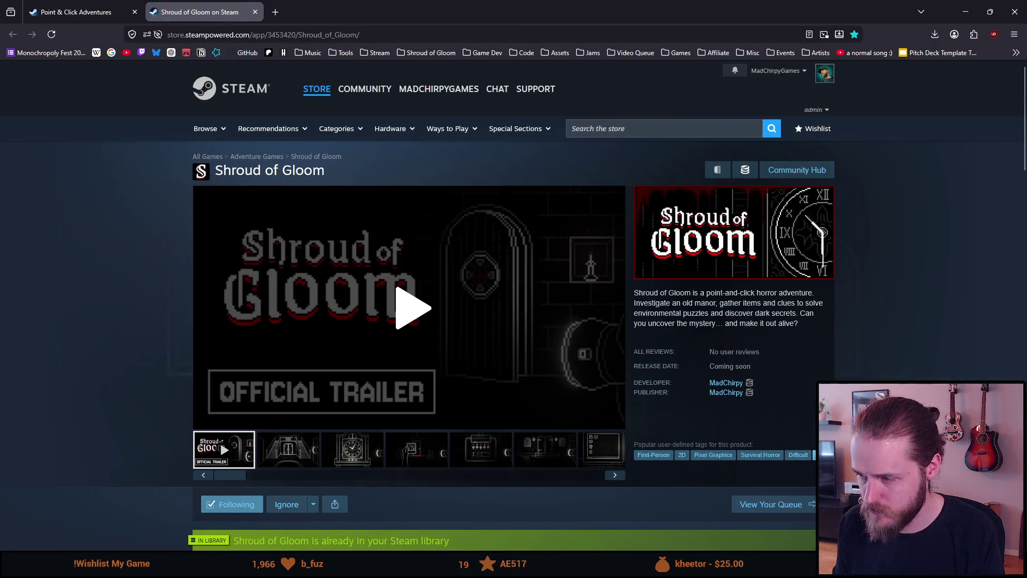
pyautogui.click(818, 455)
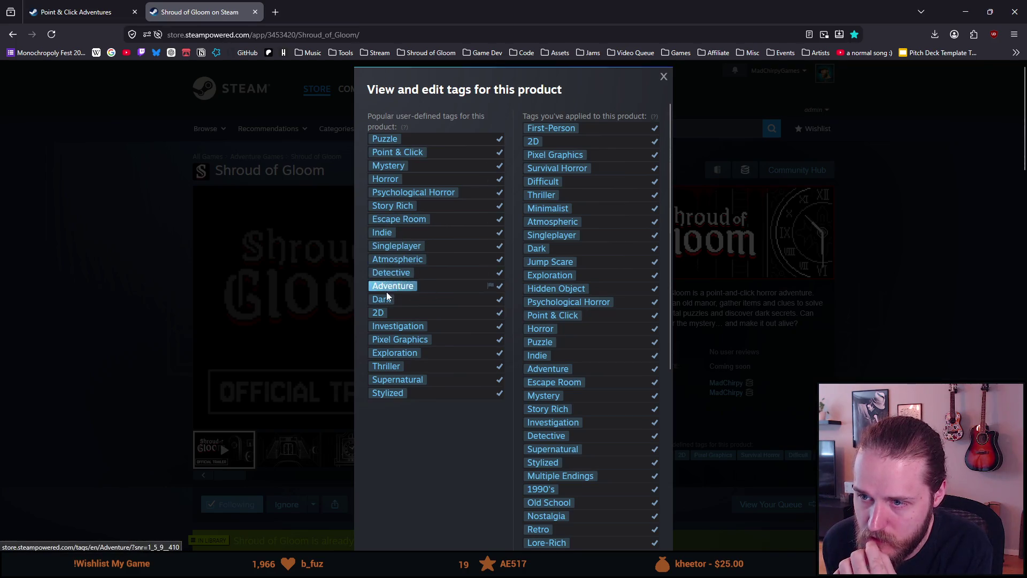
pyautogui.click(109, 241)
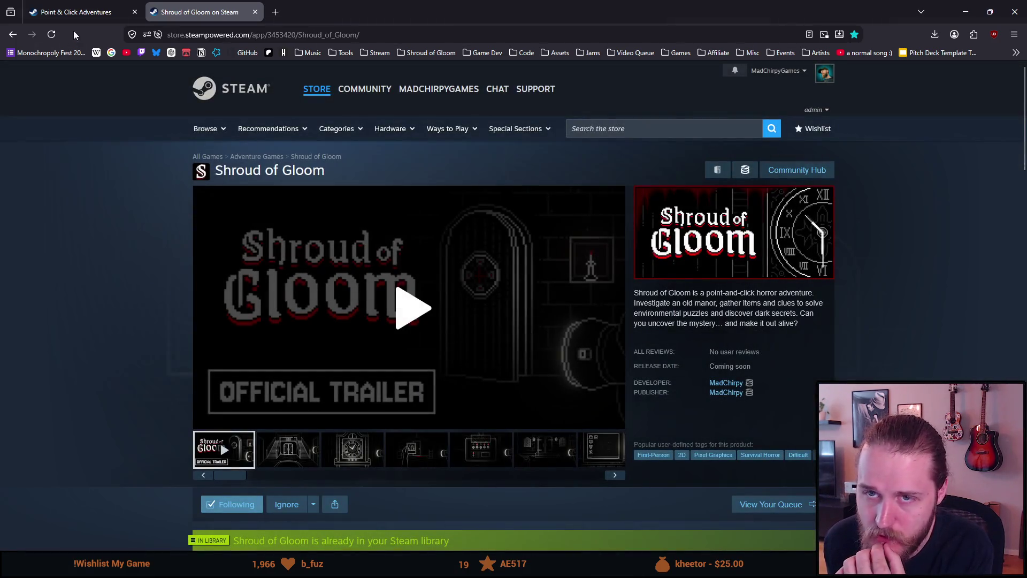
pyautogui.click(107, 12)
pyautogui.scroll(-15, 31, 246)
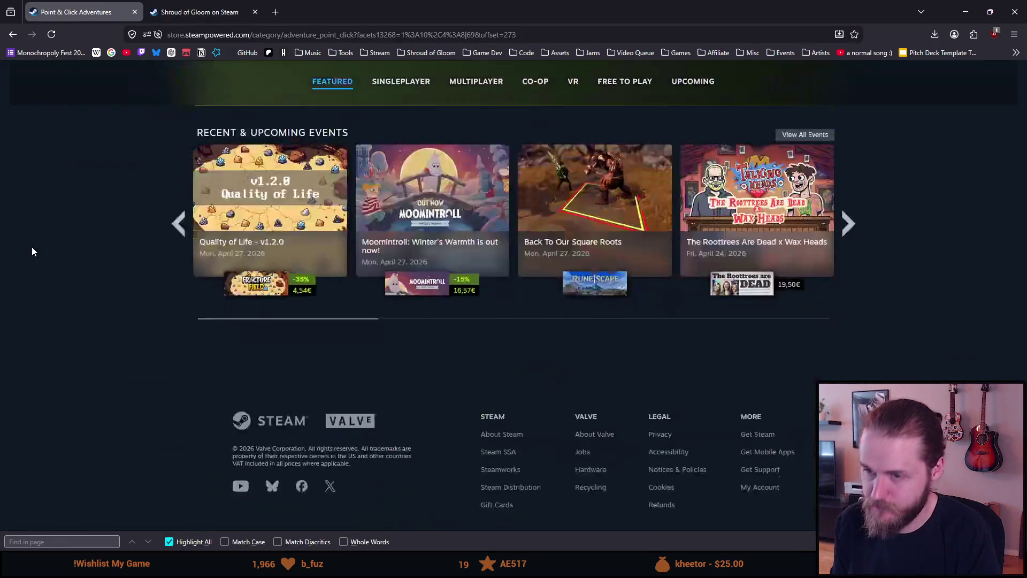
# Load three more batches of results and scroll up to the Shroud of Gloom entry.
pyautogui.scroll(10, 246, 310)
pyautogui.scroll(1, 548, 352)
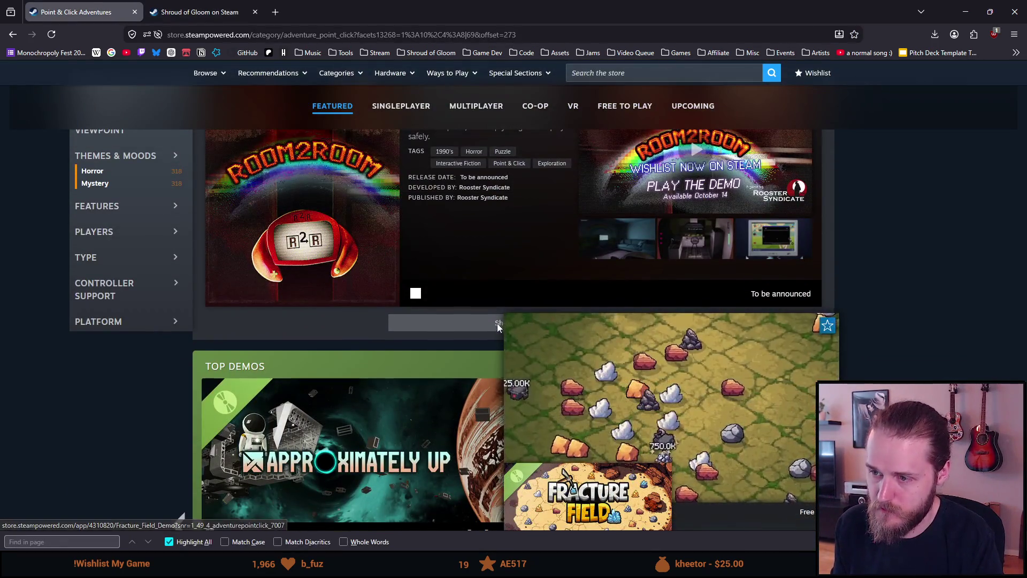
pyautogui.click(497, 323)
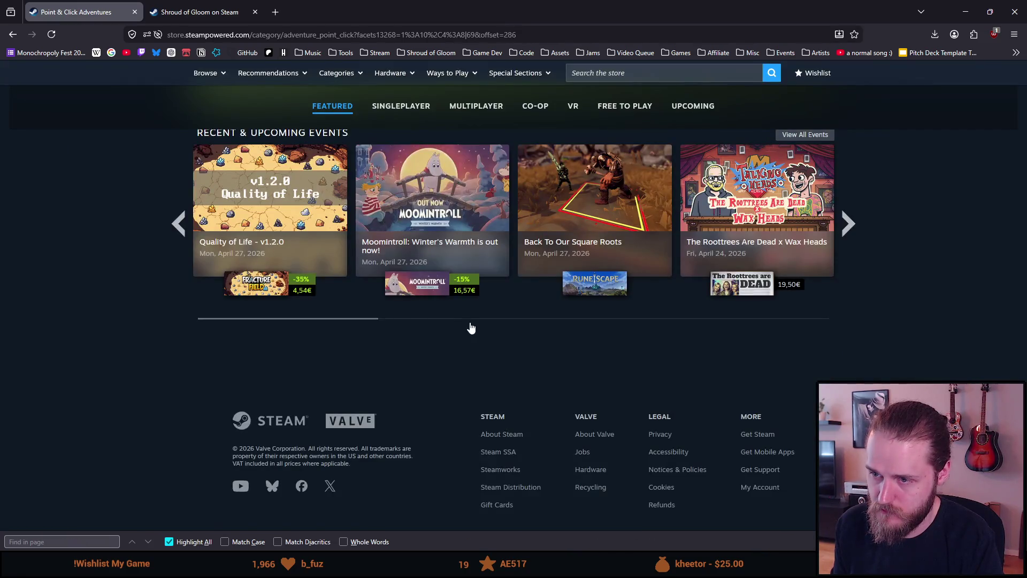
pyautogui.scroll(8, 471, 327)
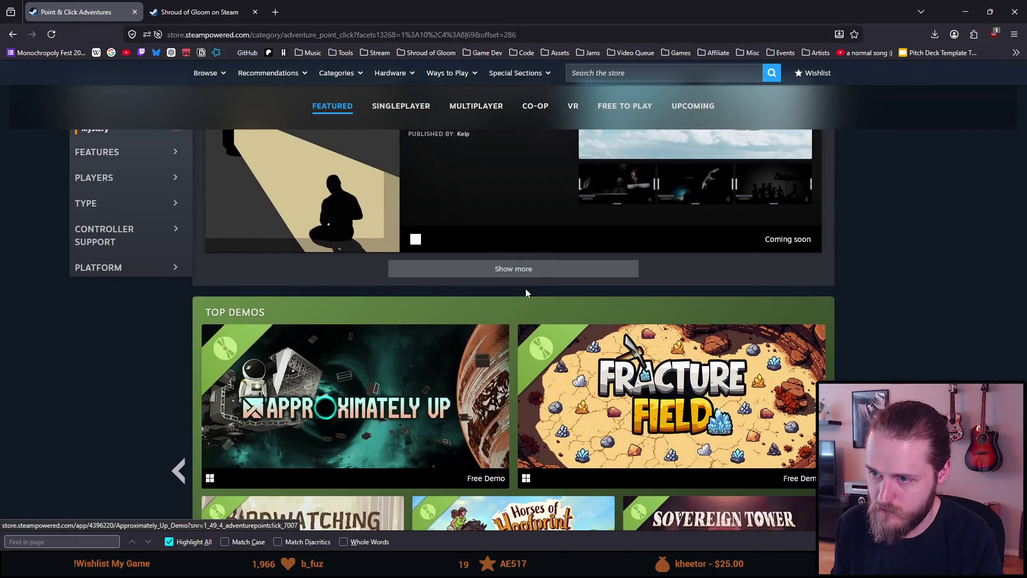
pyautogui.click(522, 271)
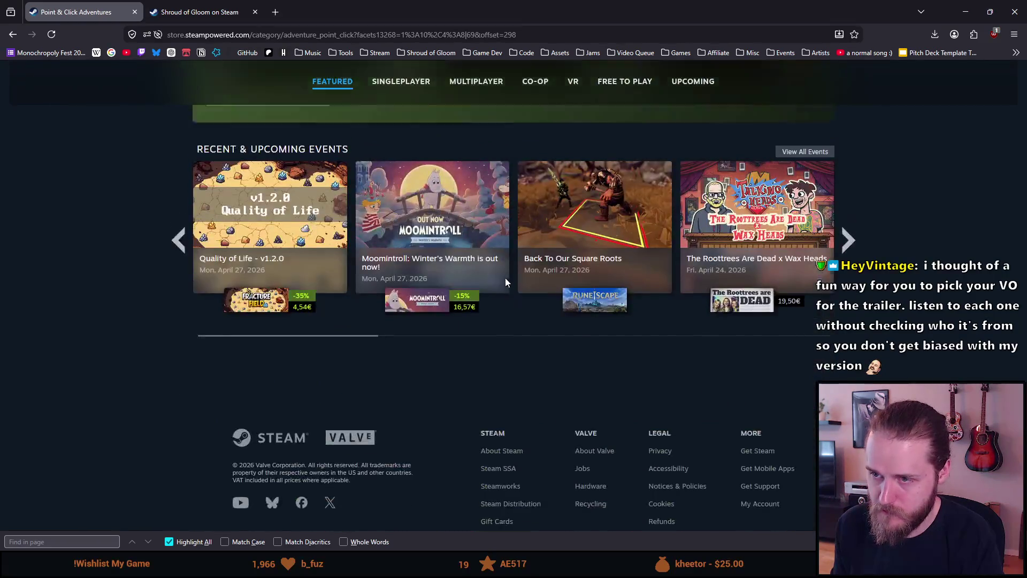
pyautogui.scroll(8, 505, 277)
pyautogui.click(495, 268)
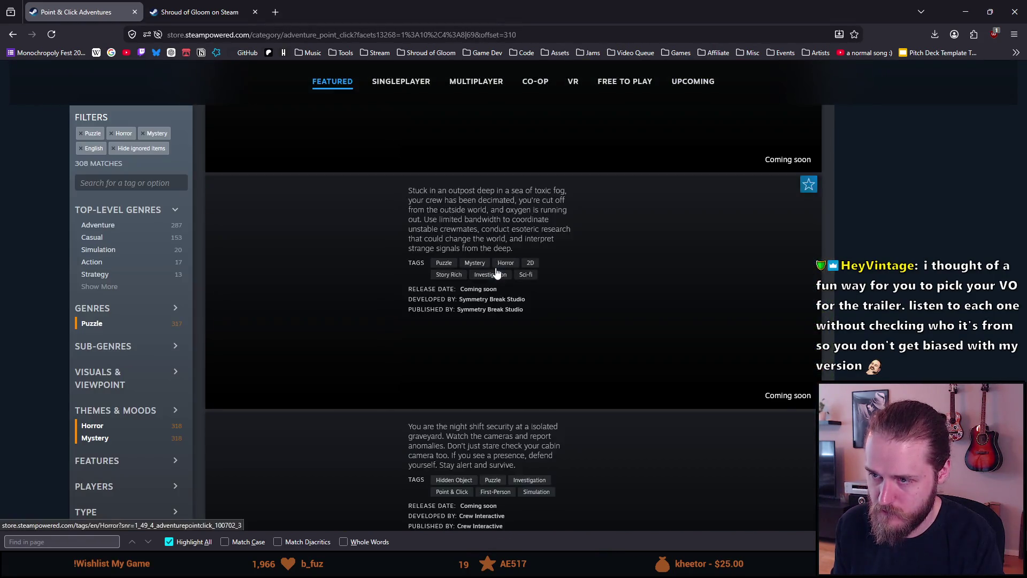
pyautogui.scroll(8, 489, 284)
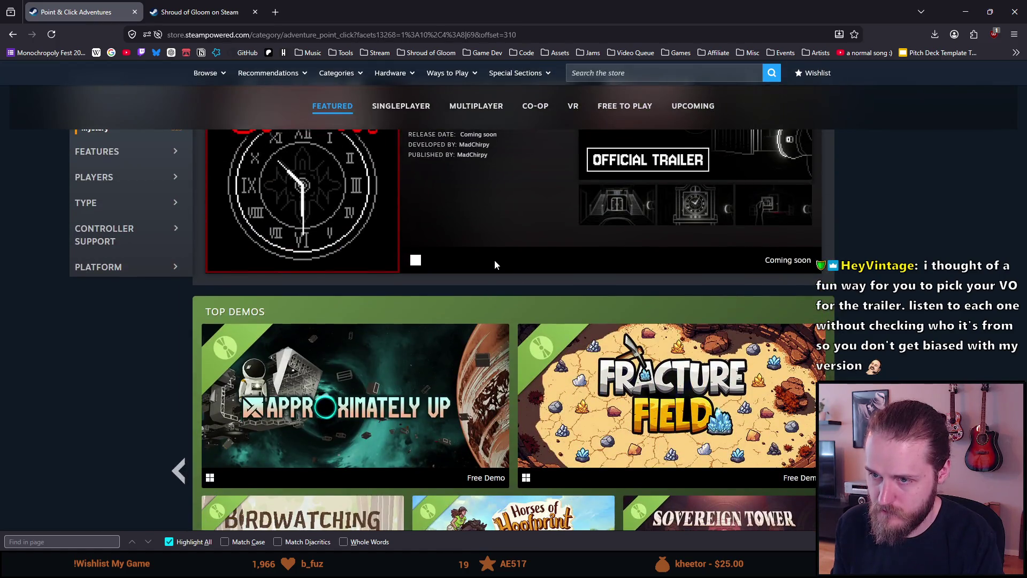
pyautogui.scroll(3, 497, 259)
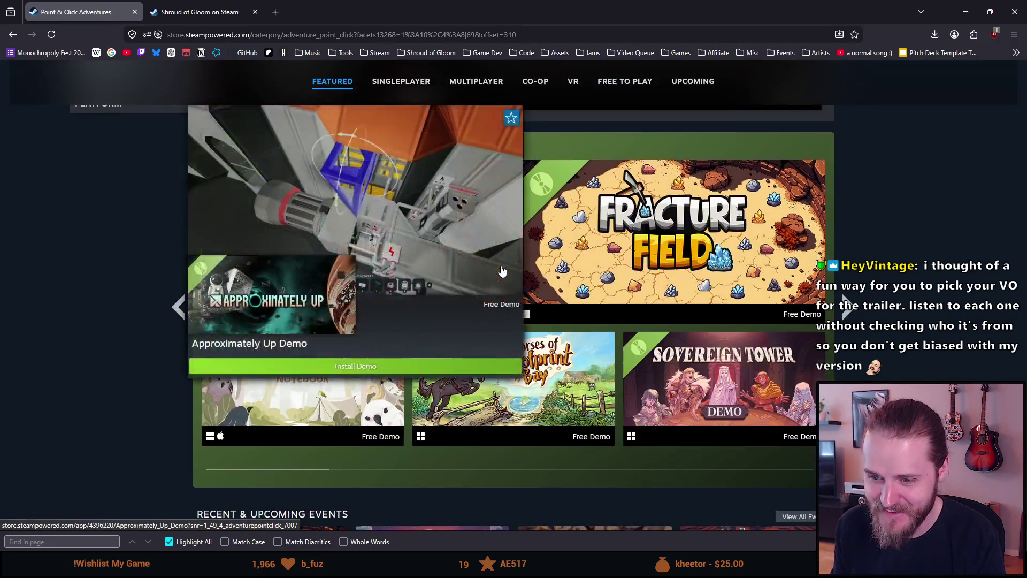
pyautogui.scroll(8, 505, 259)
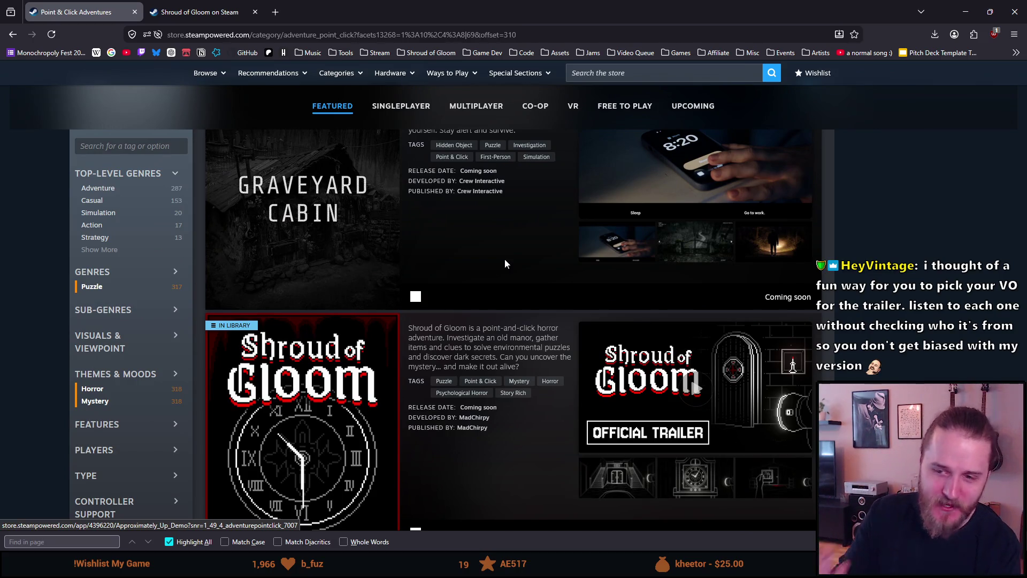
# Look over the Shroud of Gloom listing, then switch back to the SoG_Trailer timeline in Resolve.
pyautogui.scroll(-3, 498, 263)
pyautogui.moveTo(358, 227)
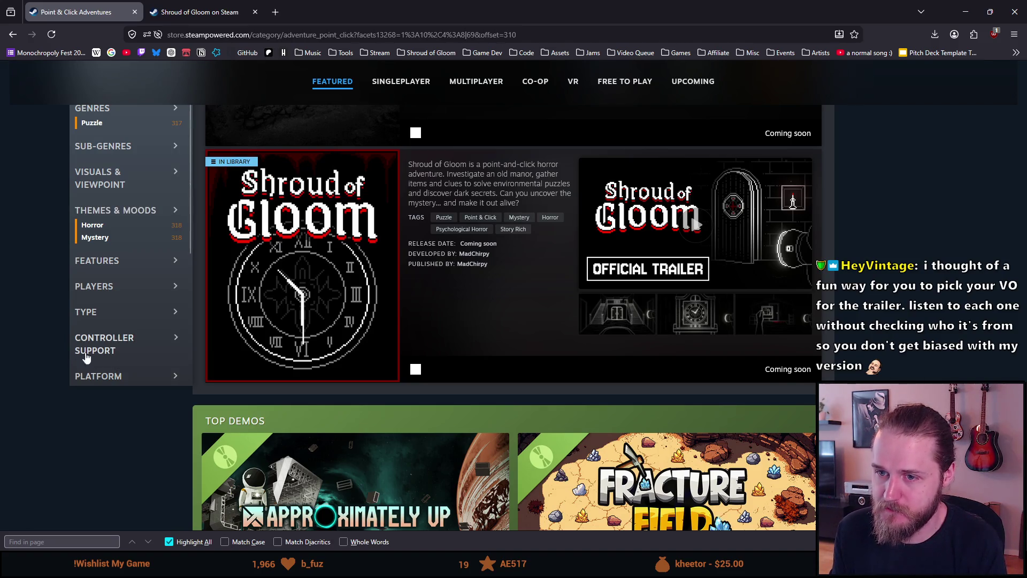
pyautogui.scroll(3, 85, 354)
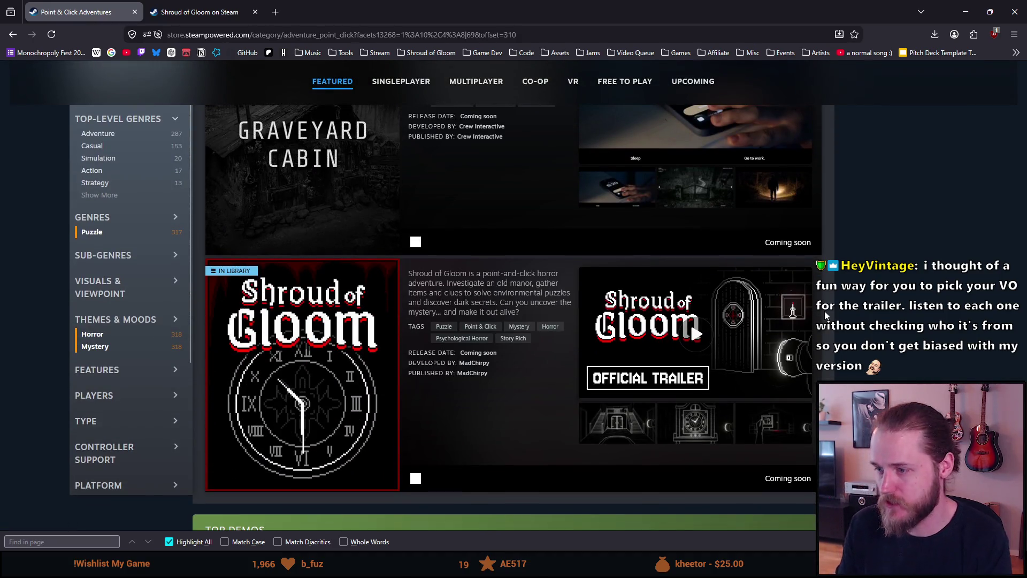
pyautogui.rightClick(891, 312)
pyautogui.press('Escape')
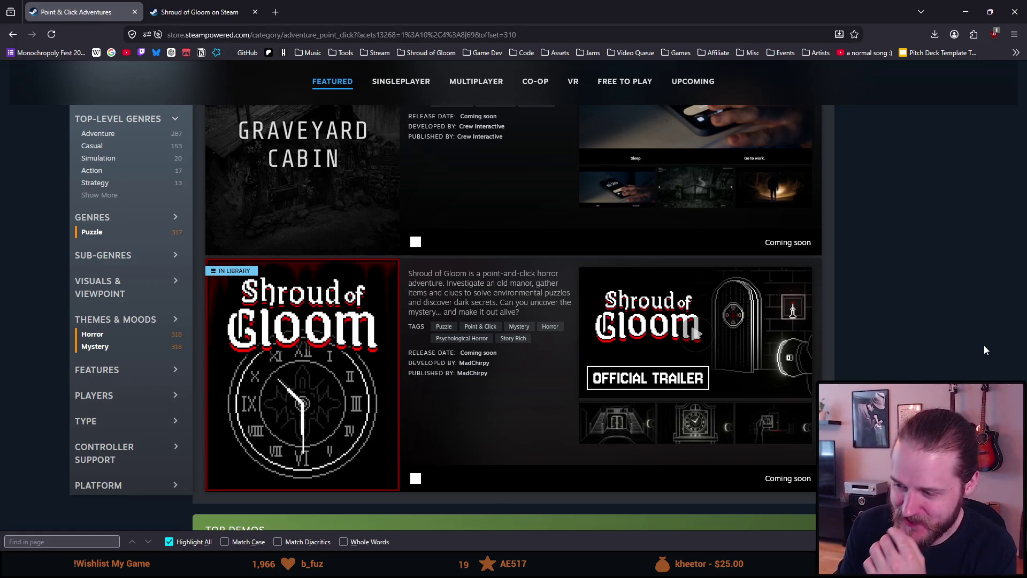
pyautogui.scroll(-1, 991, 345)
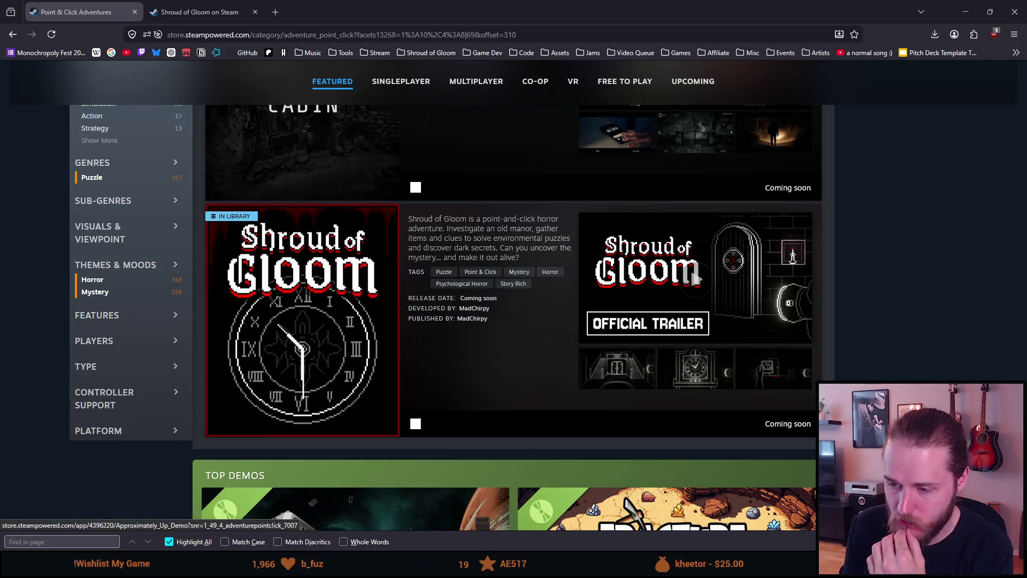
pyautogui.hotkey('alt', 'Tab')
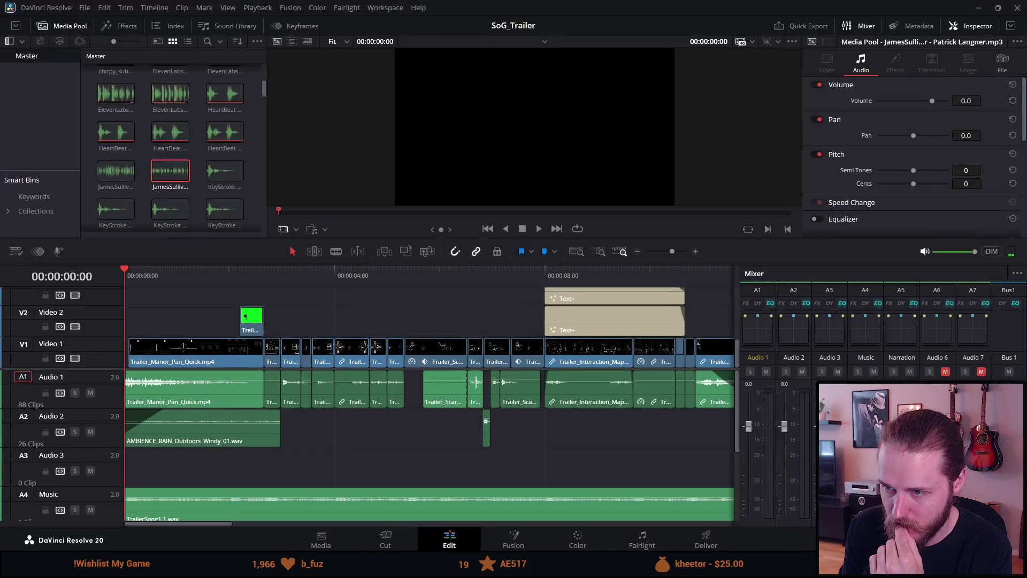
# Enlarge the viewer and preview the Investigate the Manor frame at 00:00:08:32 full screen.
pyautogui.click(574, 274)
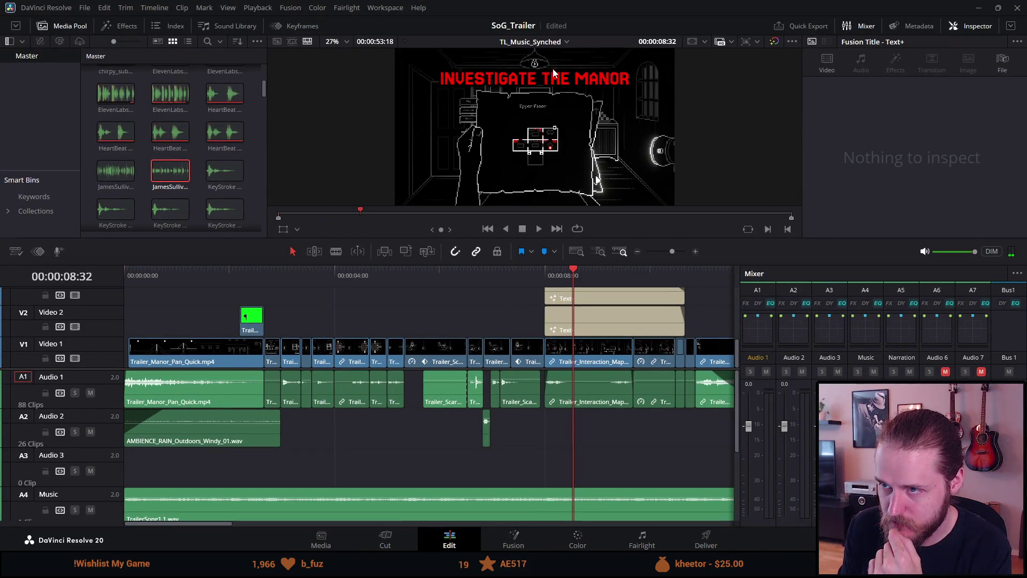
pyautogui.moveTo(474, 236); pyautogui.dragTo(463, 396)
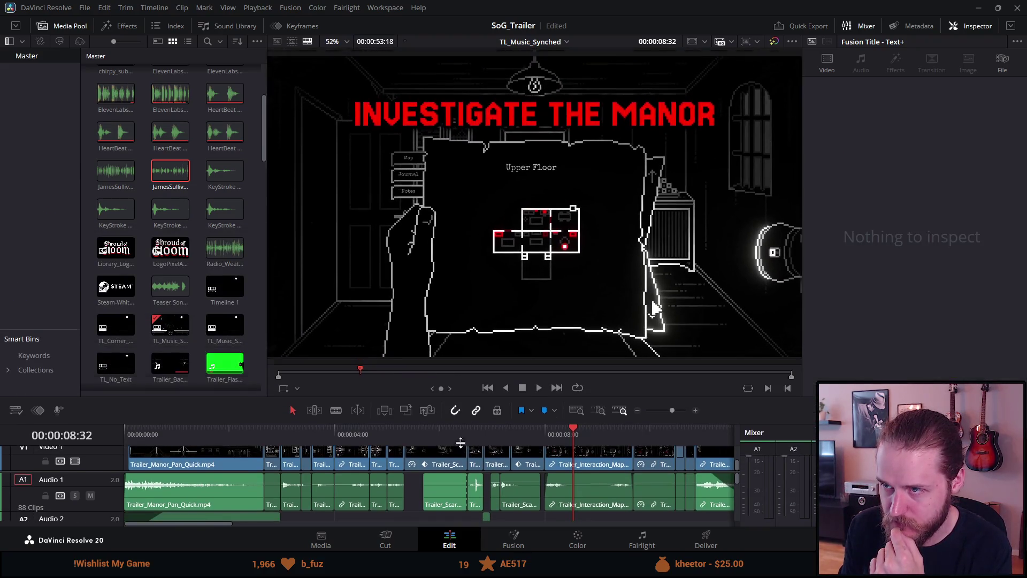
pyautogui.scroll(8, 533, 117)
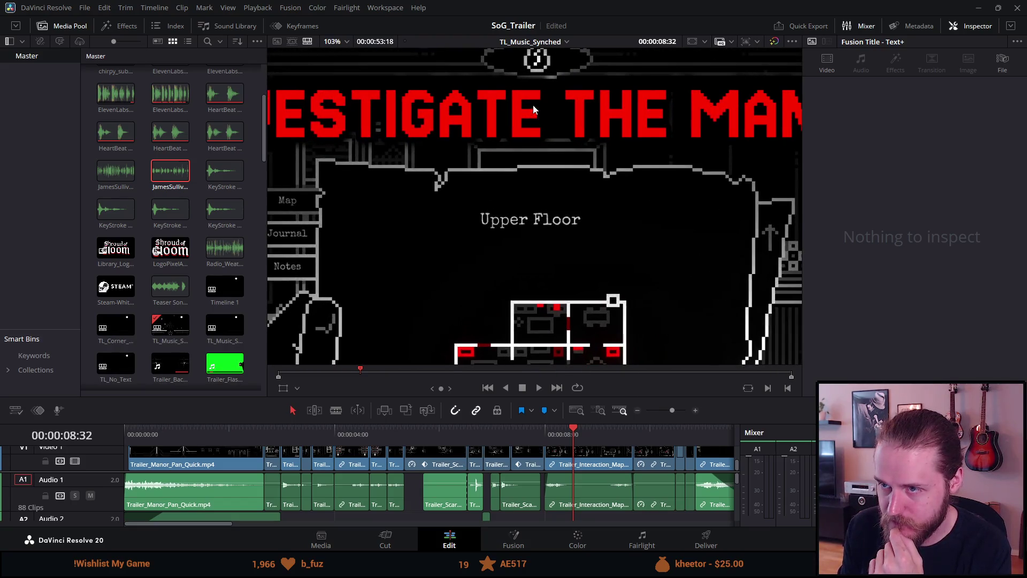
pyautogui.scroll(10, 378, 113)
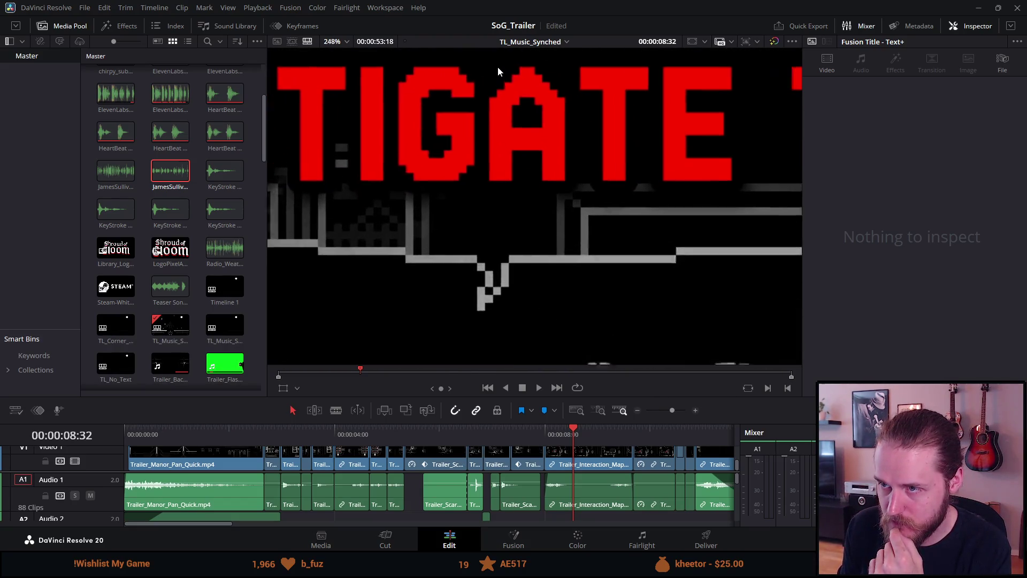
pyautogui.scroll(-6, 487, 59)
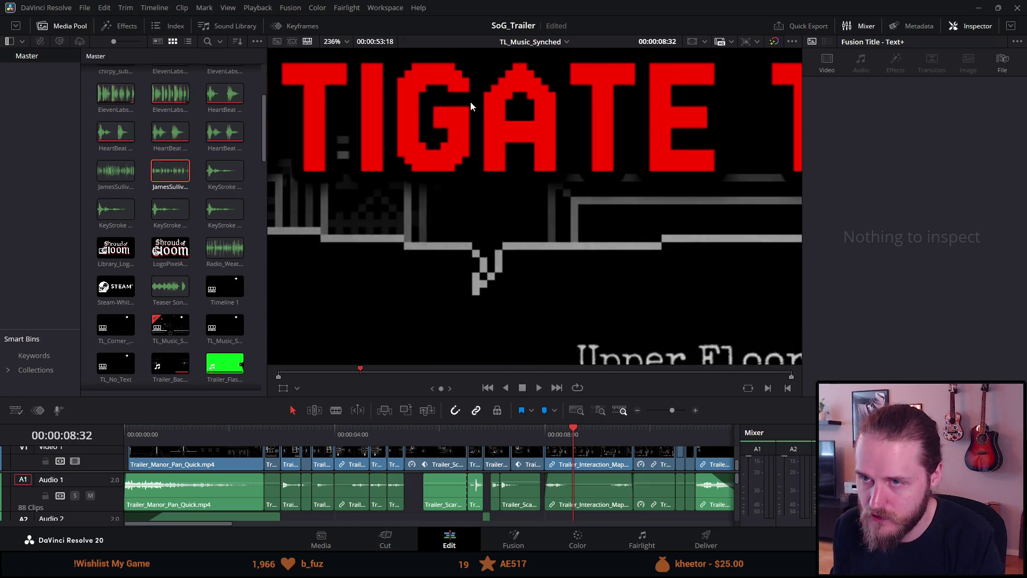
pyautogui.press('p')
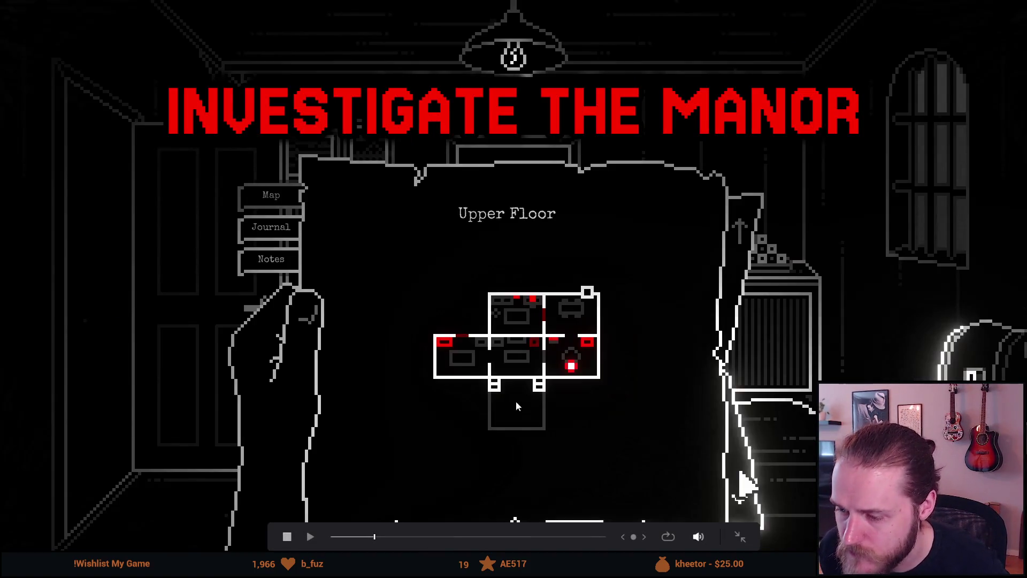
pyautogui.press('p')
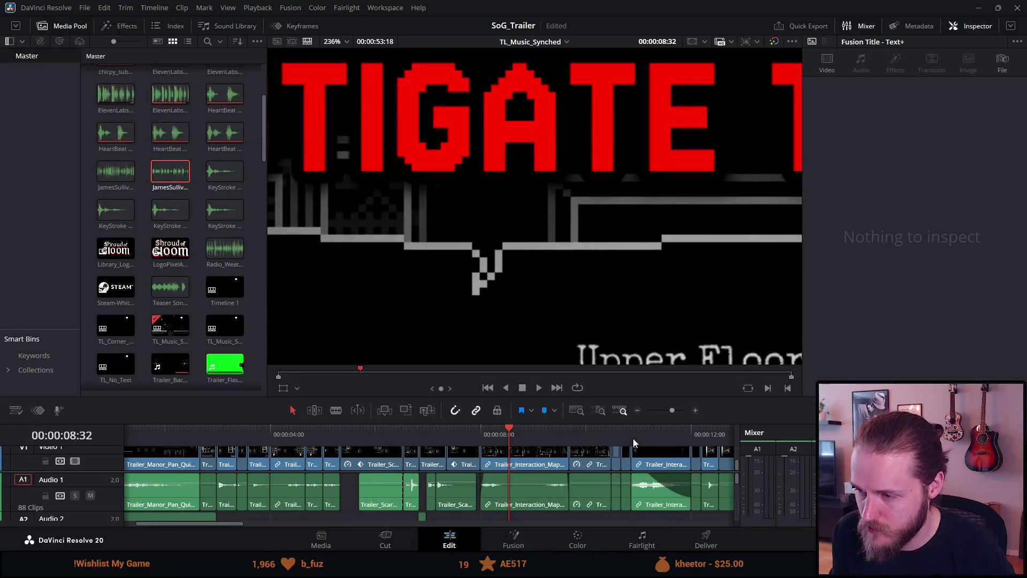
# Preview 00:00:31:01 and the ALONE title full screen, then open Trailer_Unnarrated.mov in VLC.
pyautogui.moveTo(631, 421); pyautogui.dragTo(623, 261)
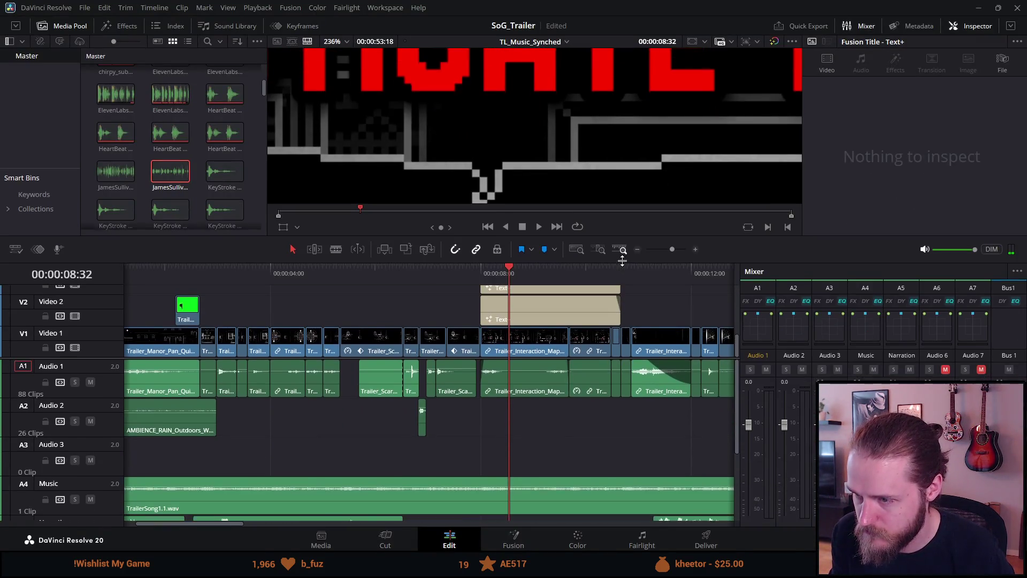
pyautogui.hscroll(10, 608, 378)
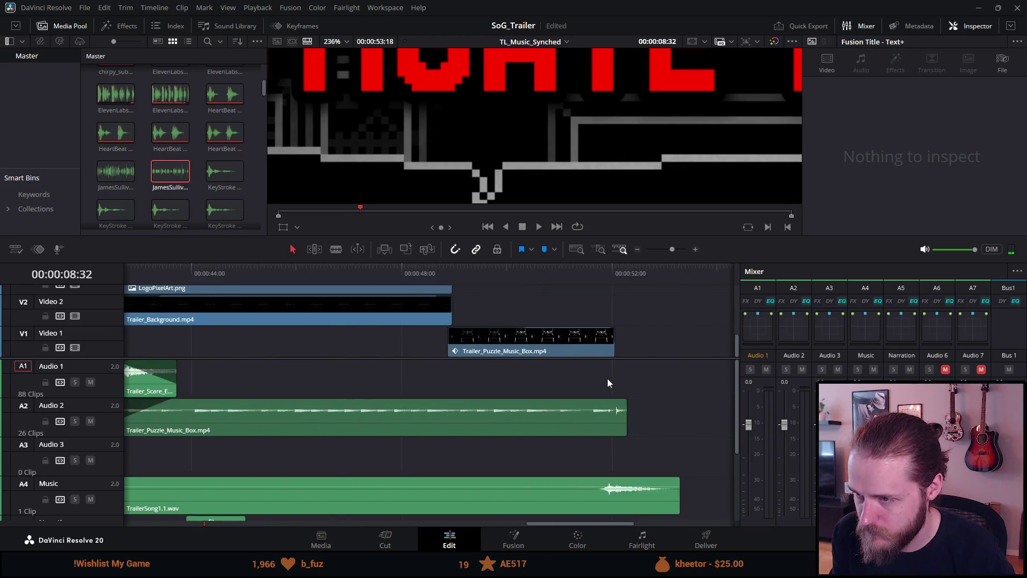
pyautogui.click(472, 273)
pyautogui.press('p')
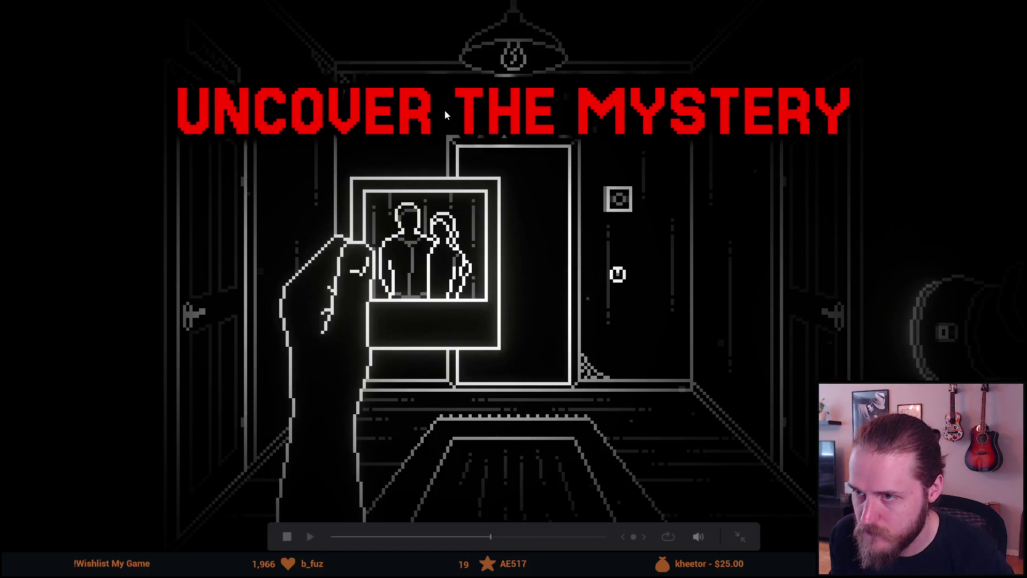
pyautogui.press('p')
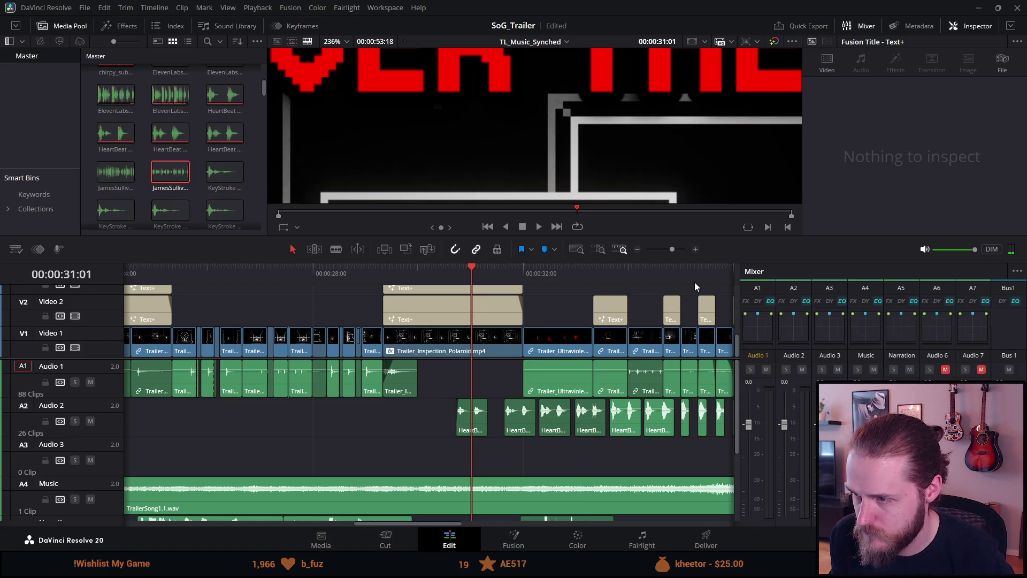
pyautogui.hscroll(-2, 694, 281)
pyautogui.hscroll(4, 547, 275)
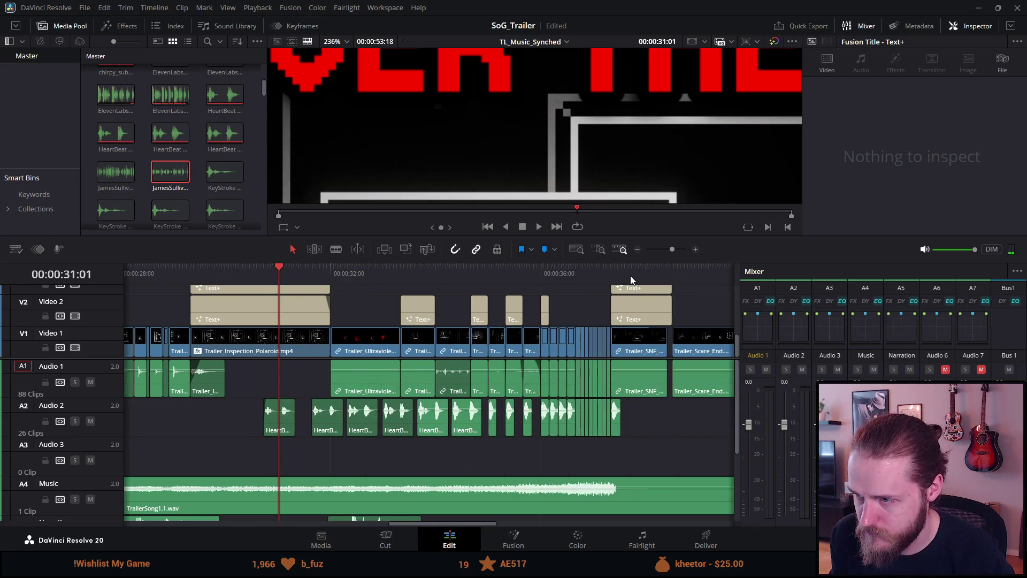
pyautogui.click(630, 275)
pyautogui.press('p')
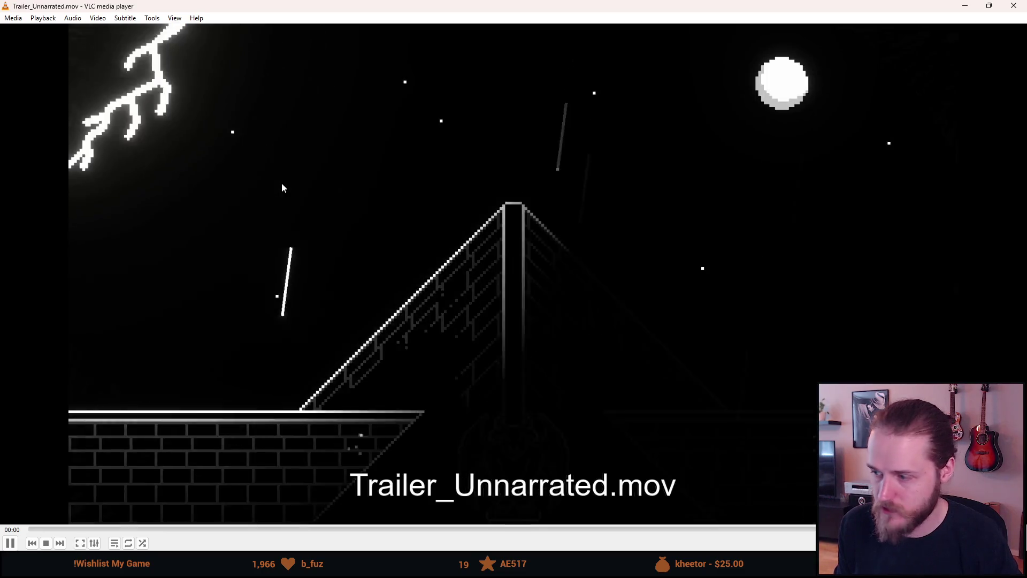
pyautogui.doubleClick(289, 190)
# Seek the rendered trailer to just before the ALONE title card and exit full screen.
pyautogui.scroll(8, 292, 190)
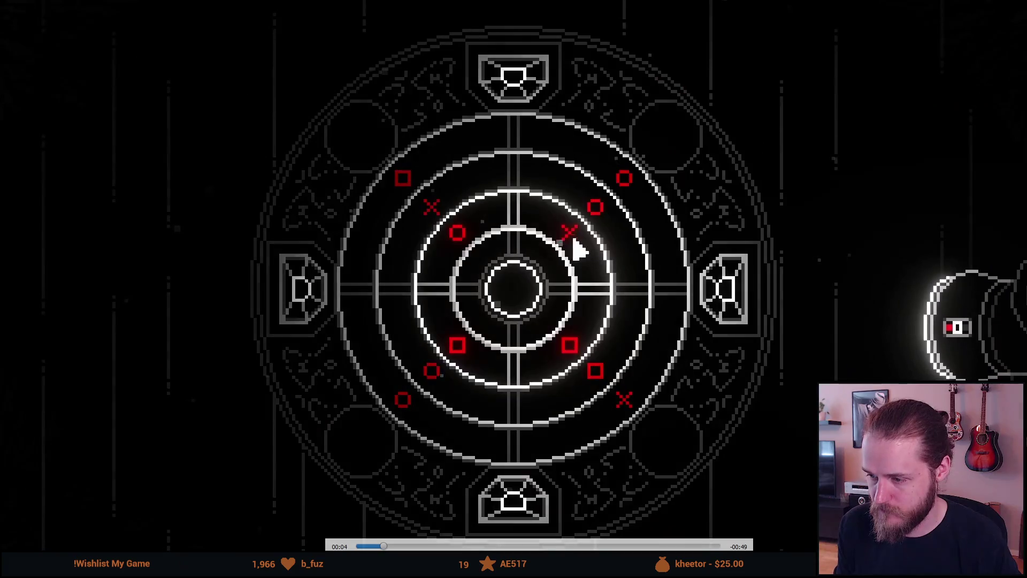
pyautogui.click(613, 546)
pyautogui.click(613, 546)
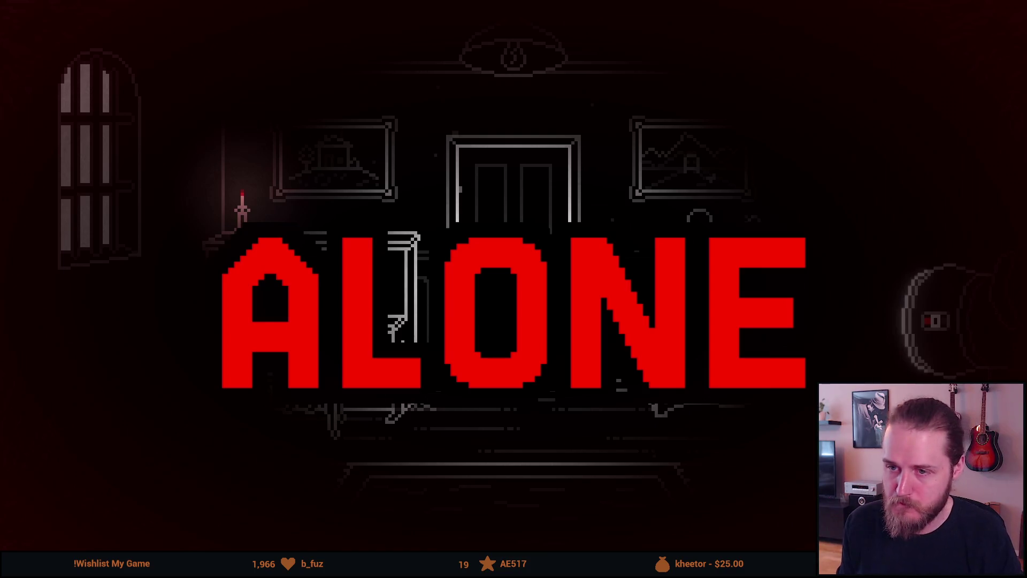
pyautogui.press('Escape')
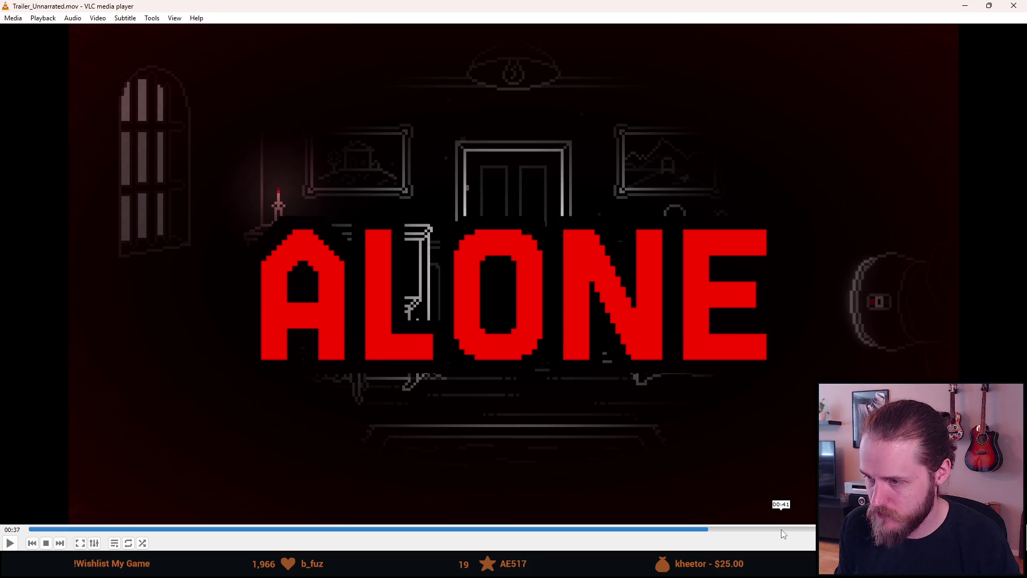
# Play from the 00:41 bathtub scene to the end card, then return to DaVinci Resolve.
pyautogui.click(780, 528)
pyautogui.press('space')
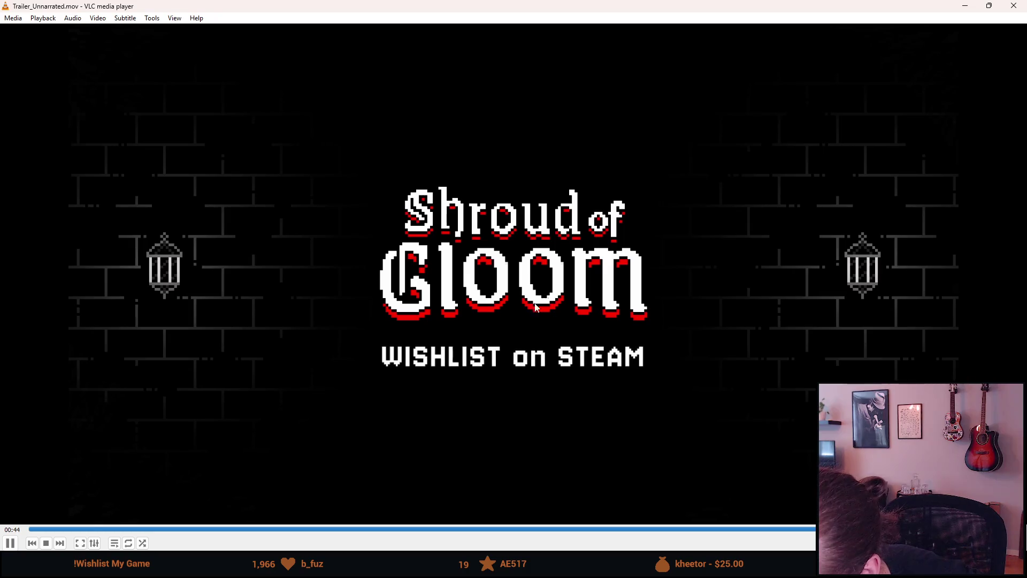
pyautogui.press('space')
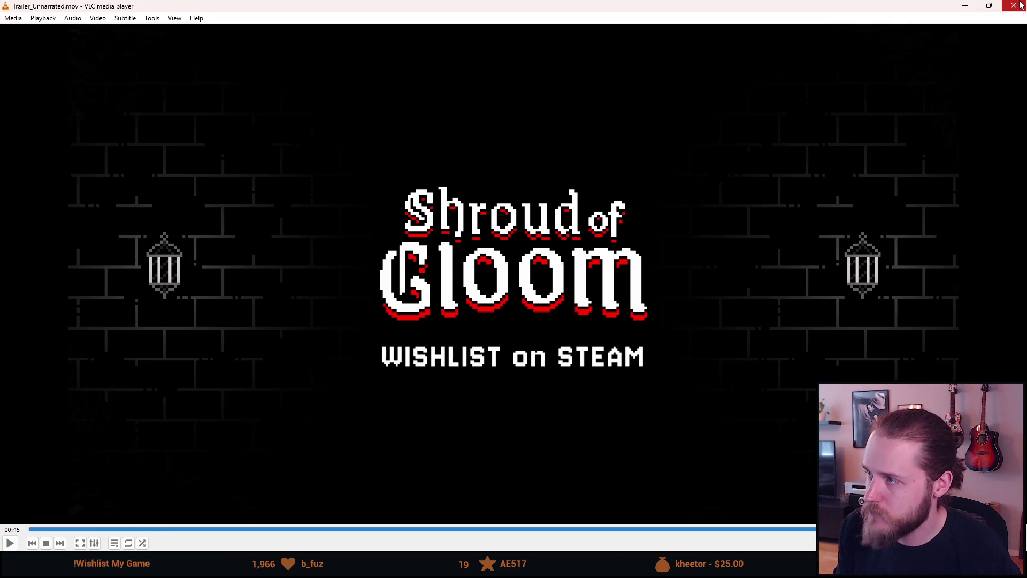
pyautogui.press('Left')
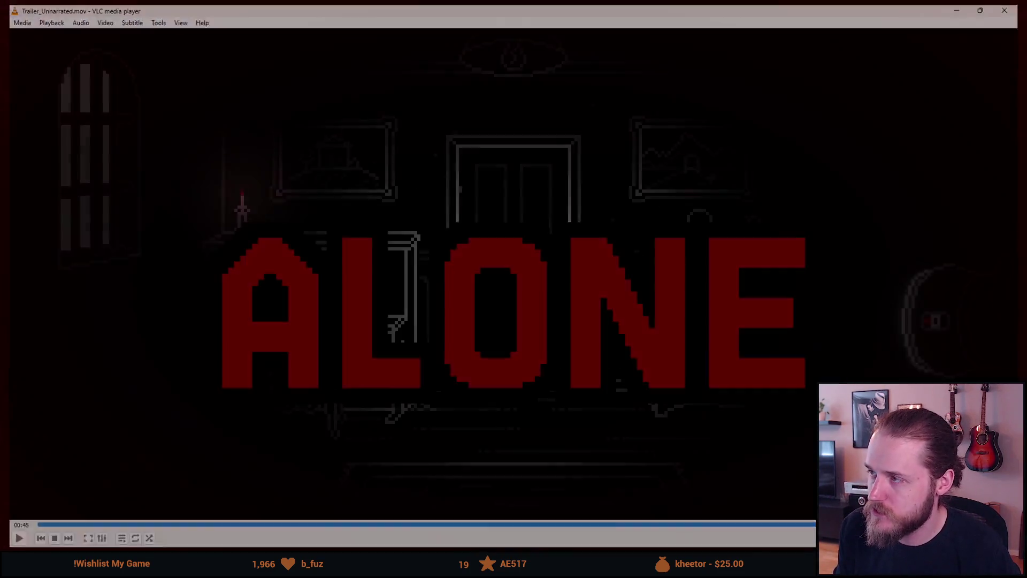
pyautogui.doubleClick(598, 158)
pyautogui.hotkey('alt', 'Tab')
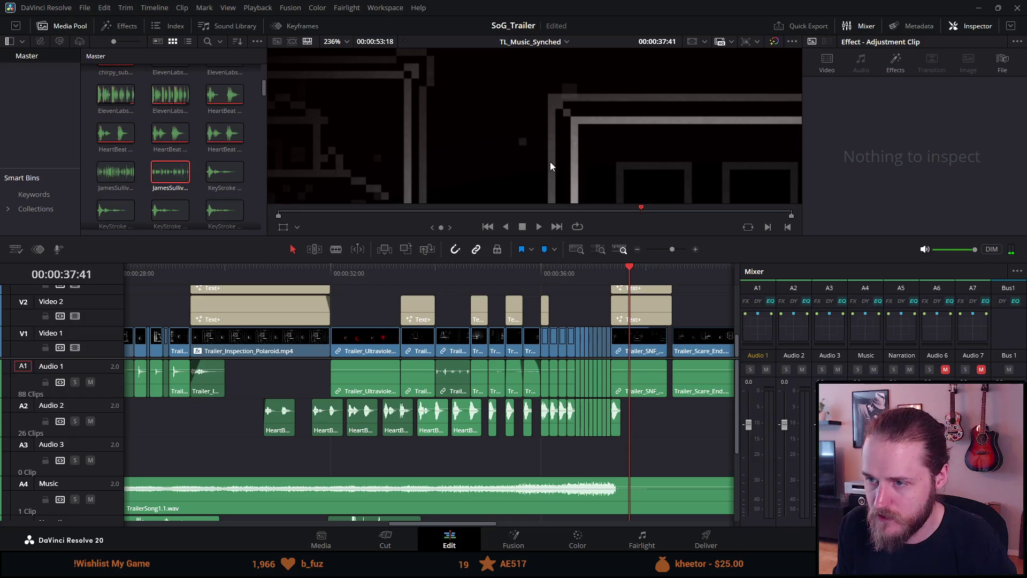
# Select the ALONE Text+ title clip and set the viewer zoom to Fit.
pyautogui.click(640, 289)
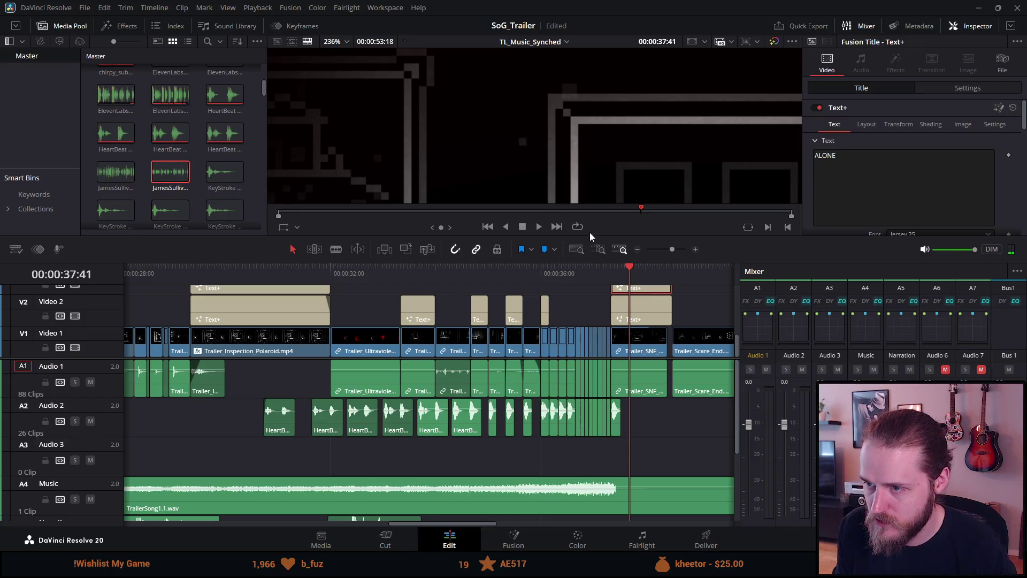
pyautogui.scroll(3, 594, 96)
pyautogui.scroll(-3, 591, 97)
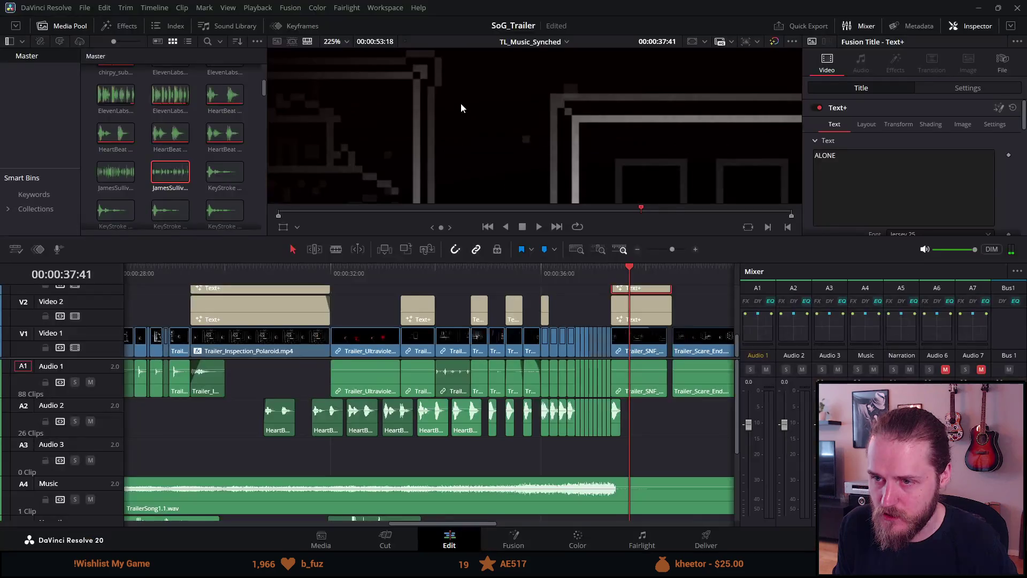
pyautogui.click(337, 46)
pyautogui.click(345, 58)
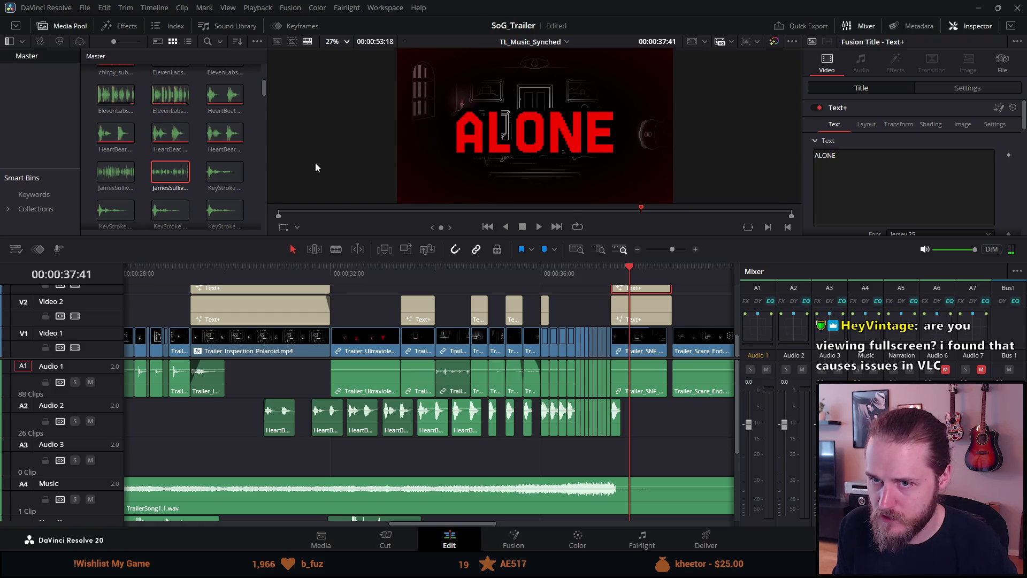
# Enlarge the viewer over the timeline and zoom in on the ALONE title frame at 37:45.
pyautogui.click(249, 181)
pyautogui.scroll(4, 246, 179)
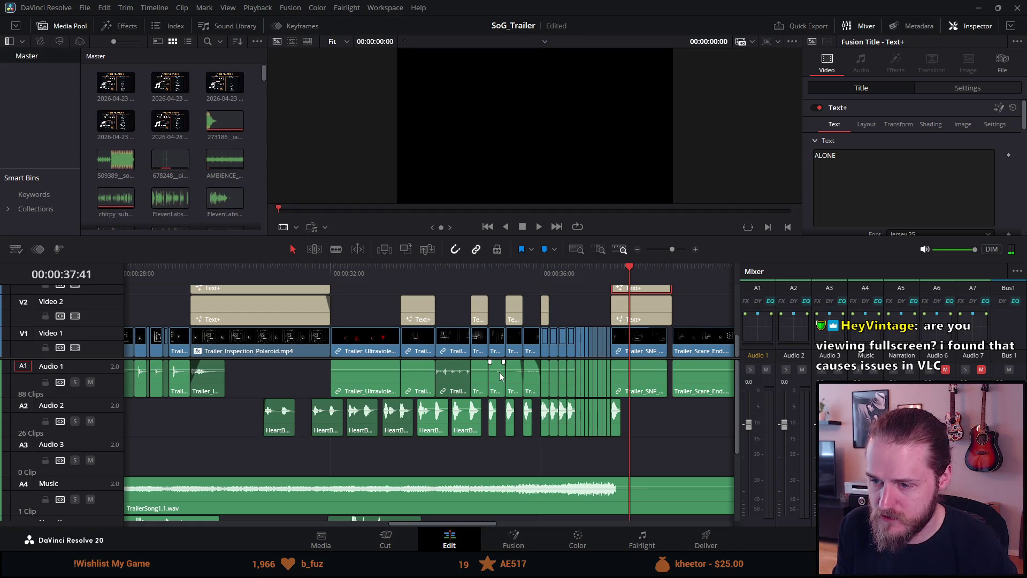
pyautogui.moveTo(565, 238)
pyautogui.mouseDown()
pyautogui.moveTo(550, 405)
pyautogui.moveTo(550, 385)
pyautogui.mouseUp()
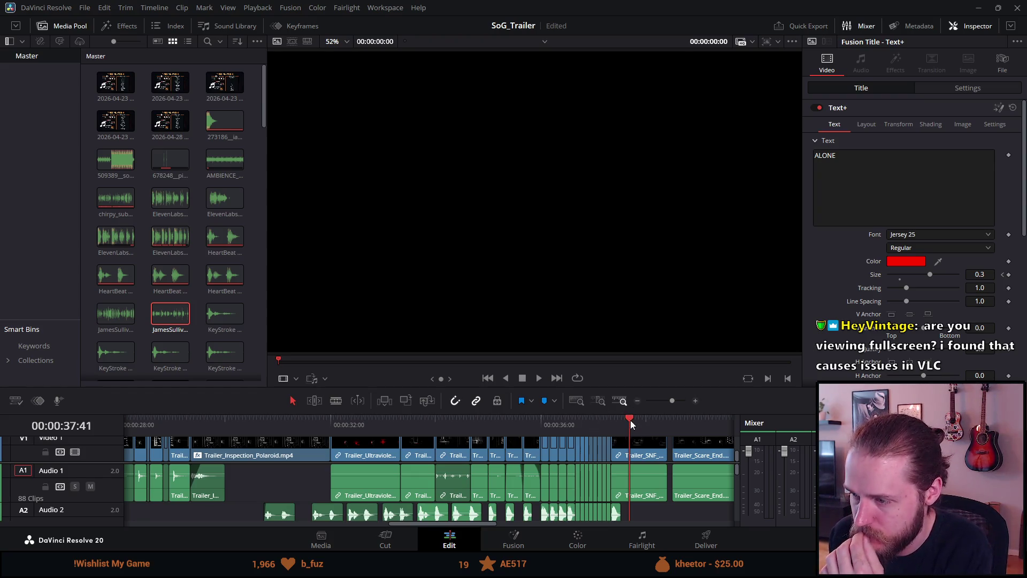
pyautogui.click(633, 422)
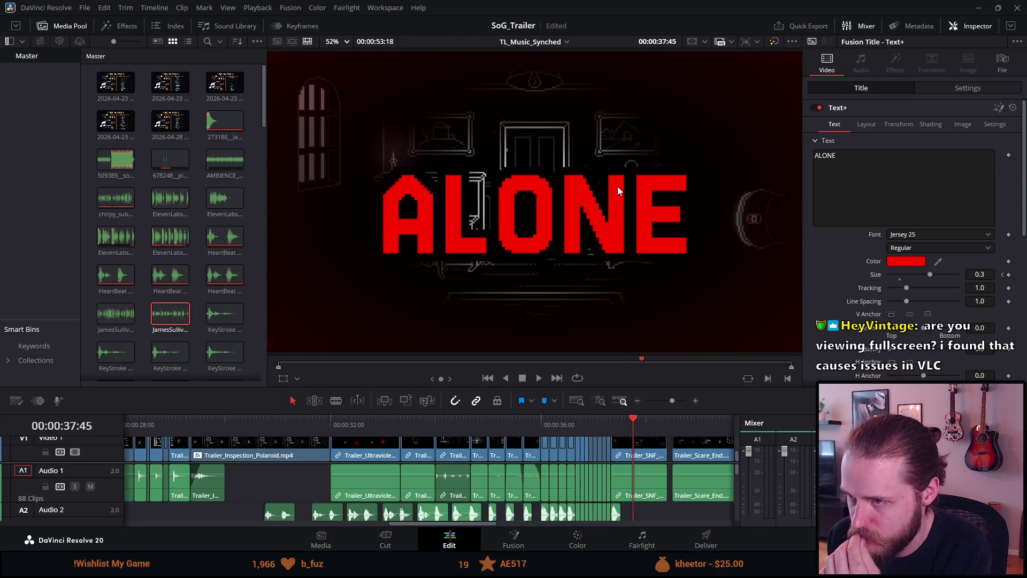
pyautogui.scroll(5, 619, 188)
pyautogui.scroll(2, 544, 211)
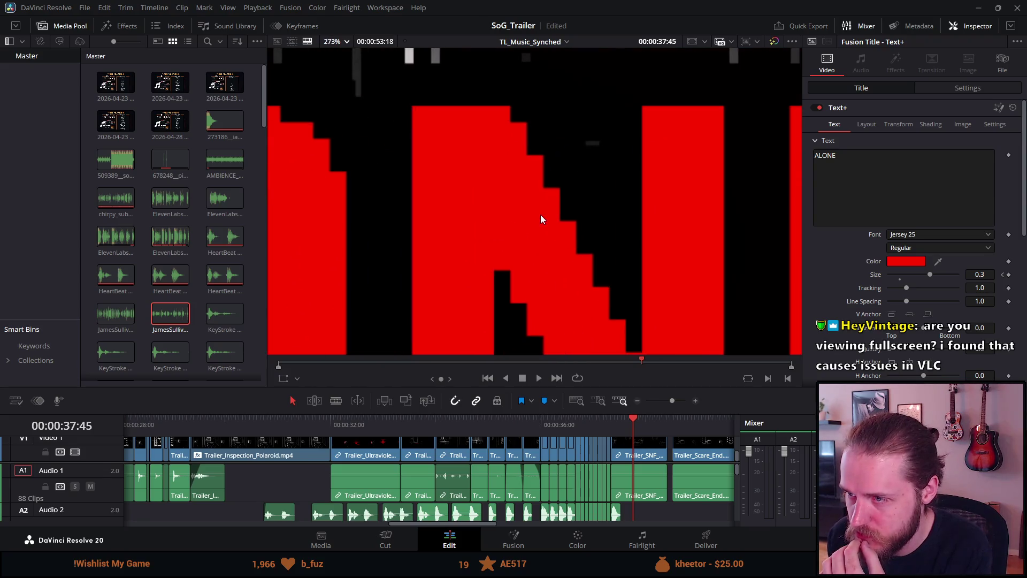
pyautogui.scroll(-5, 547, 214)
pyautogui.scroll(-4, 535, 214)
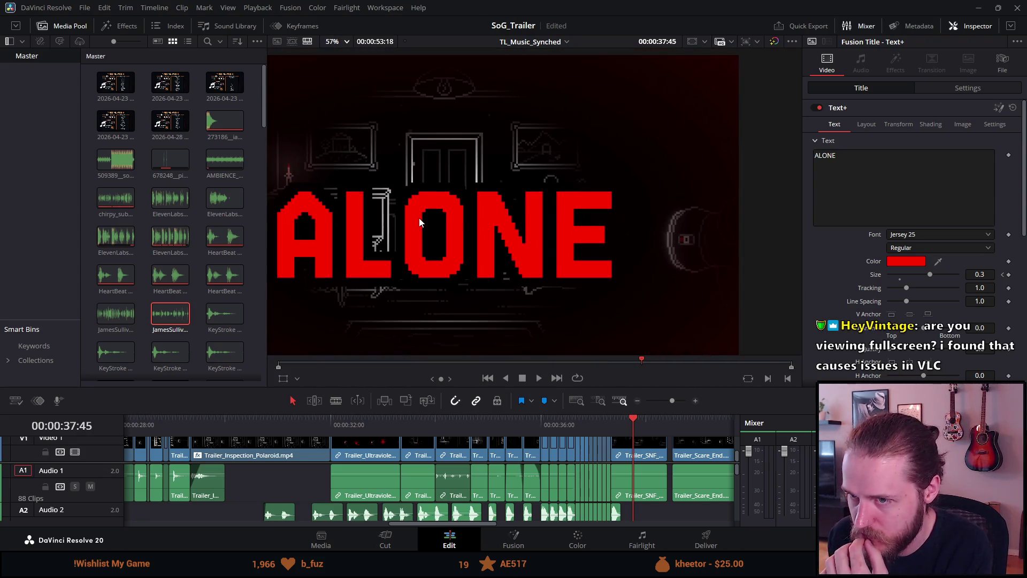
pyautogui.scroll(-2, 530, 265)
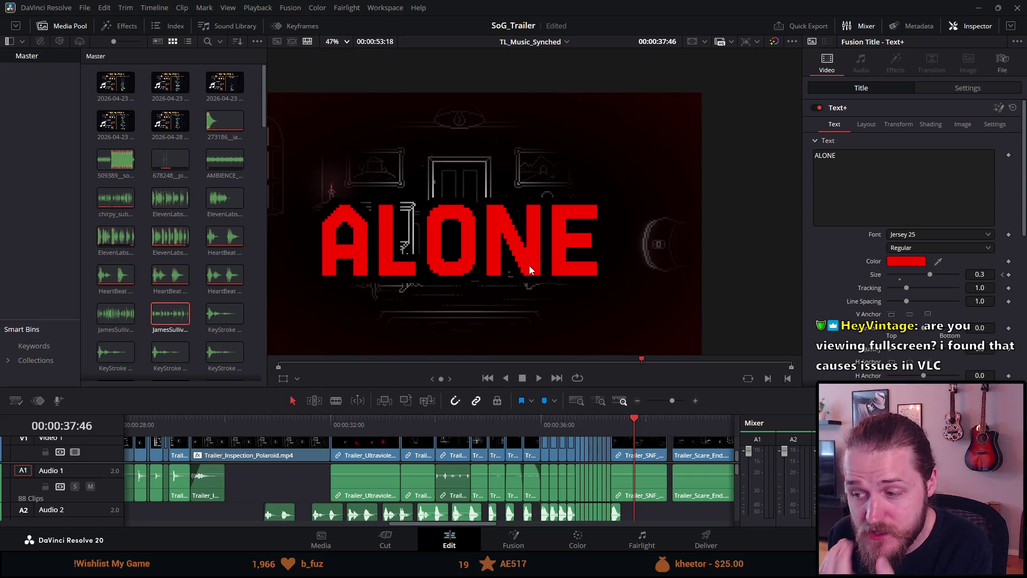
pyautogui.scroll(-2, 851, 361)
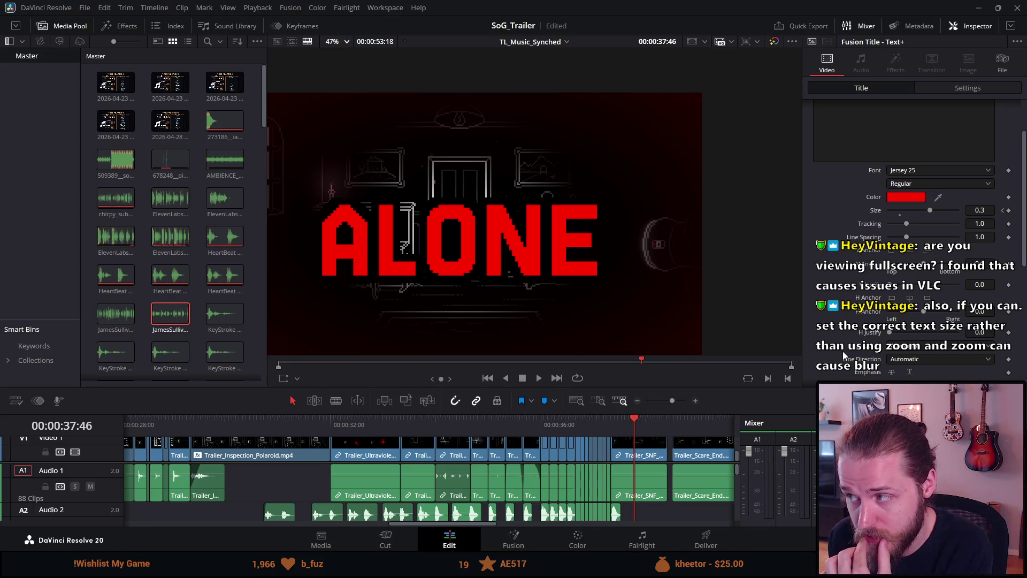
pyautogui.press('q')
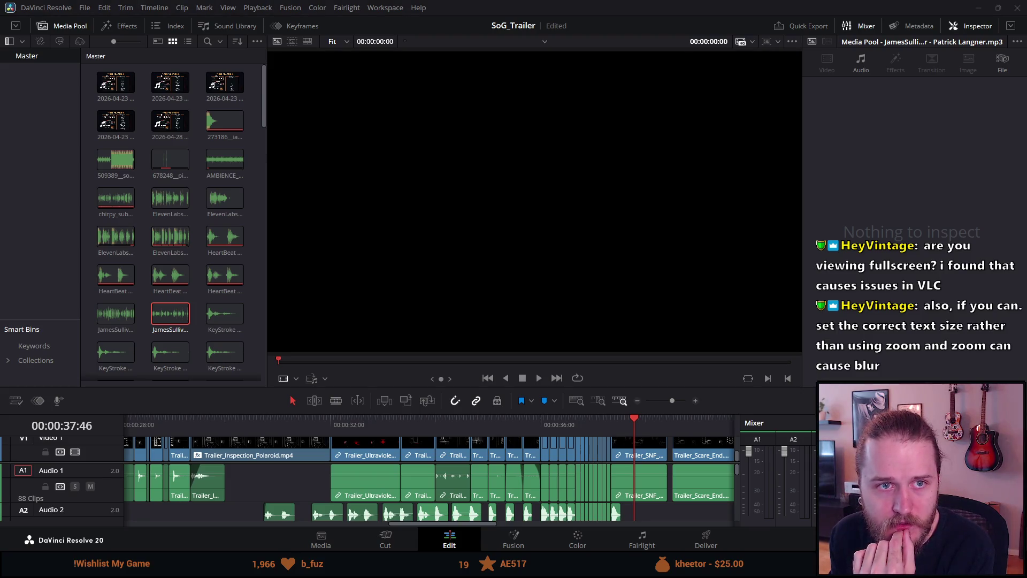
# Play the Shroud of Gloom Steam store trailer full screen in Firefox.
pyautogui.hotkey('alt', 'Tab')
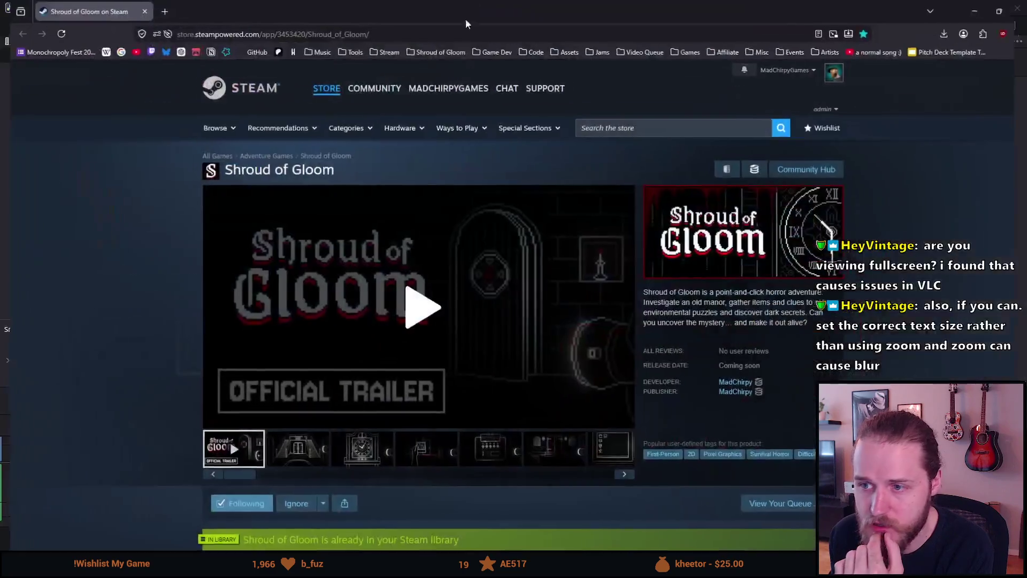
pyautogui.click(404, 323)
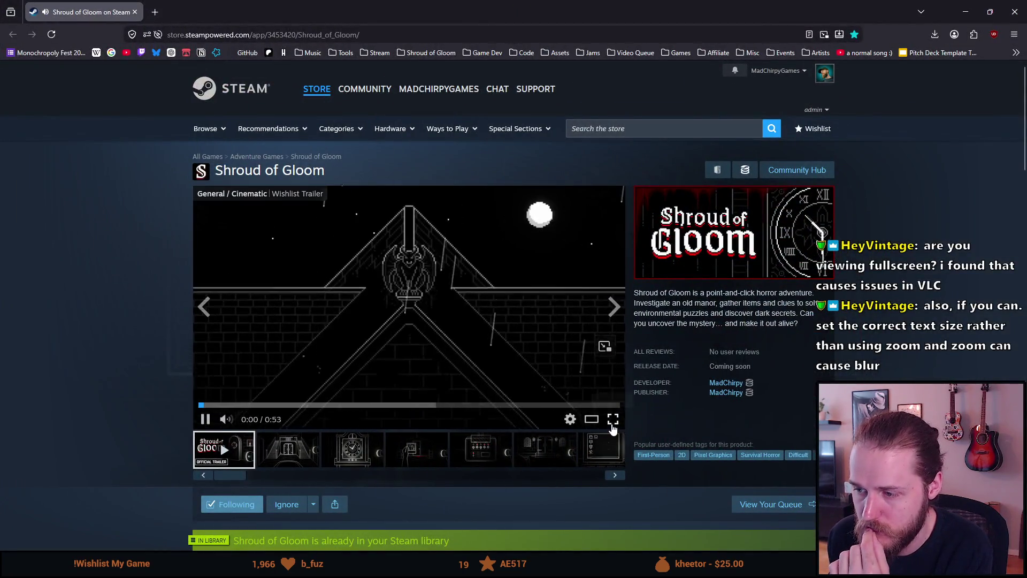
pyautogui.click(612, 419)
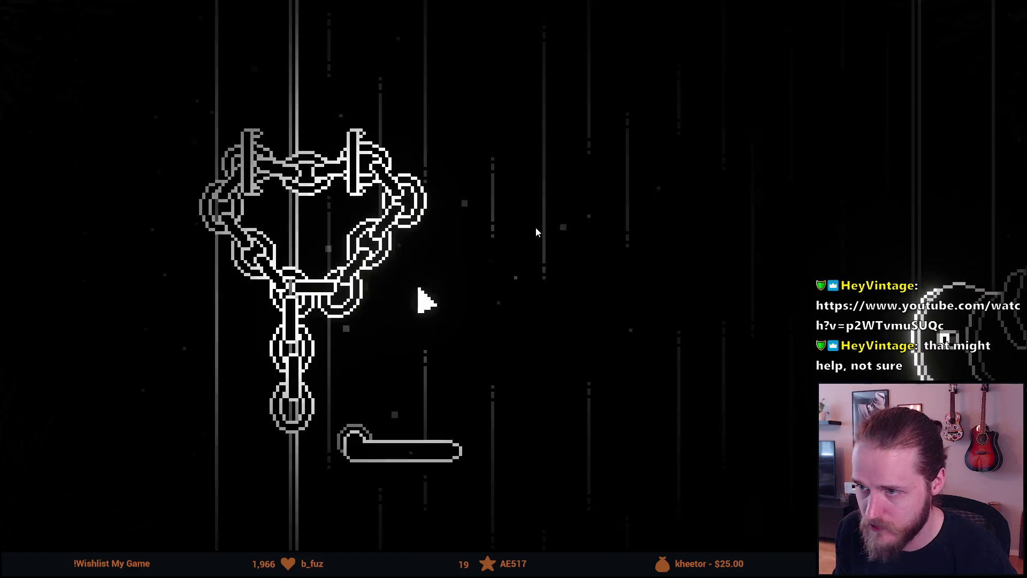
pyautogui.click(328, 88)
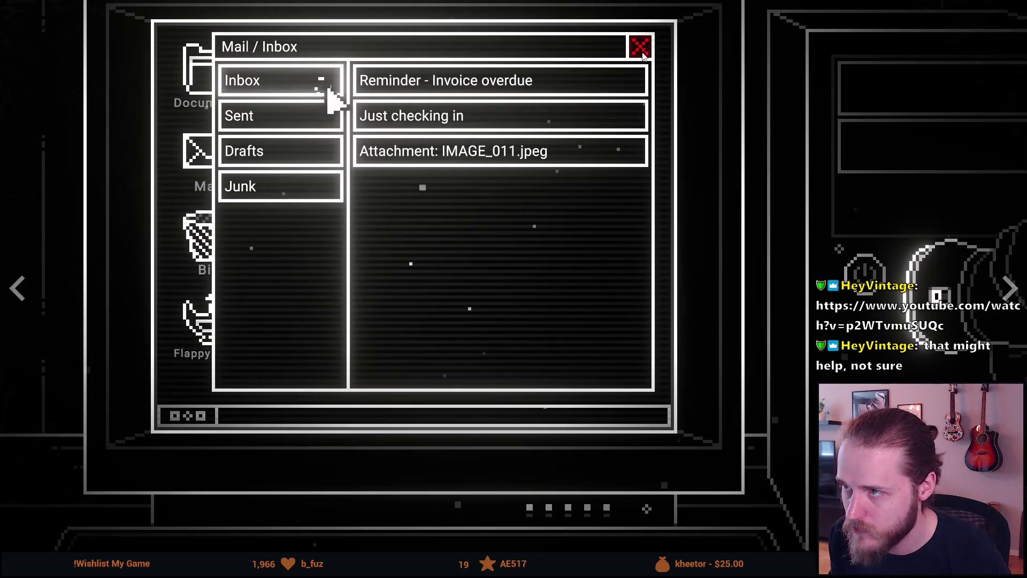
pyautogui.click(637, 49)
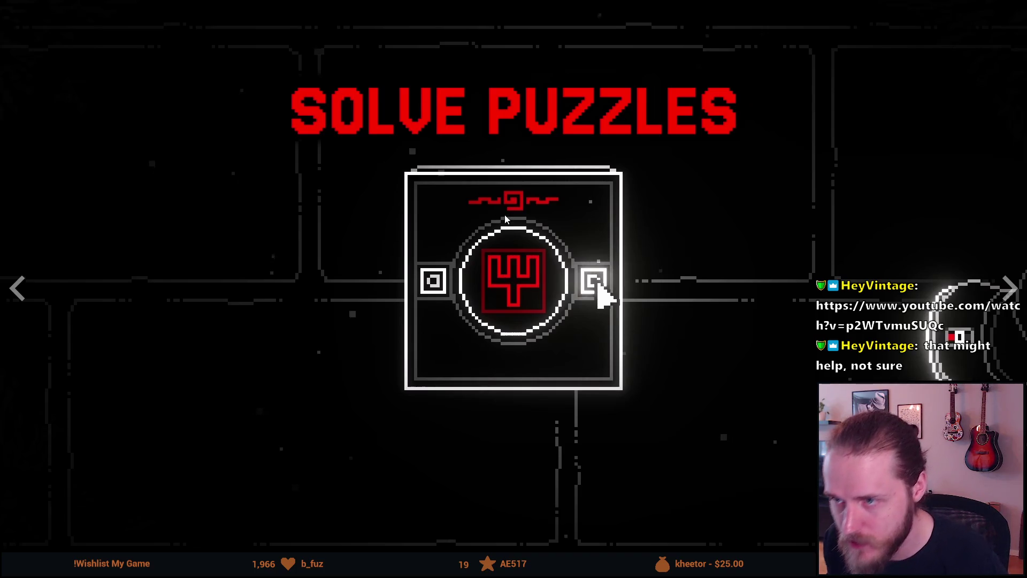
# Pause the store trailer at 0:24 and exit full-screen view.
pyautogui.click(510, 236)
pyautogui.press('Escape')
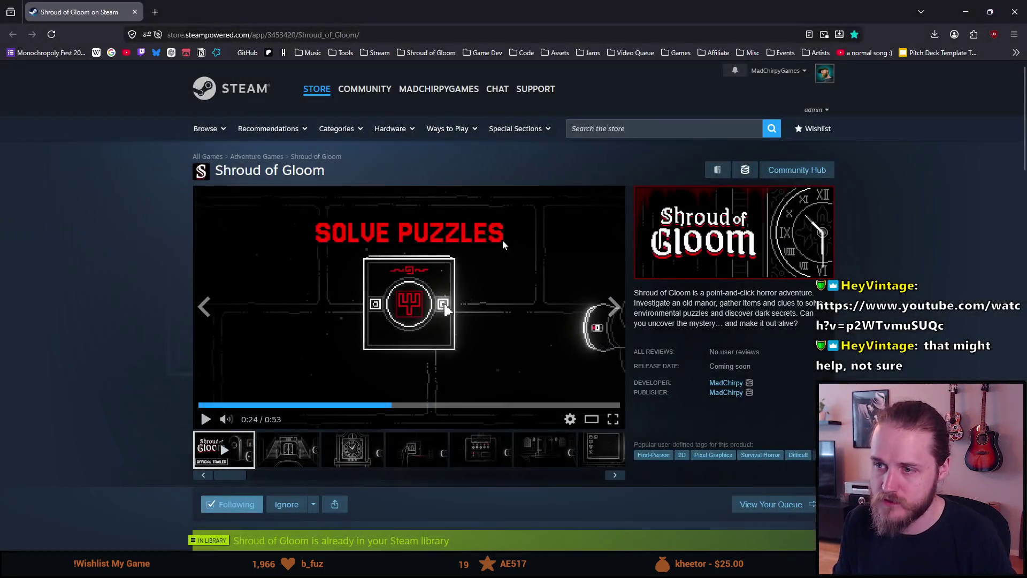
pyautogui.click(313, 504)
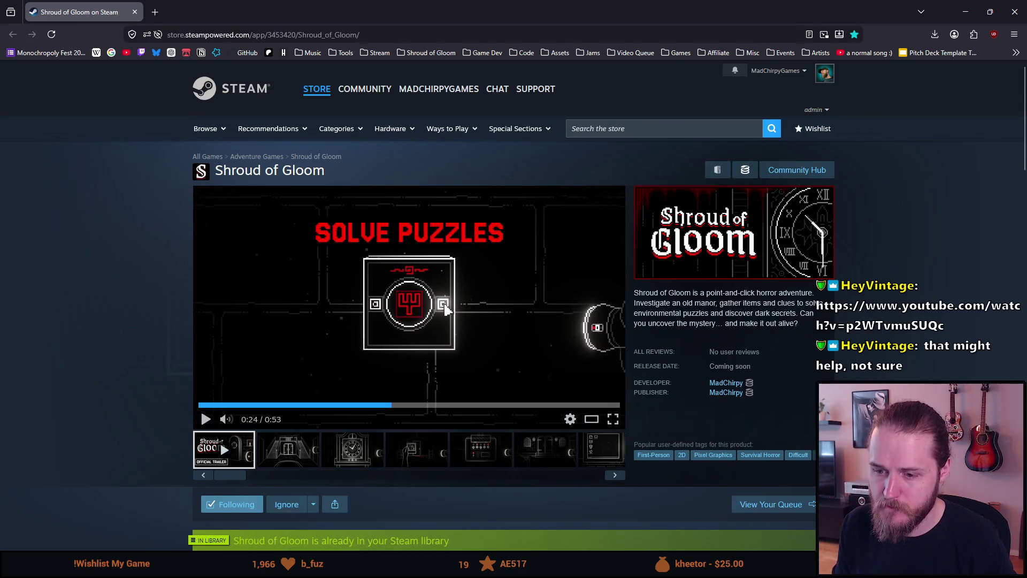
pyautogui.hotkey('alt', 'Tab')
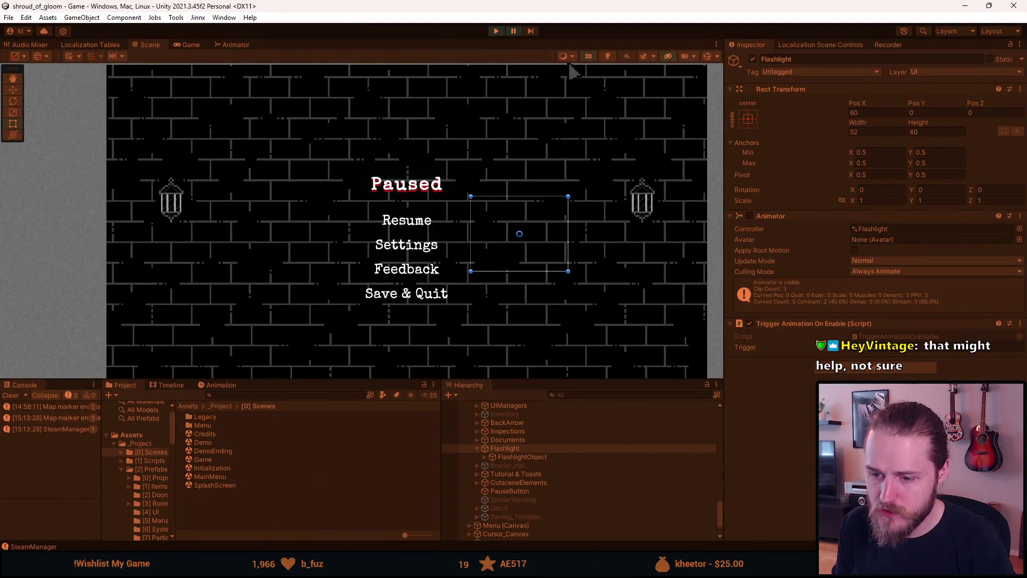
# Enlarge the timeline and mute the Narration track.
pyautogui.hotkey('alt', 'Tab')
pyautogui.hotkey('alt', 'Tab')
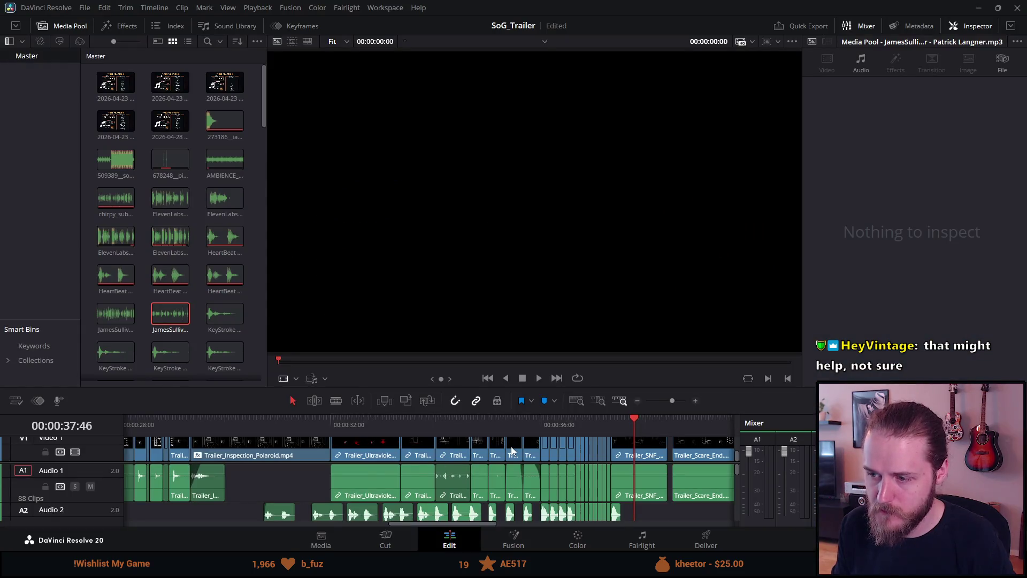
pyautogui.scroll(-3, 494, 466)
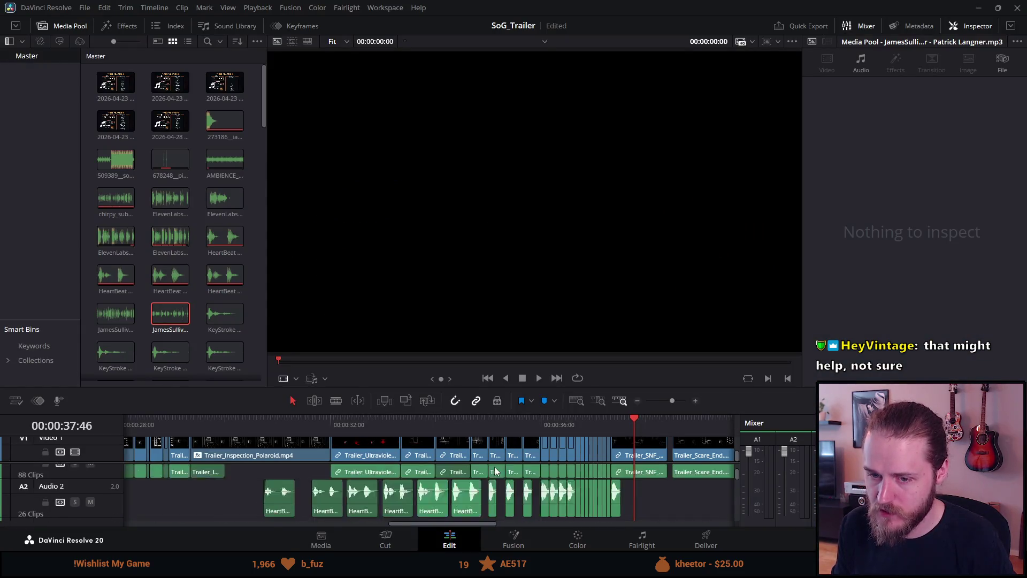
pyautogui.scroll(3, 494, 466)
pyautogui.moveTo(493, 414)
pyautogui.mouseDown()
pyautogui.moveTo(483, 355)
pyautogui.moveTo(493, 322)
pyautogui.mouseUp()
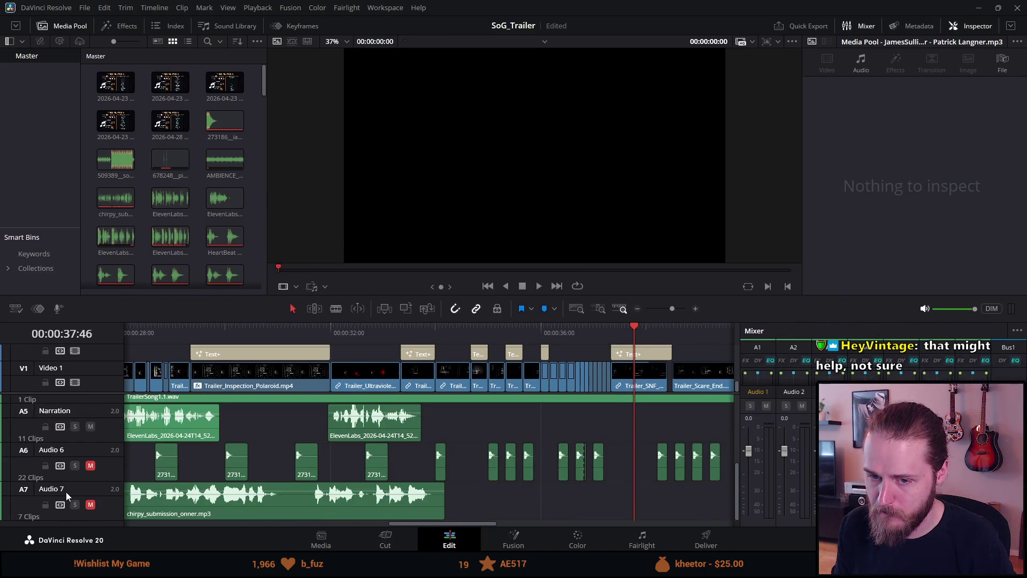
pyautogui.click(90, 426)
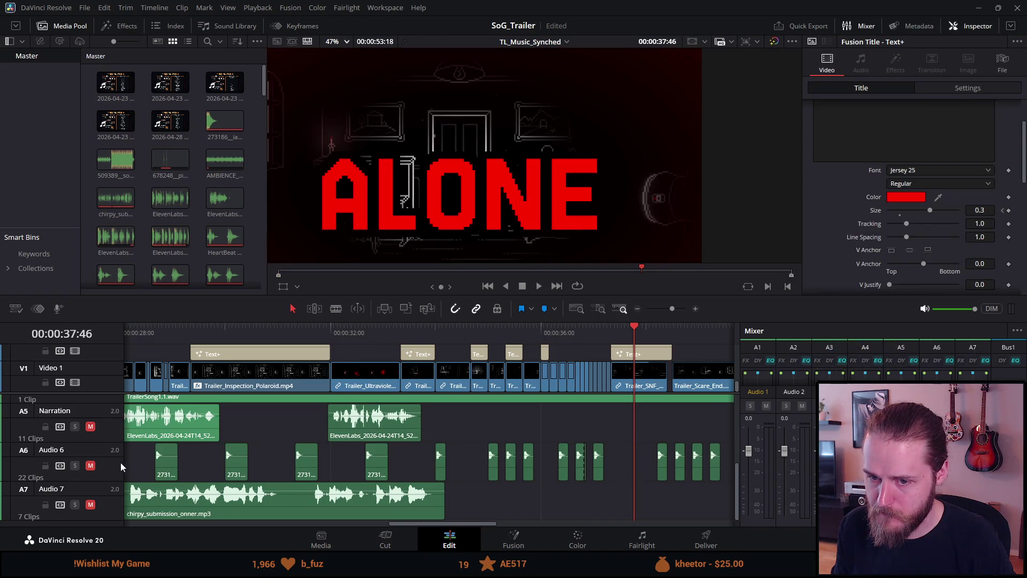
# Set the viewer zoom to 37%.
pyautogui.scroll(3, 120, 462)
pyautogui.scroll(2, 121, 463)
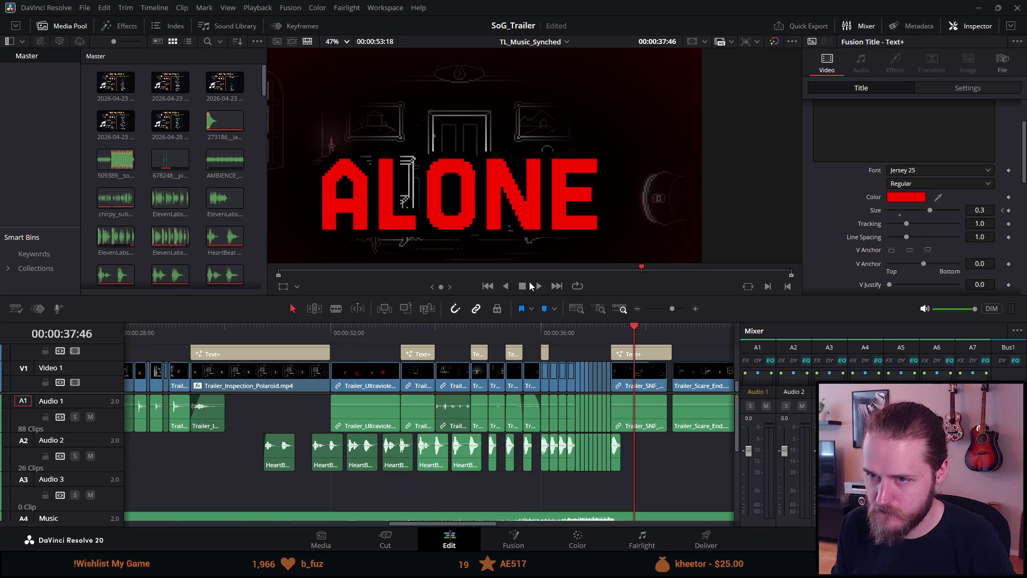
pyautogui.click(346, 45)
pyautogui.click(348, 59)
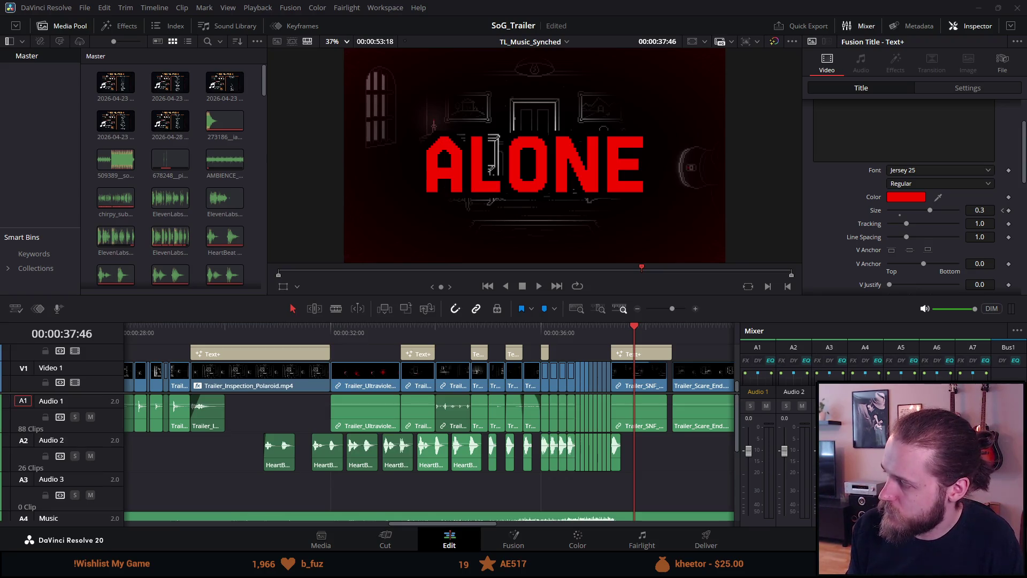
# On the Deliver page, keep Quality rate control and the Balanced encoder preset.
pyautogui.click(695, 541)
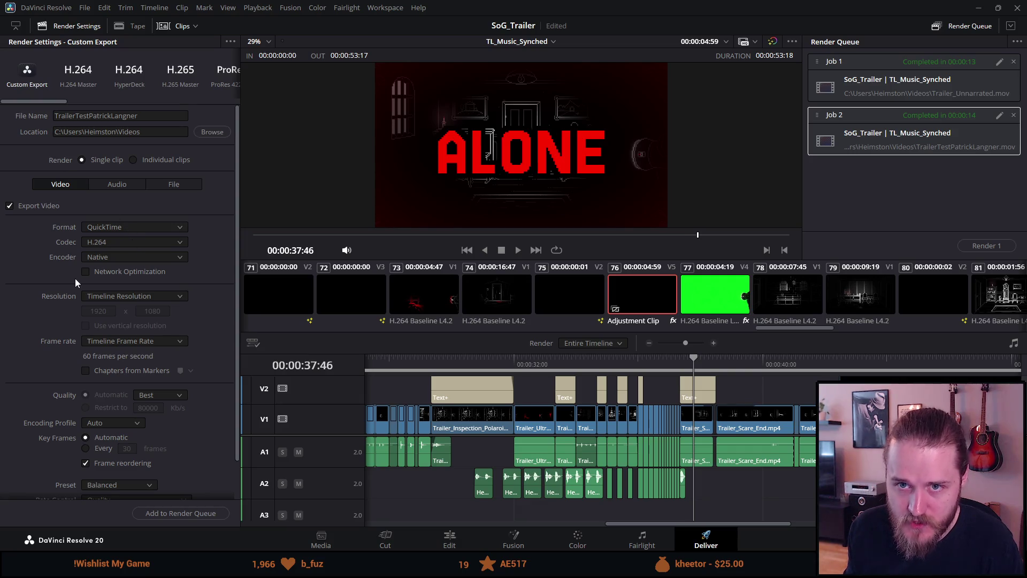
pyautogui.scroll(-2, 75, 278)
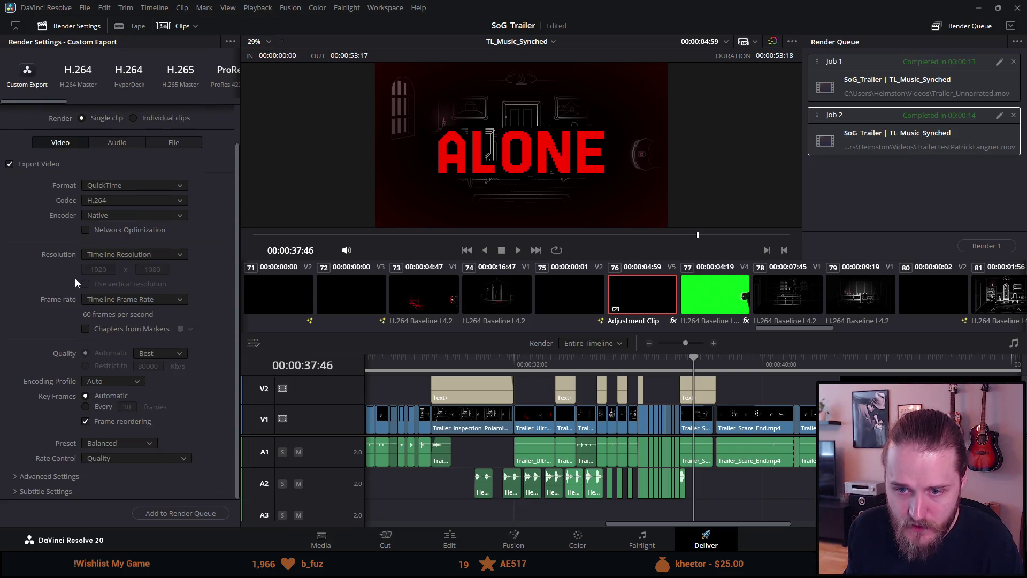
pyautogui.click(110, 458)
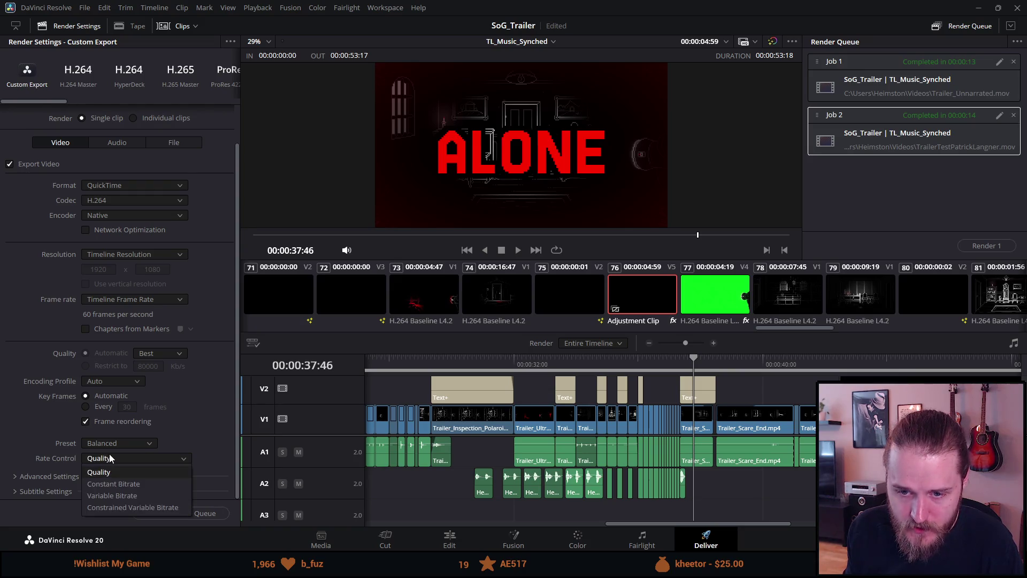
pyautogui.click(110, 459)
pyautogui.click(109, 444)
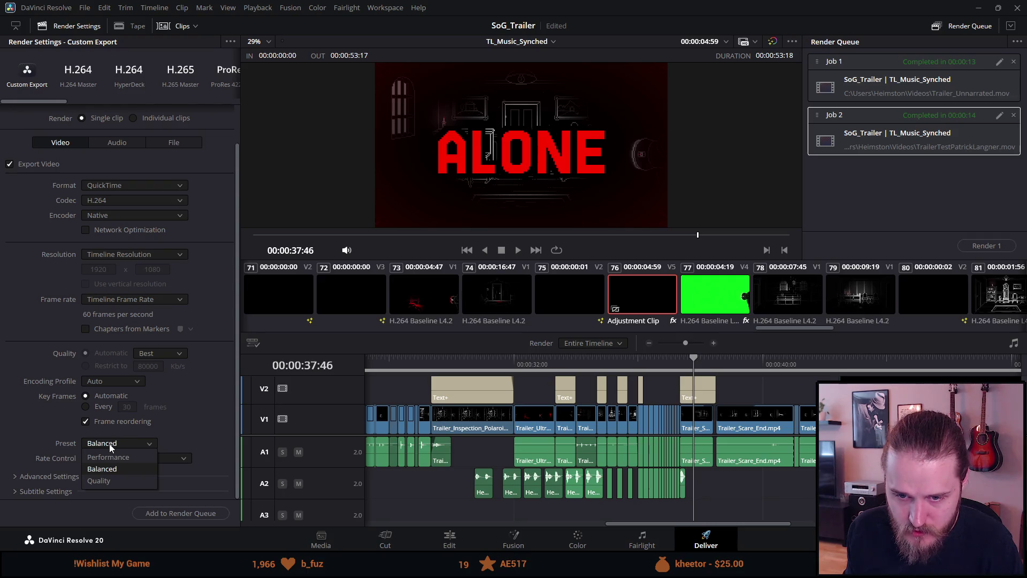
pyautogui.click(109, 444)
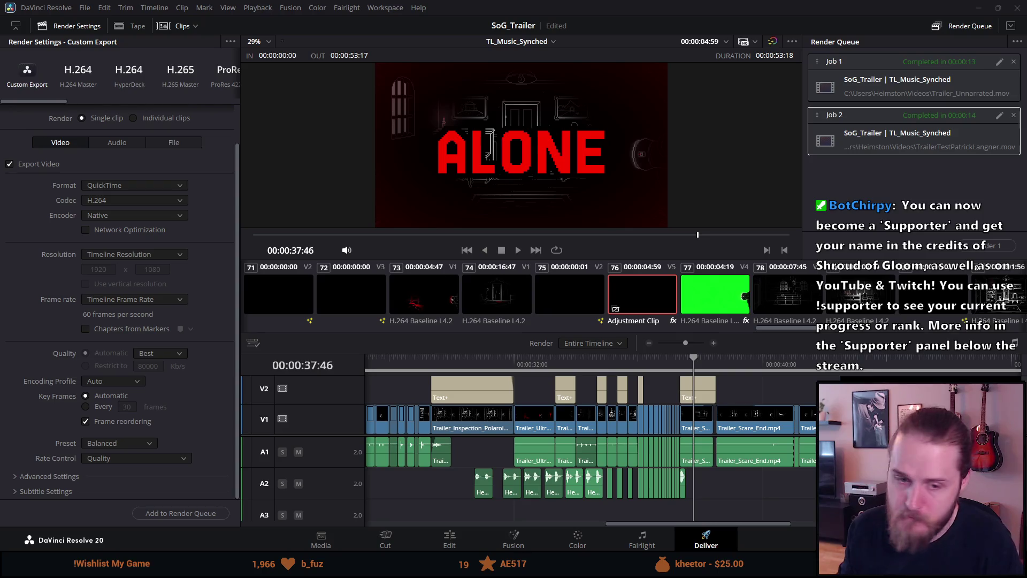
# Expand Advanced Settings and leave the color space tag as Same as project.
pyautogui.click(40, 477)
pyautogui.scroll(-2, 40, 477)
pyautogui.scroll(-2, 40, 477)
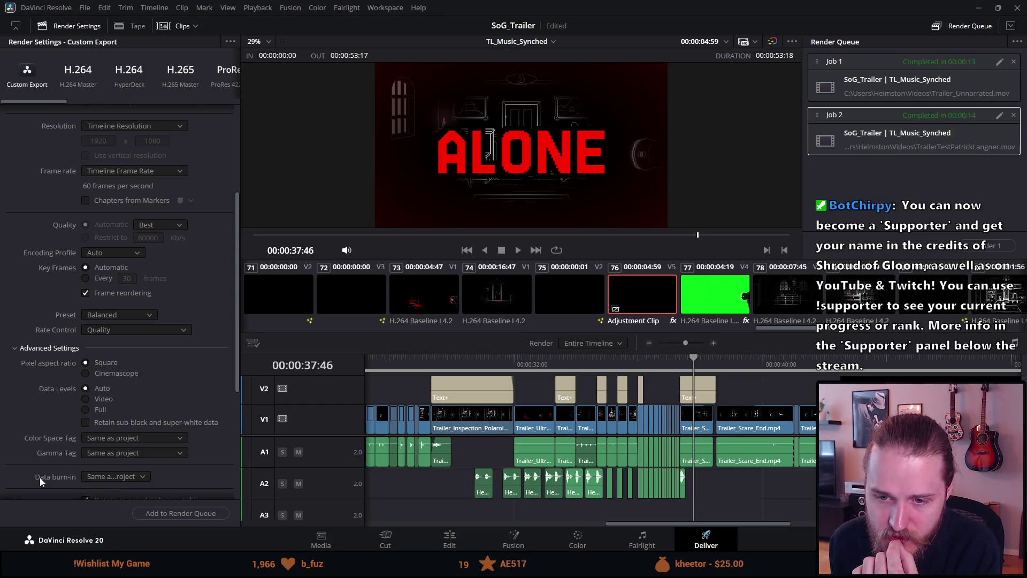
pyautogui.scroll(-1, 39, 478)
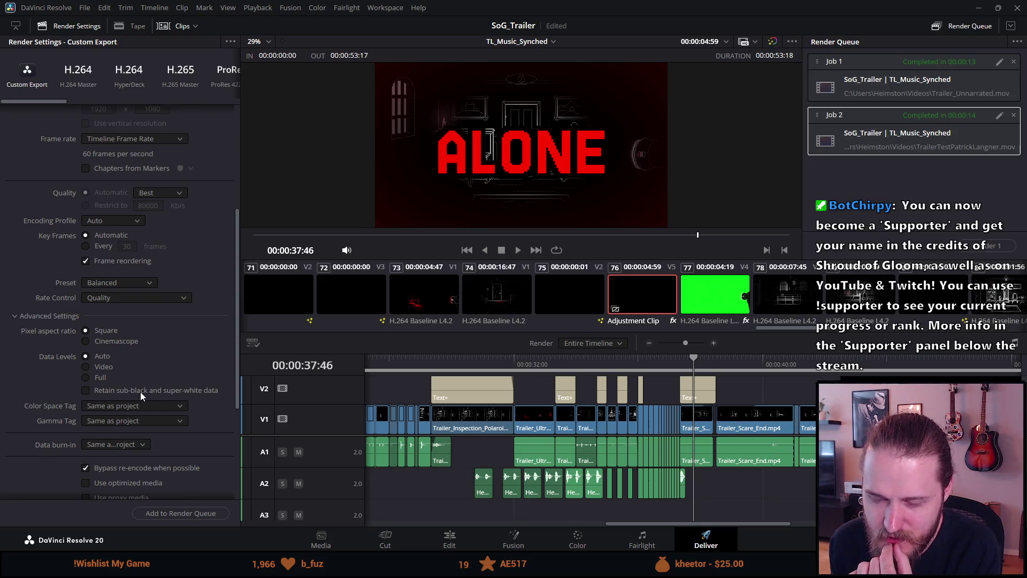
pyautogui.scroll(-1, 140, 393)
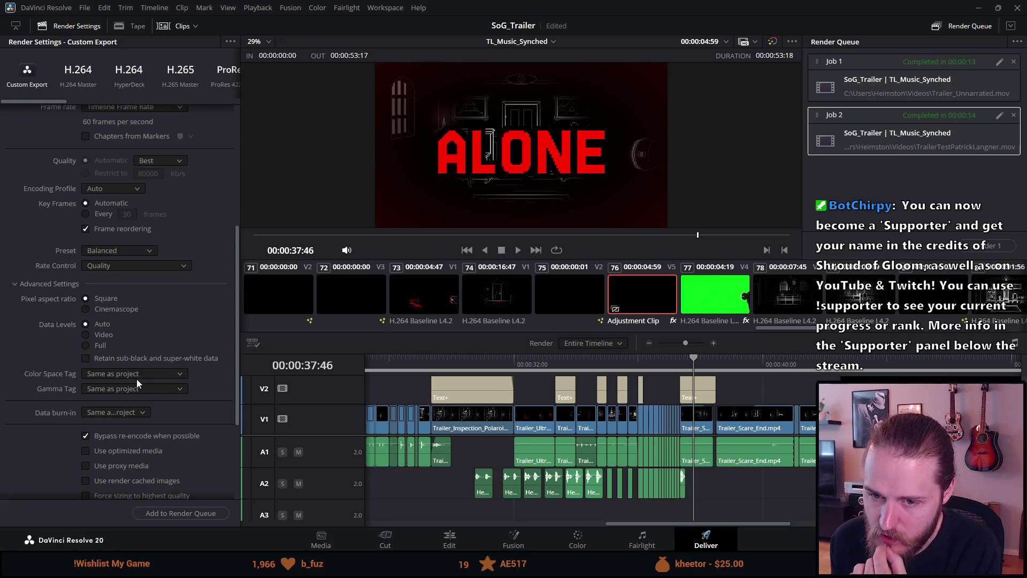
pyautogui.click(136, 374)
pyautogui.click(137, 374)
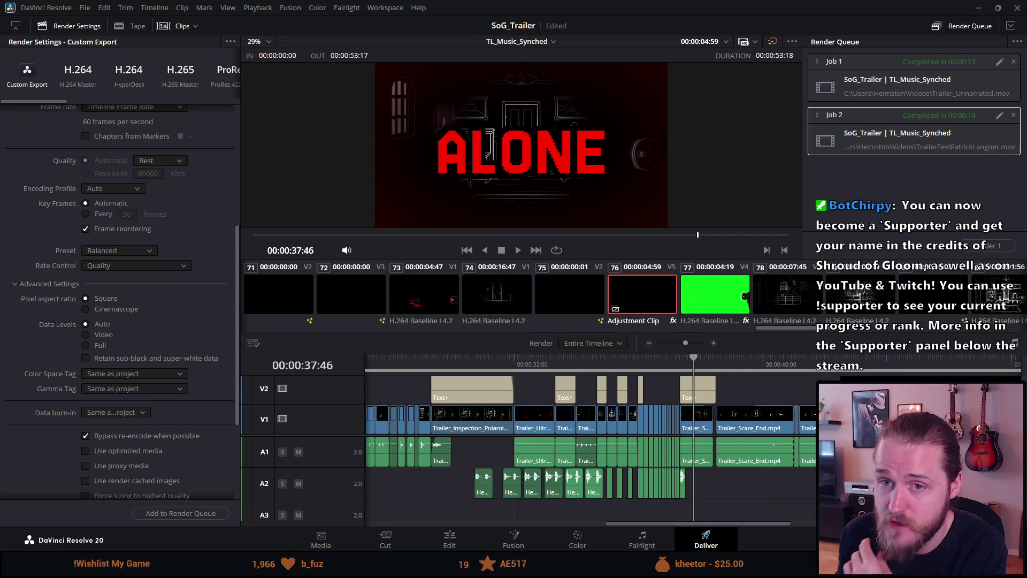
pyautogui.scroll(5, 190, 205)
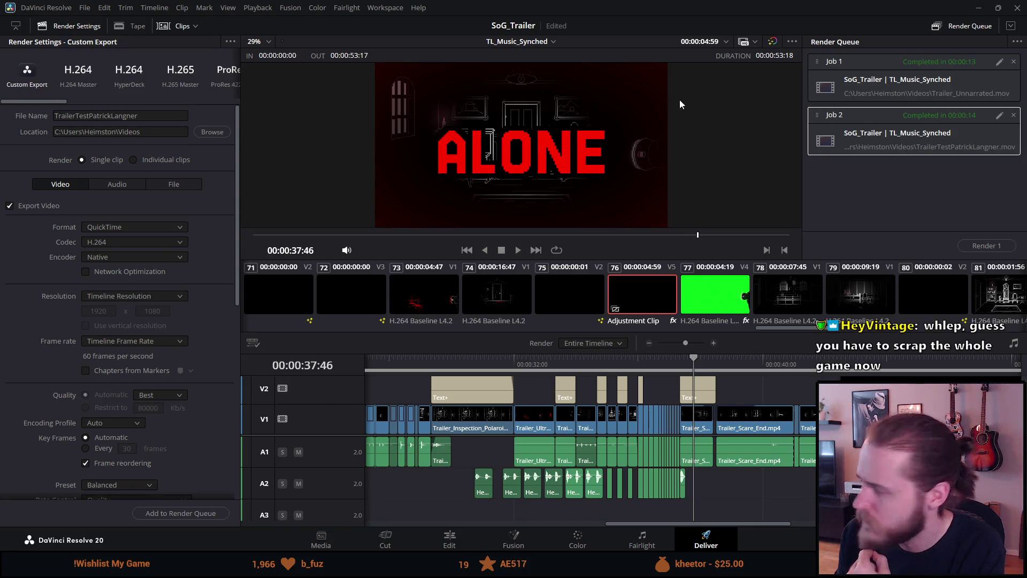
pyautogui.click(114, 242)
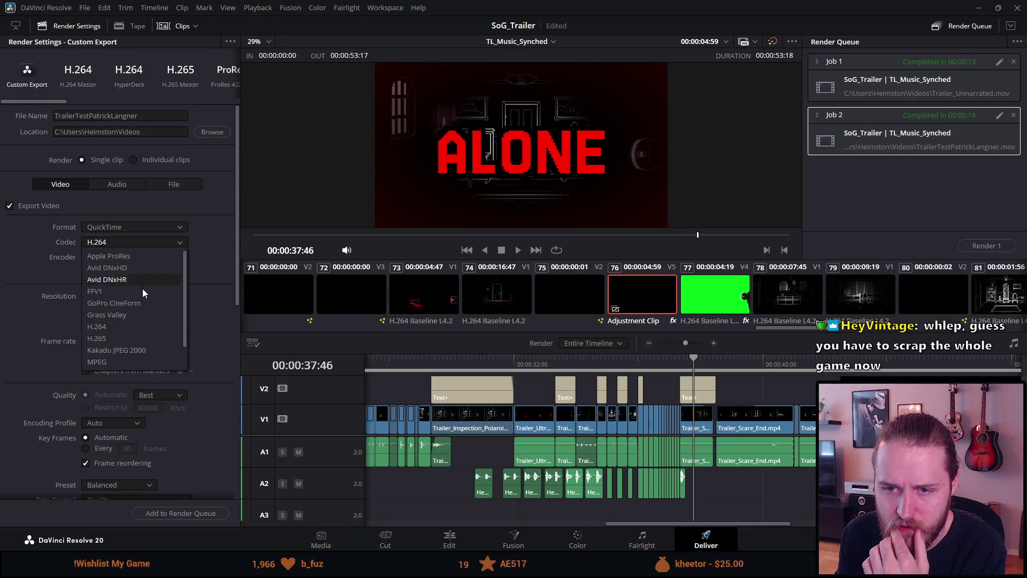
pyautogui.scroll(2, 161, 271)
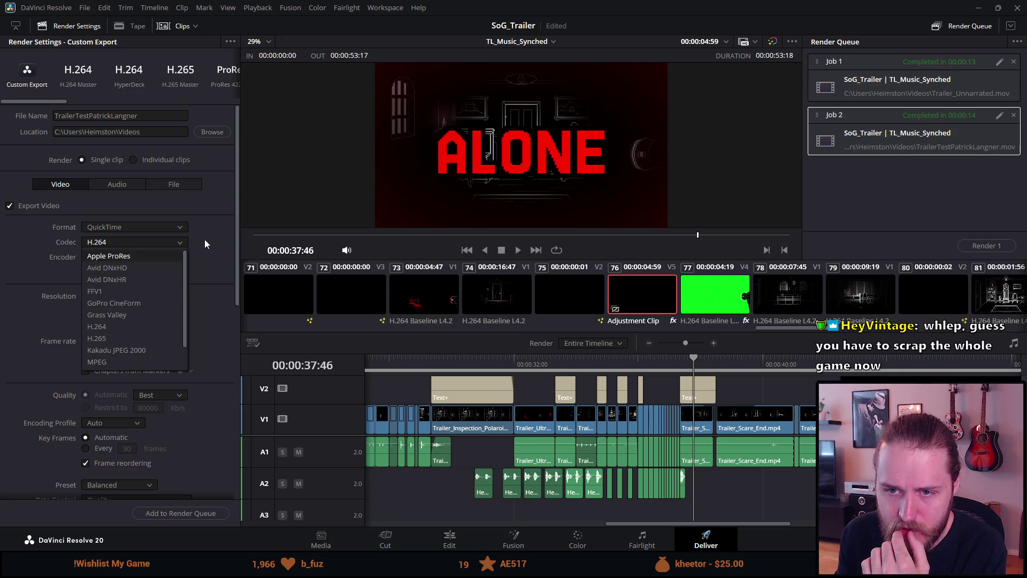
pyautogui.click(205, 240)
pyautogui.click(171, 257)
pyautogui.click(171, 255)
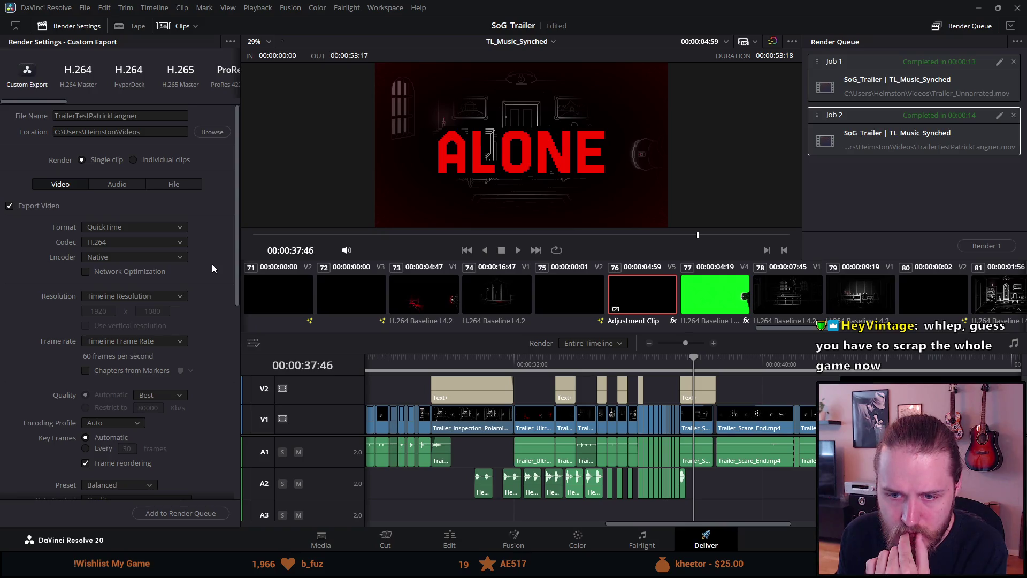
pyautogui.scroll(-2, 210, 262)
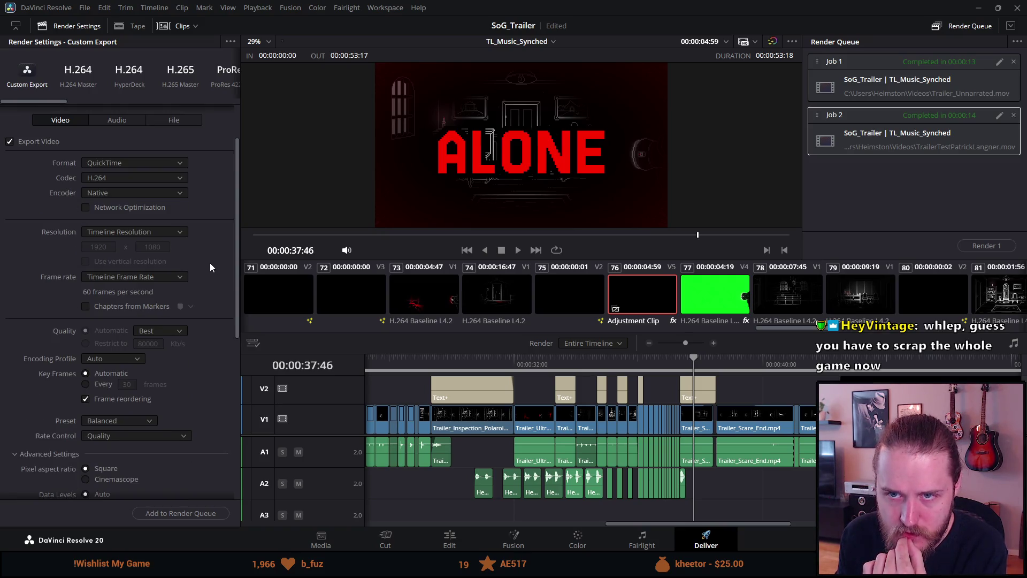
pyautogui.scroll(2, 210, 262)
pyautogui.scroll(-3, 210, 262)
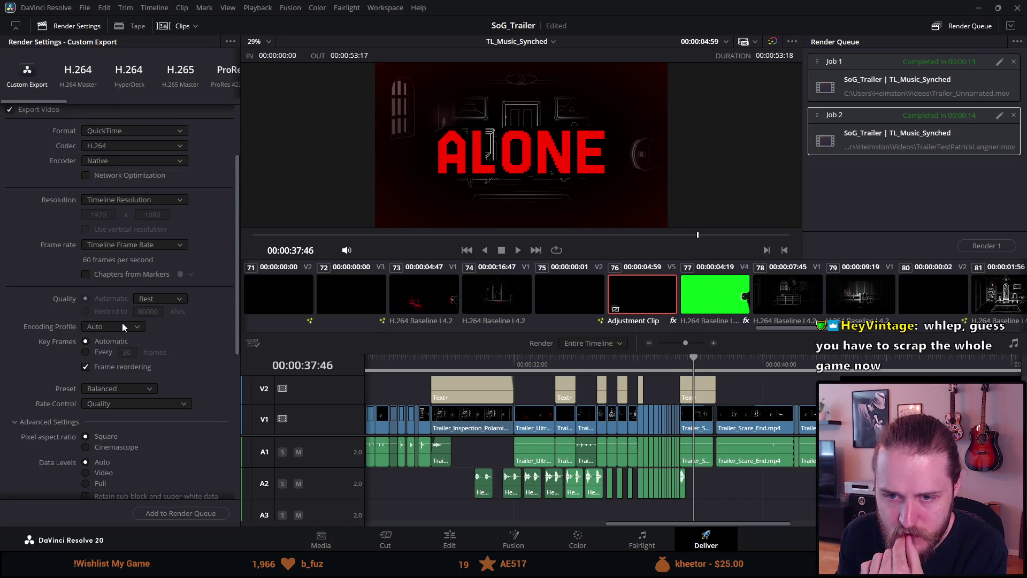
pyautogui.scroll(-2, 160, 377)
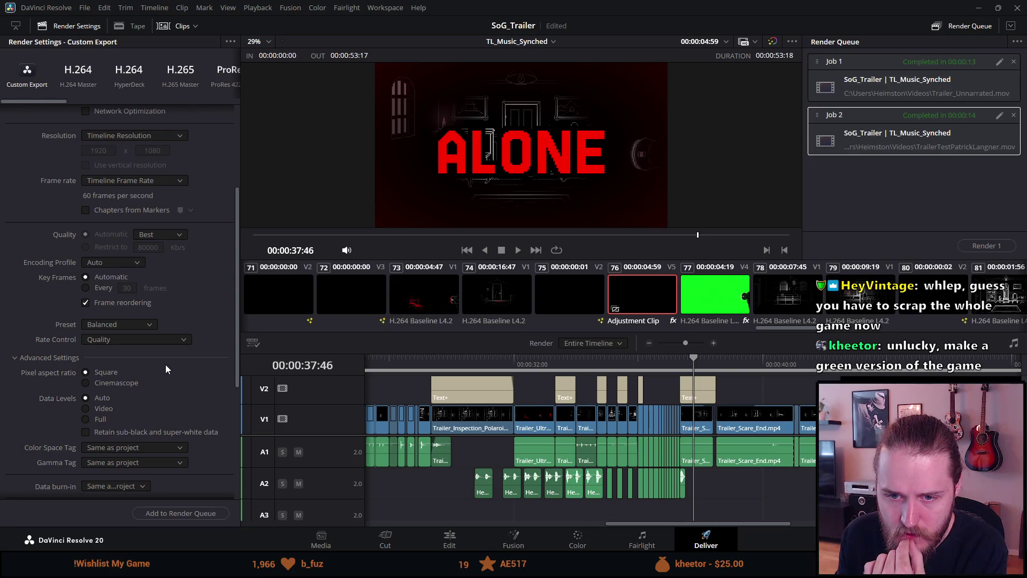
pyautogui.scroll(-1, 166, 364)
pyautogui.scroll(-1, 166, 368)
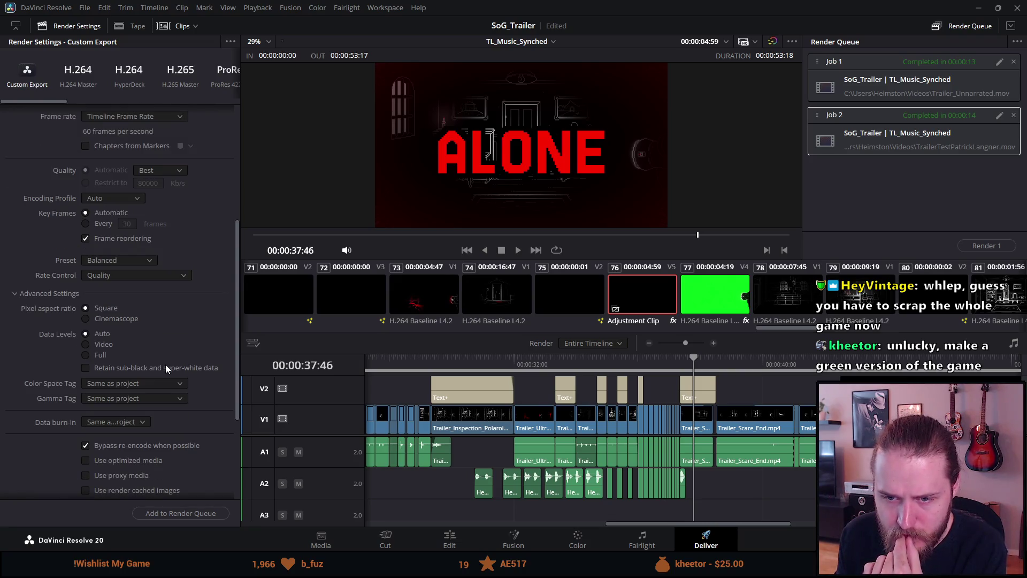
pyautogui.click(140, 384)
pyautogui.scroll(-2, 170, 421)
pyautogui.scroll(-8, 170, 417)
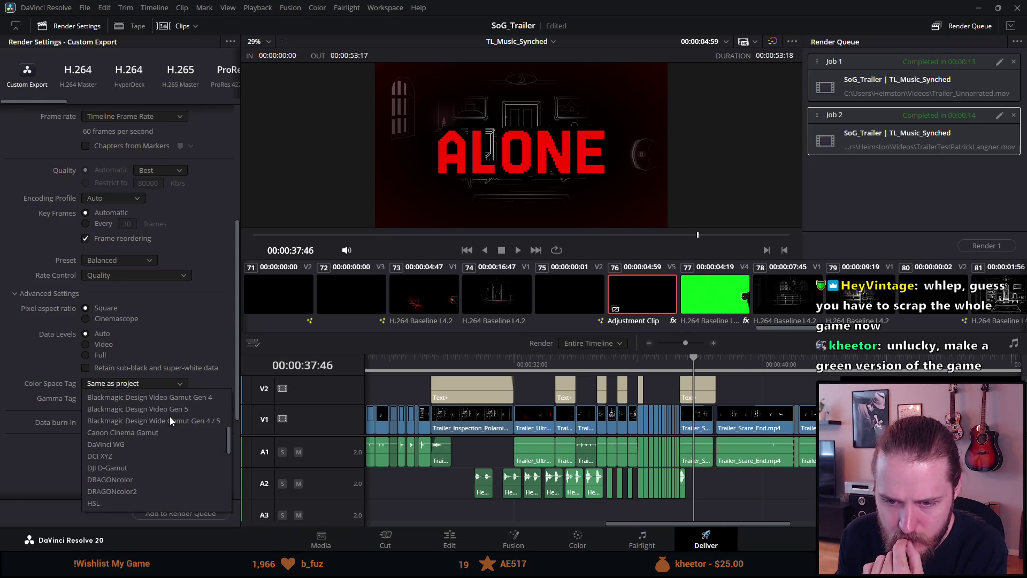
pyautogui.scroll(-2, 169, 416)
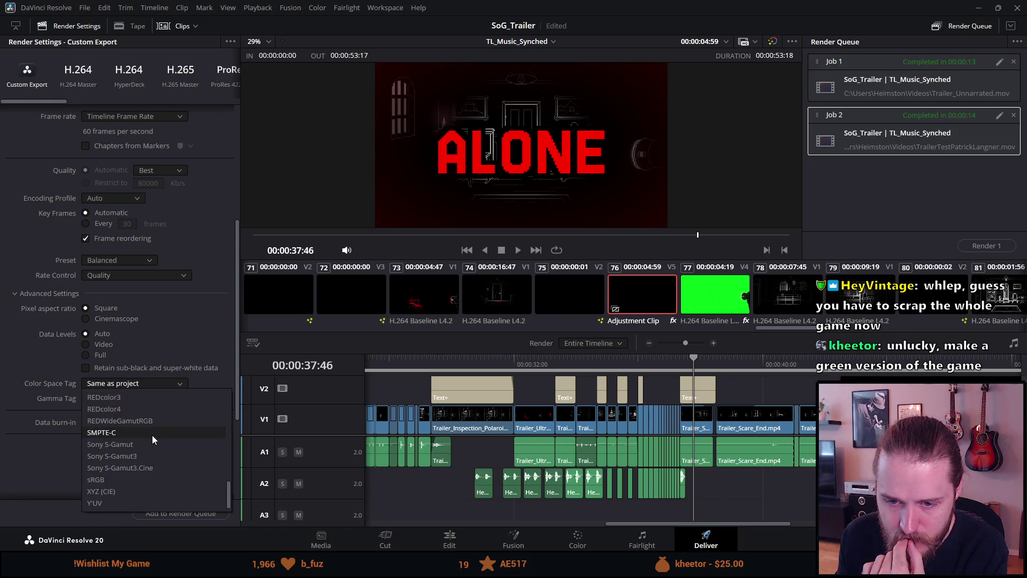
pyautogui.click(214, 338)
pyautogui.click(162, 395)
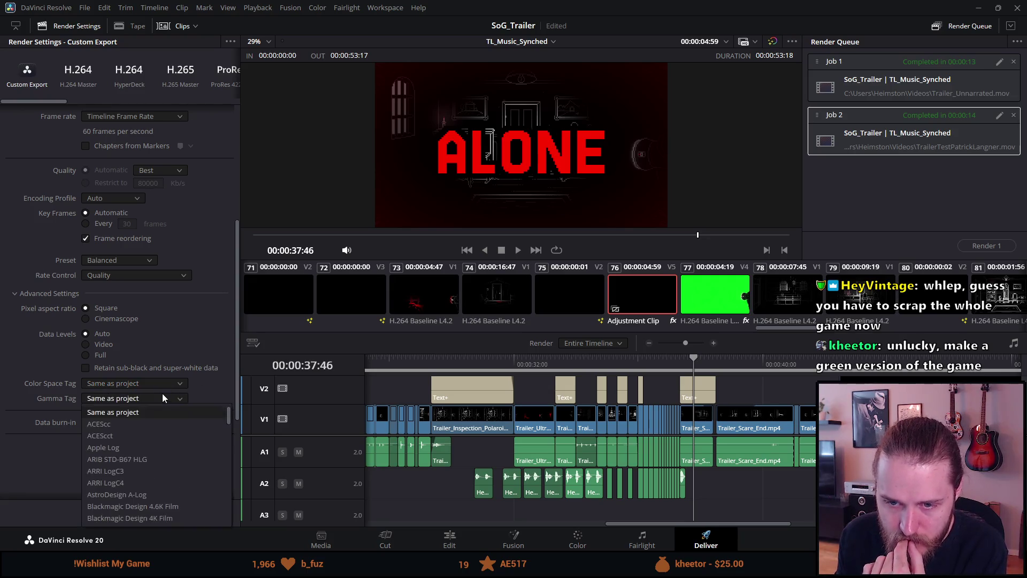
pyautogui.click(204, 345)
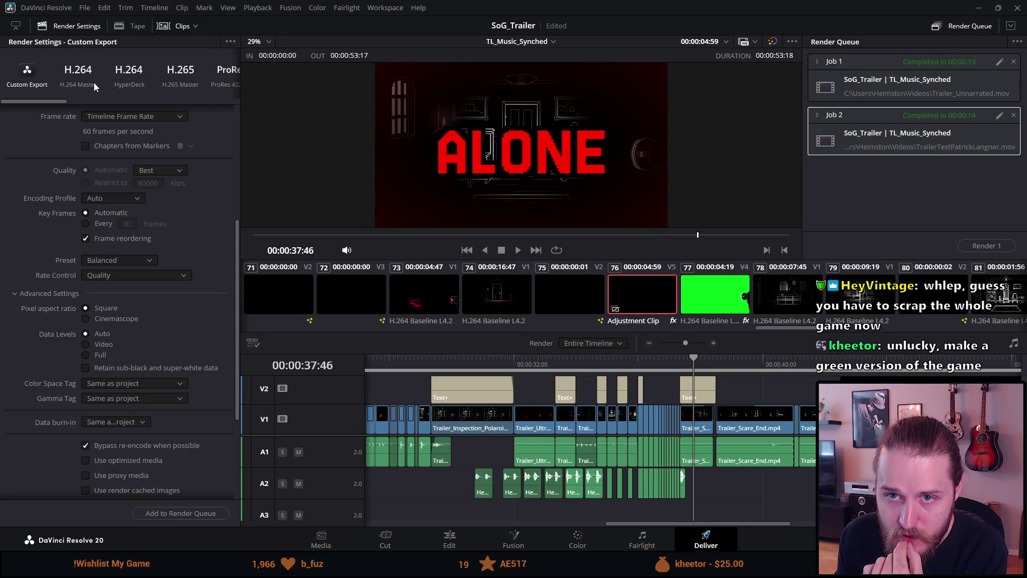
pyautogui.moveTo(54, 100)
pyautogui.mouseDown()
pyautogui.moveTo(198, 96)
pyautogui.moveTo(65, 94)
pyautogui.mouseUp()
# Load the YouTube 1080p preset, keeping H.264 codec and the High encoding profile.
pyautogui.click(209, 72)
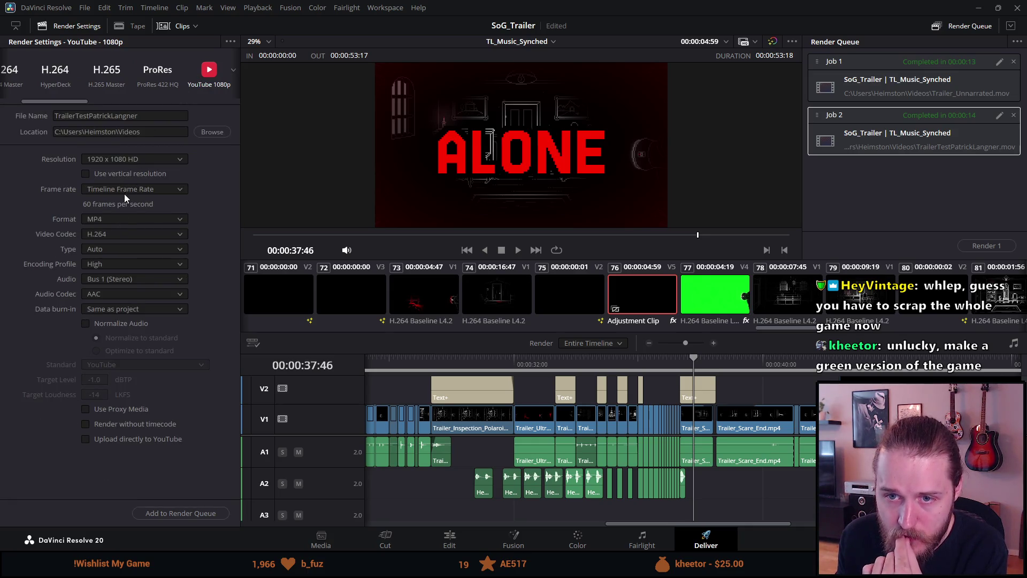
pyautogui.click(113, 231)
pyautogui.click(114, 231)
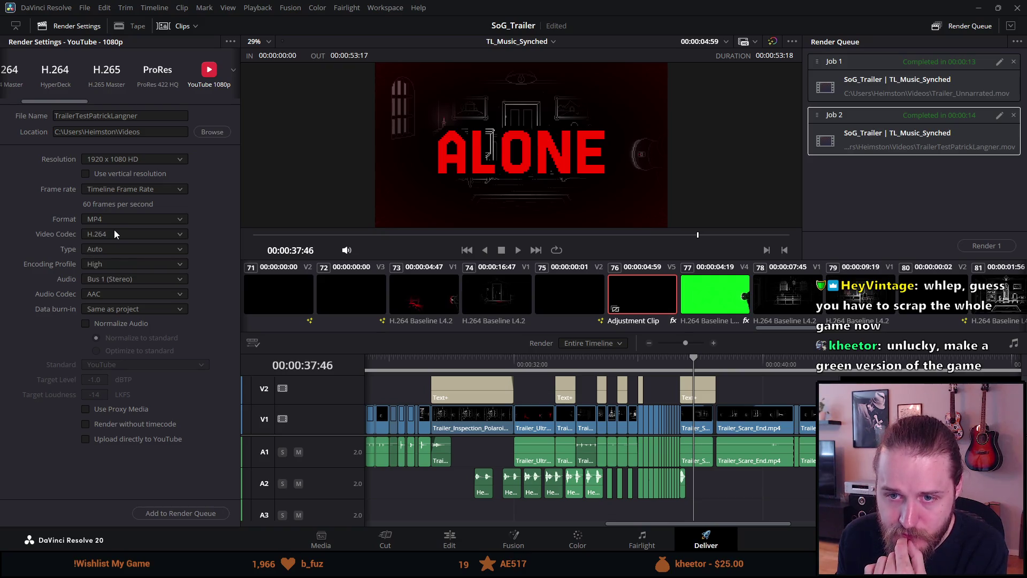
pyautogui.click(110, 264)
pyautogui.click(110, 265)
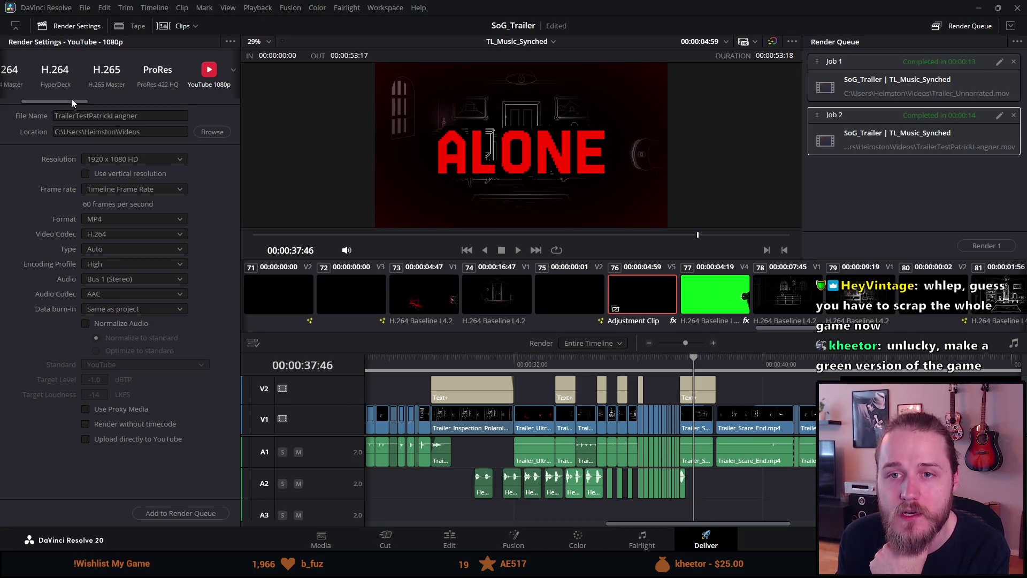
# Review the H.264 Master preset settings, then return to the Custom Export preset.
pyautogui.moveTo(69, 103); pyautogui.dragTo(37, 99)
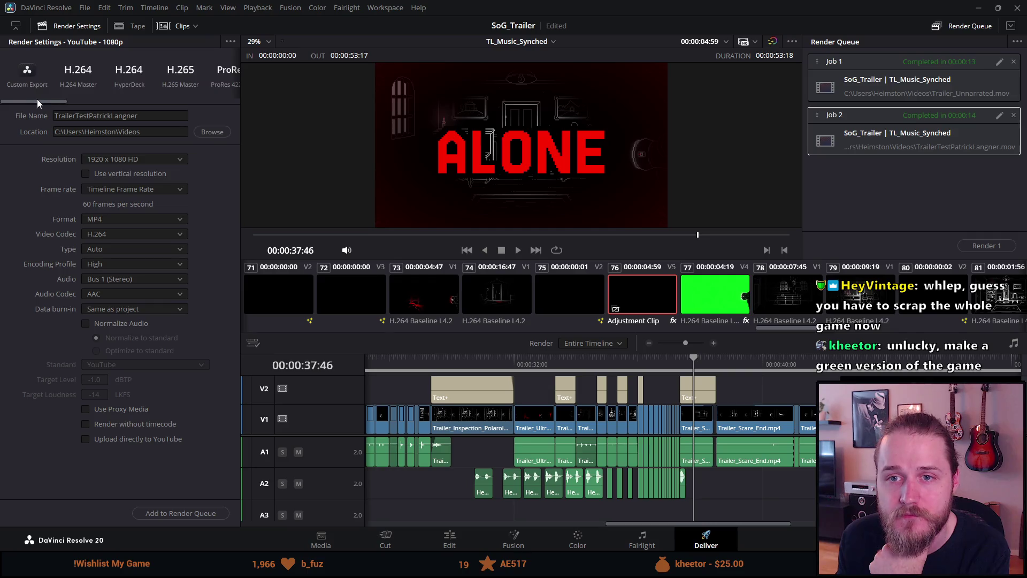
pyautogui.click(70, 73)
pyautogui.scroll(-5, 126, 202)
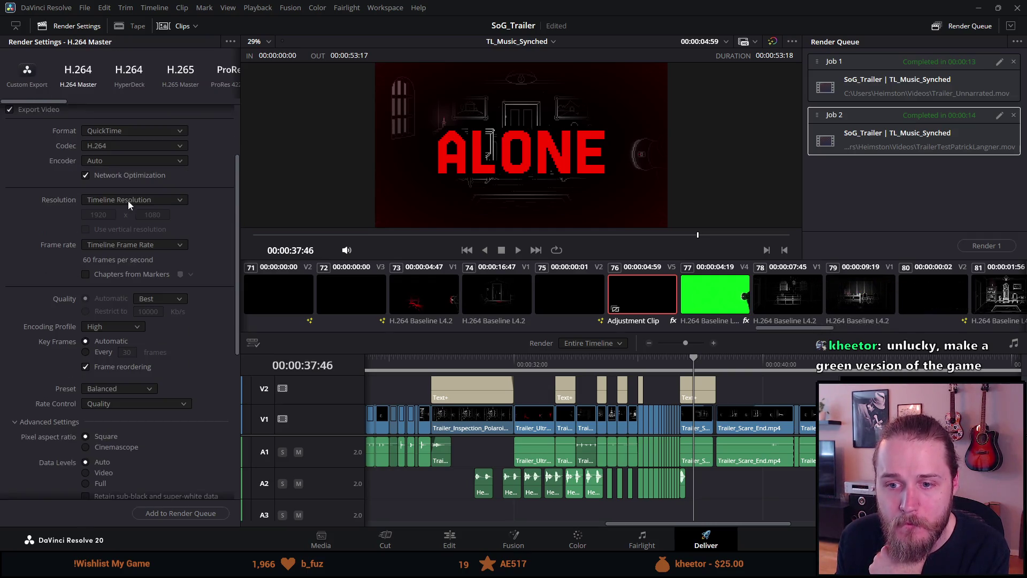
pyautogui.scroll(-5, 127, 200)
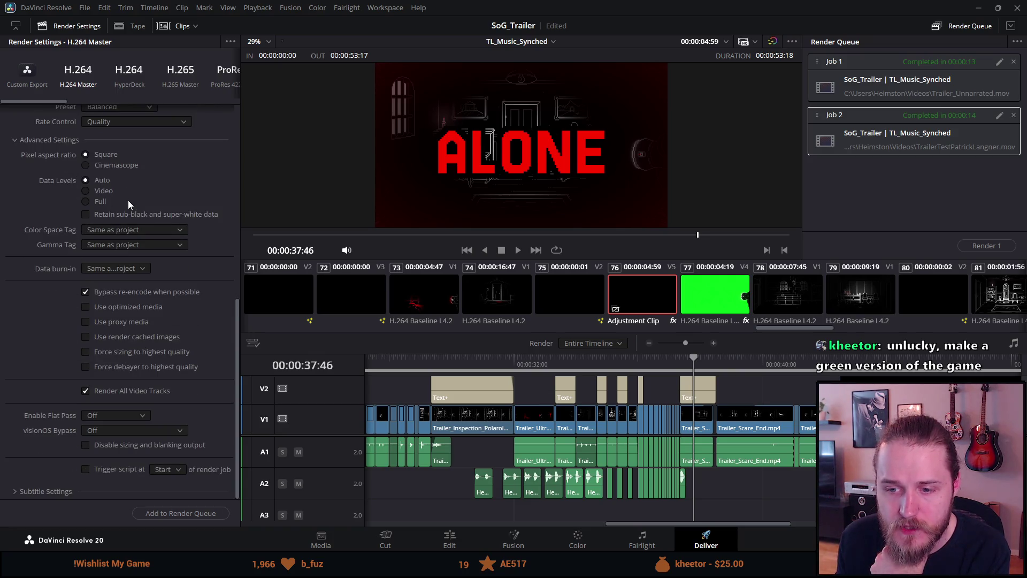
pyautogui.scroll(1, 127, 200)
pyautogui.scroll(-1, 127, 200)
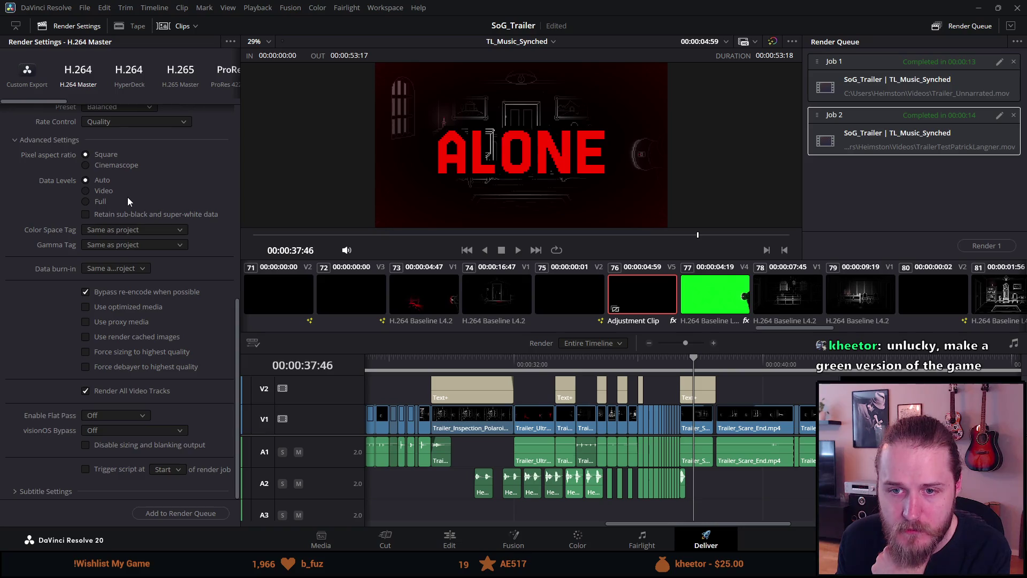
pyautogui.scroll(7, 128, 198)
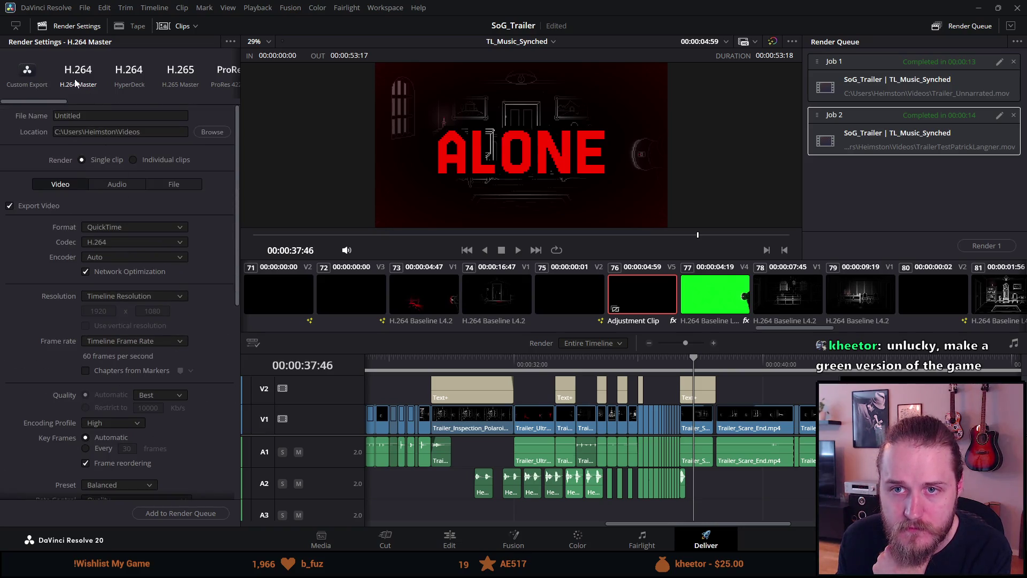
pyautogui.click(33, 75)
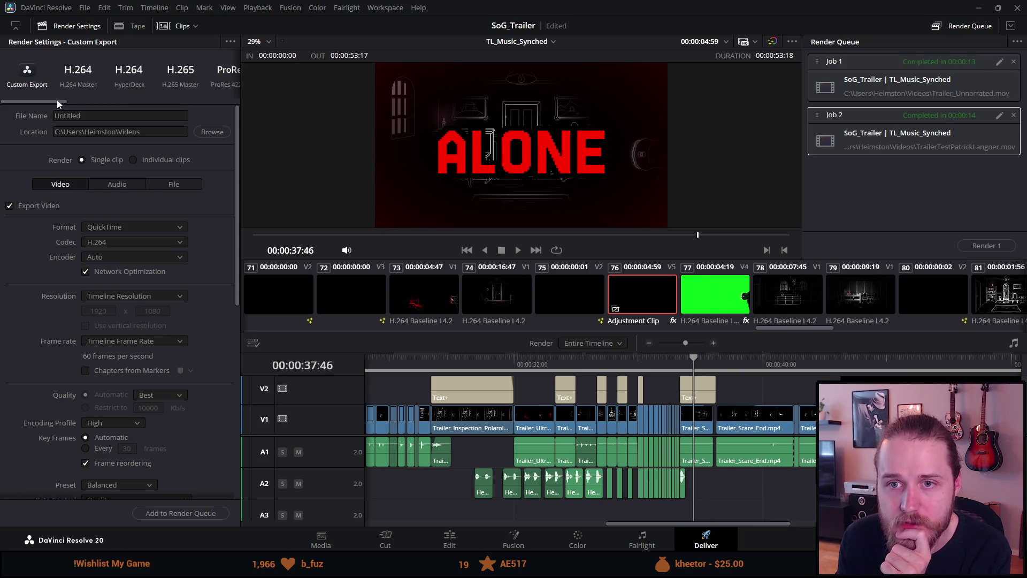
# Load the H.265 Master preset, then the ProRes 422 HQ preset.
pyautogui.moveTo(57, 99); pyautogui.dragTo(82, 98)
pyautogui.click(88, 79)
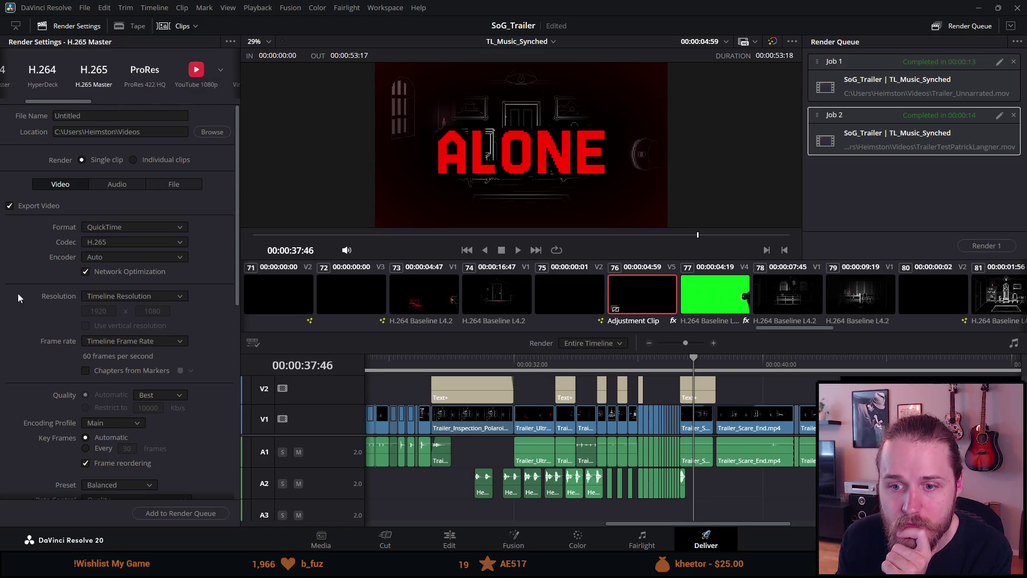
pyautogui.scroll(-5, 26, 350)
pyautogui.scroll(5, 44, 308)
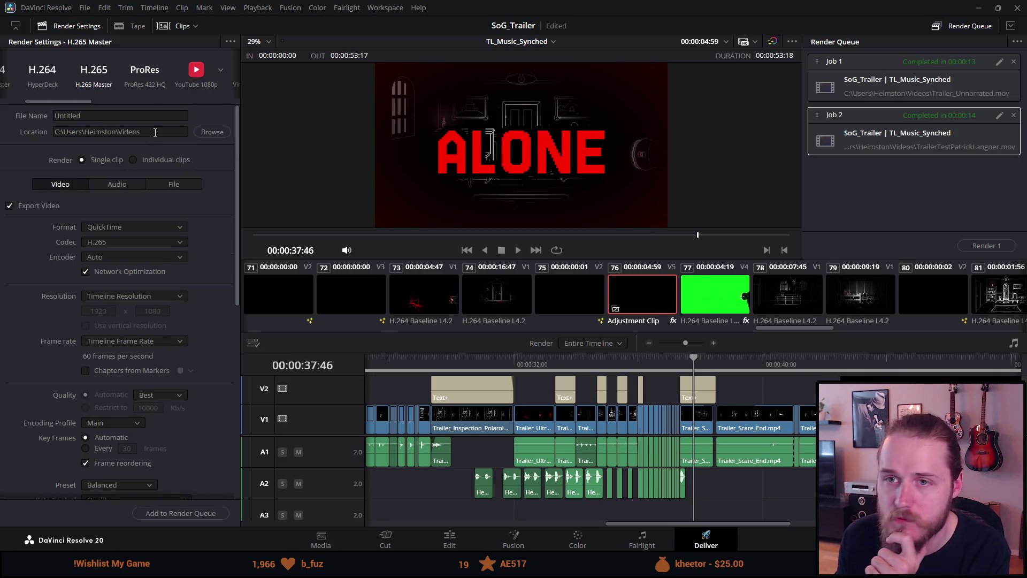
pyautogui.click(143, 77)
pyautogui.moveTo(69, 102)
pyautogui.mouseDown()
pyautogui.moveTo(40, 94)
pyautogui.moveTo(216, 117)
pyautogui.moveTo(58, 94)
pyautogui.mouseUp()
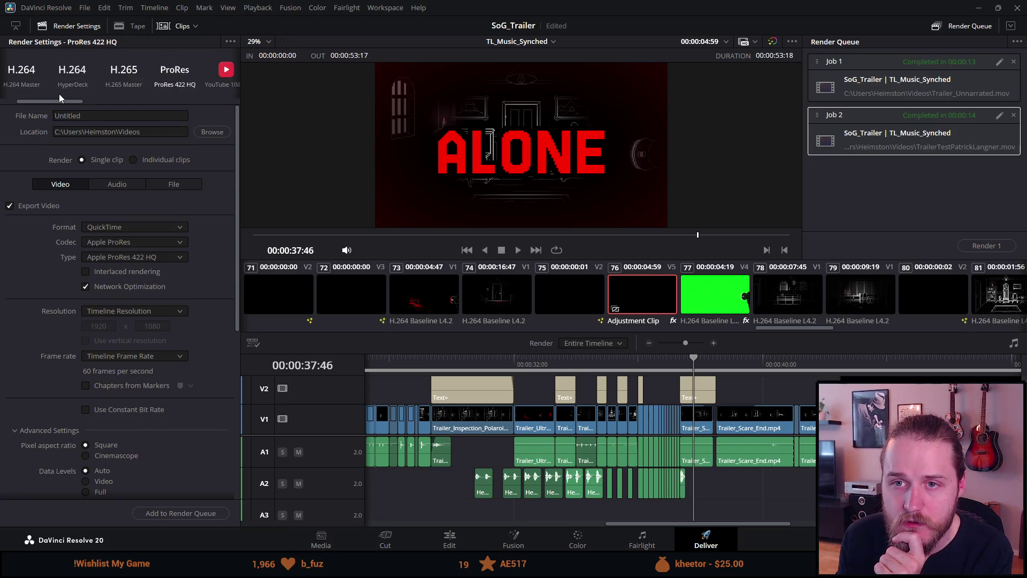
# Inspect the Format, Codec and Type lists, keeping QuickTime and Apple ProRes.
pyautogui.scroll(-1, 92, 233)
pyautogui.click(110, 195)
pyautogui.click(110, 195)
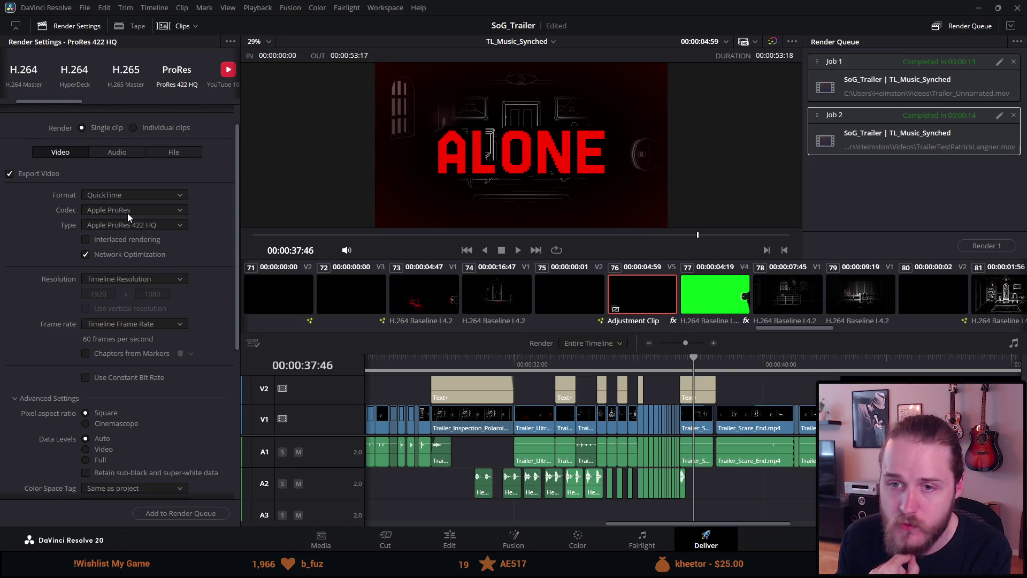
pyautogui.click(128, 213)
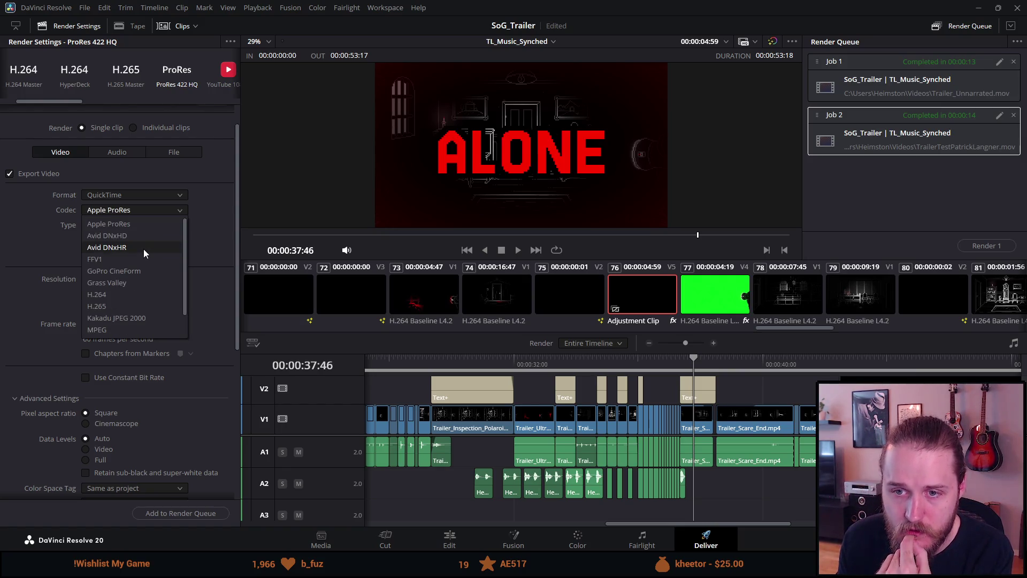
pyautogui.scroll(-1, 144, 249)
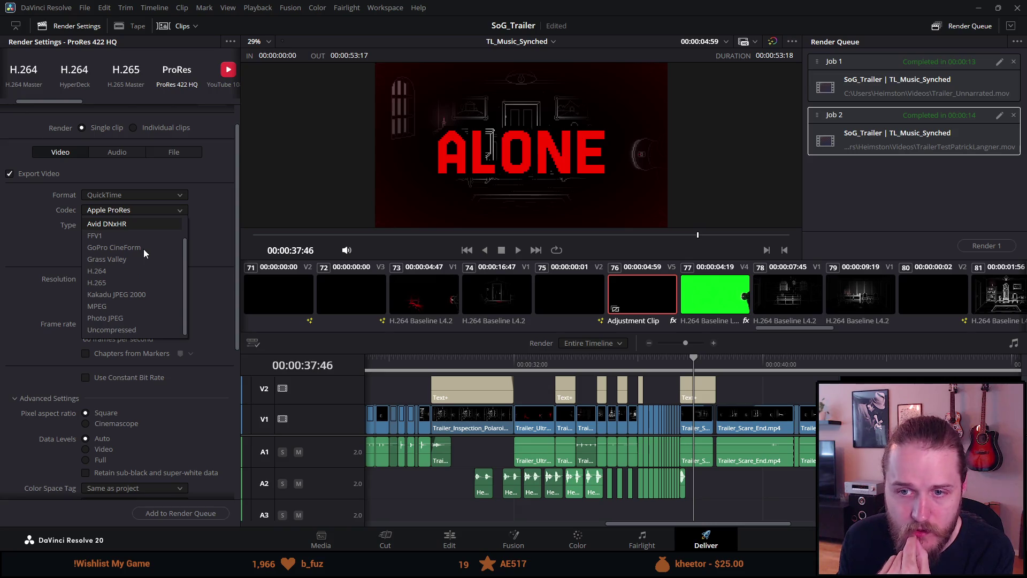
pyautogui.click(209, 217)
pyautogui.click(177, 225)
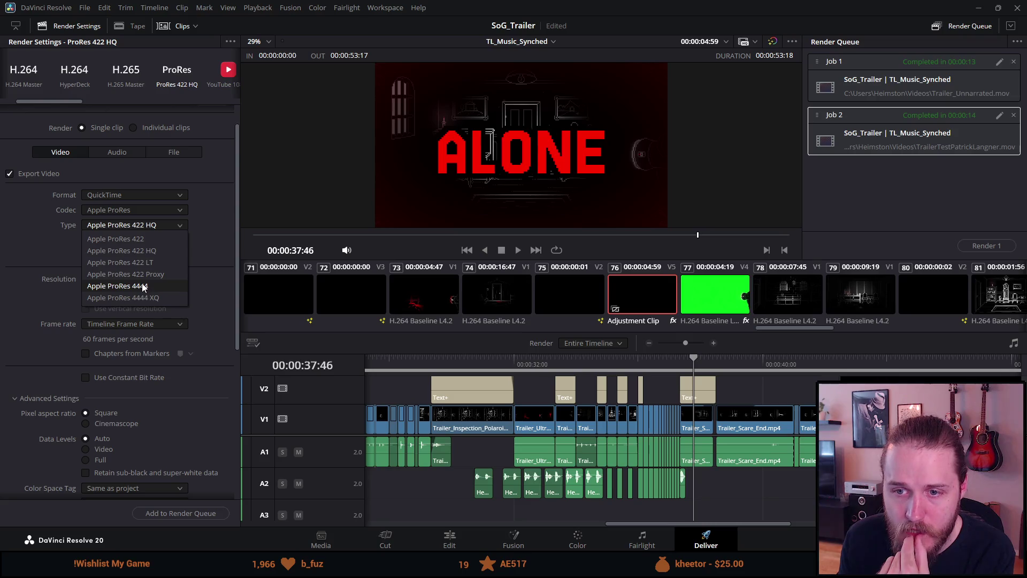
pyautogui.click(136, 208)
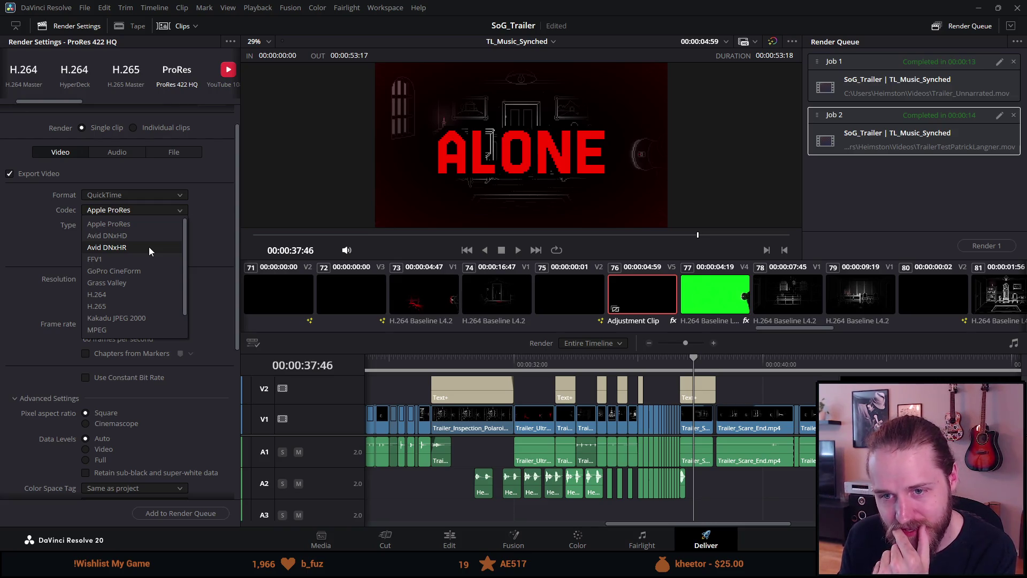
pyautogui.click(210, 215)
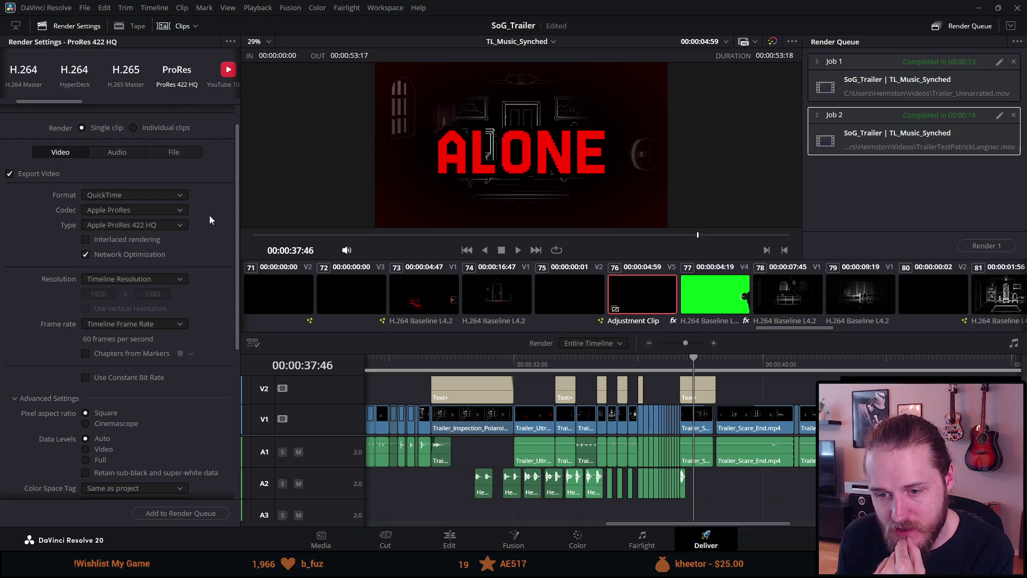
# Try the H.265 and MPEG codecs, viewing the MPEG type choices.
pyautogui.click(147, 210)
pyautogui.scroll(-2, 148, 229)
pyautogui.click(114, 279)
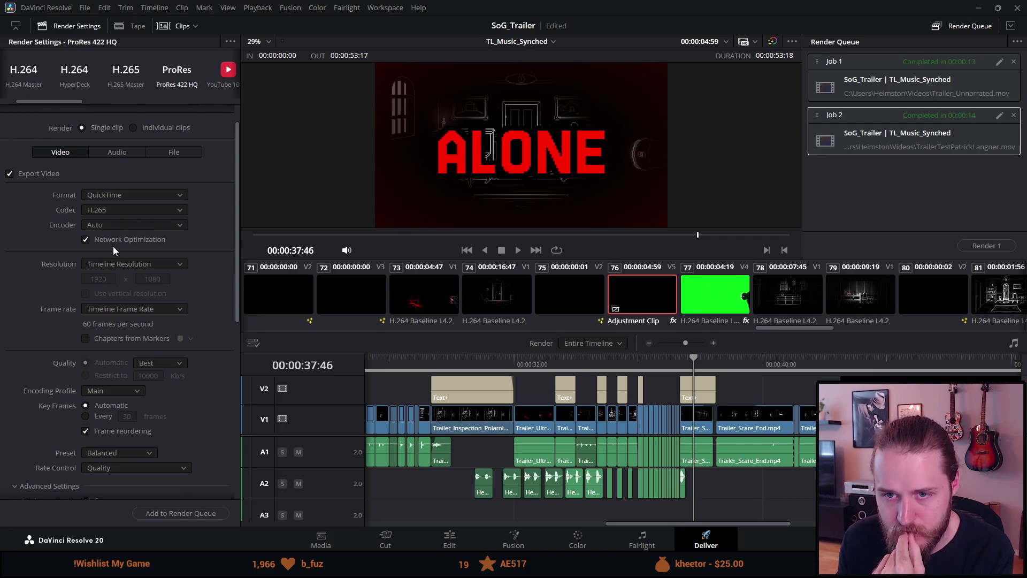
pyautogui.click(112, 210)
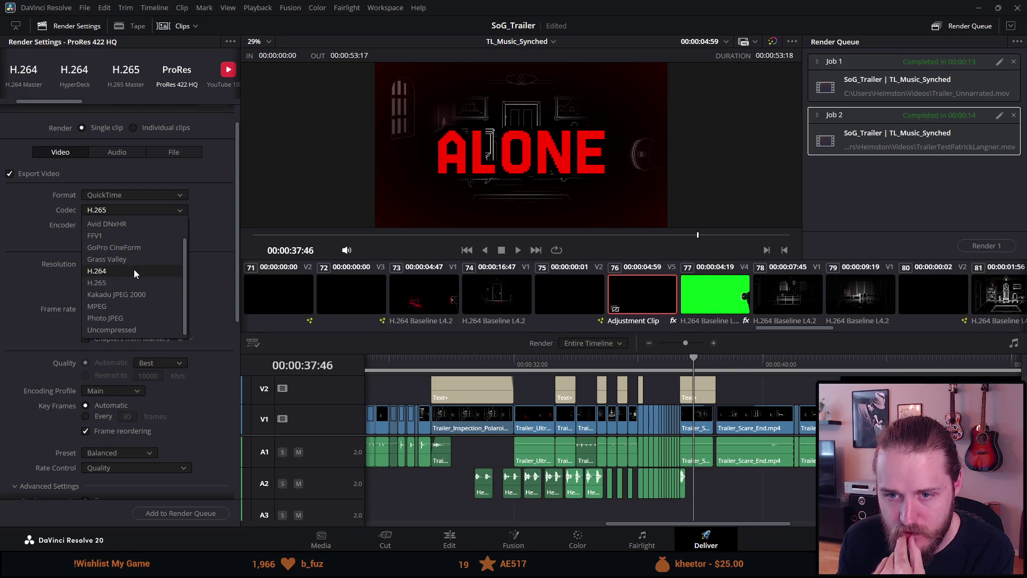
pyautogui.click(124, 307)
pyautogui.click(127, 225)
pyautogui.click(123, 206)
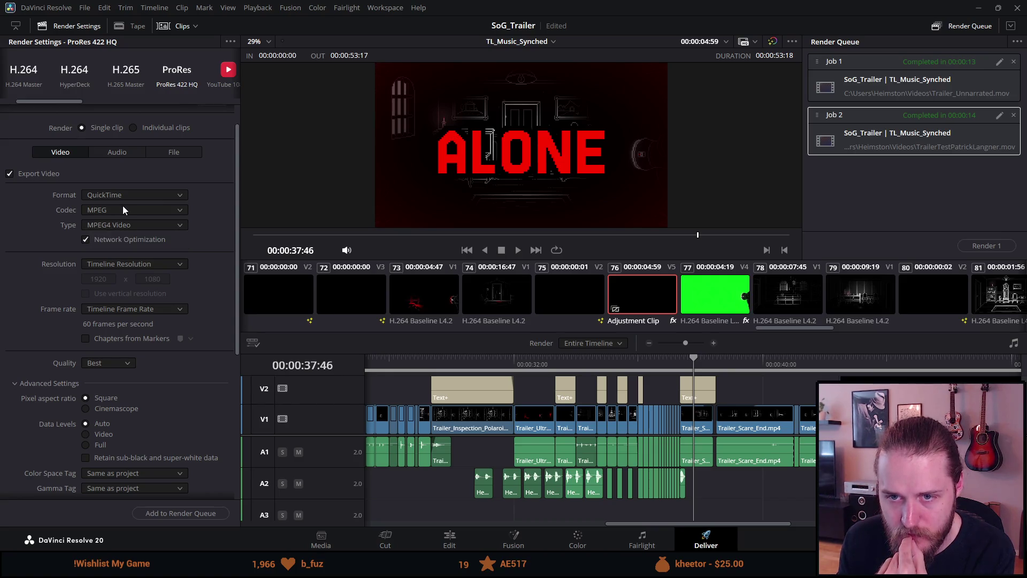
# Switch the codec to Avid DNxHR with the DNxHR 444 12-bit type.
pyautogui.click(123, 206)
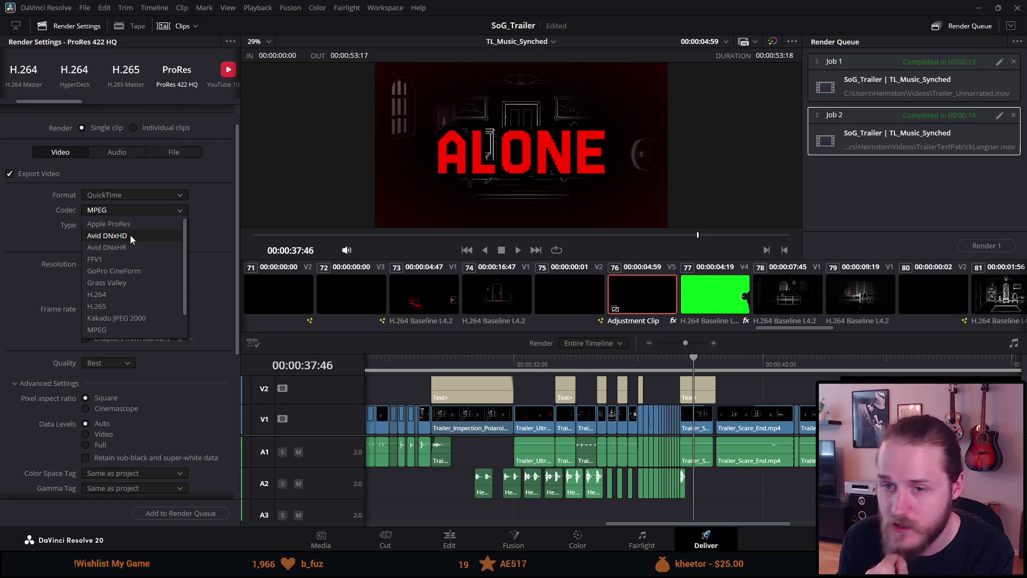
pyautogui.click(130, 247)
pyautogui.click(131, 227)
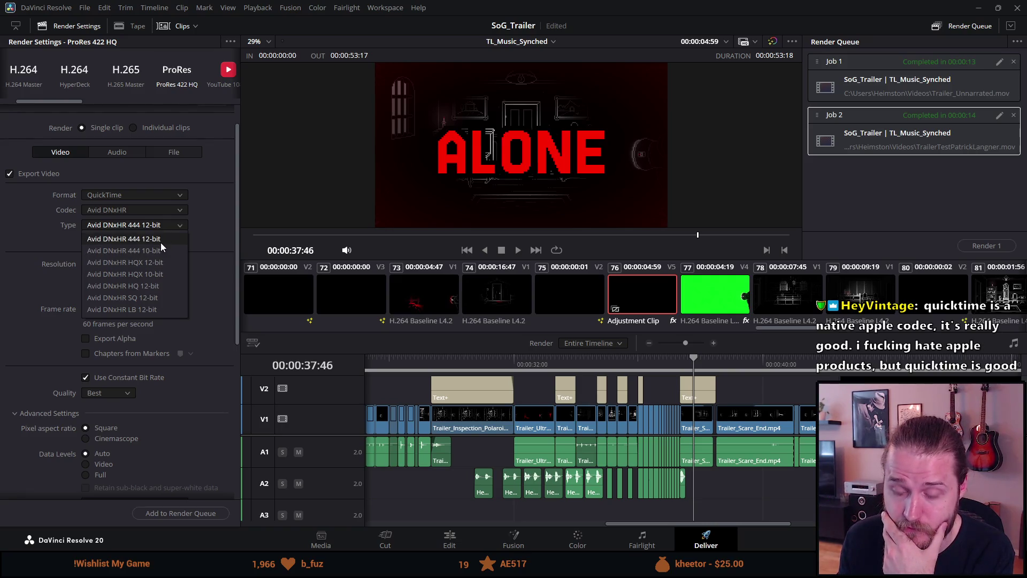
pyautogui.click(161, 243)
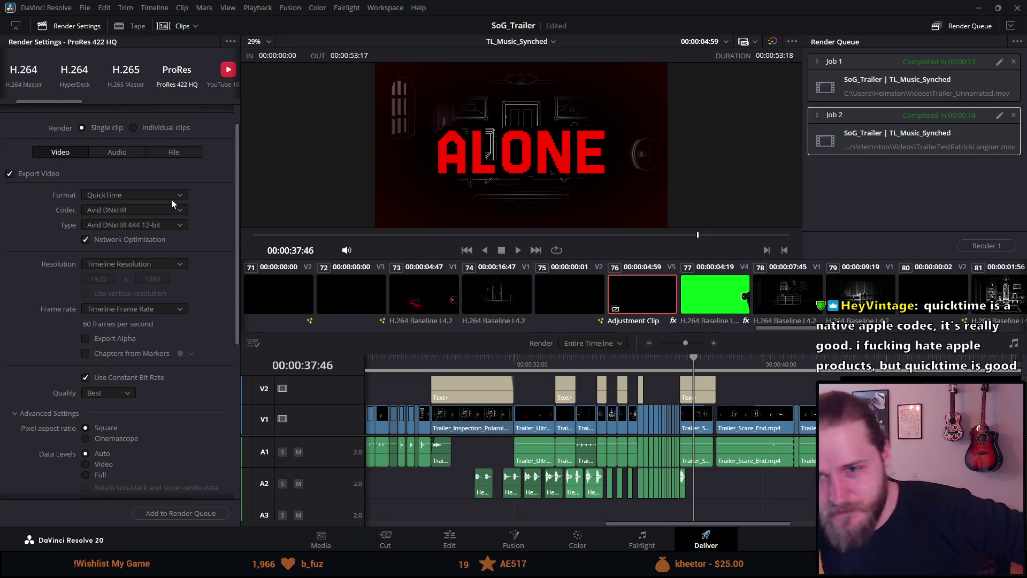
# Choose Apple ProRes as the codec and Apple ProRes 4444 as its type.
pyautogui.click(176, 213)
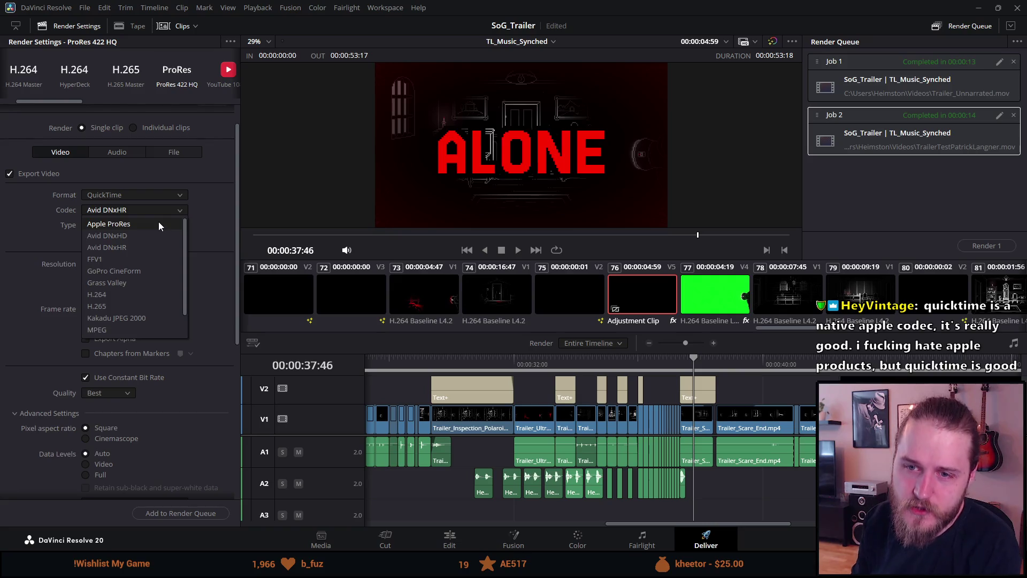
pyautogui.click(158, 222)
pyautogui.click(151, 226)
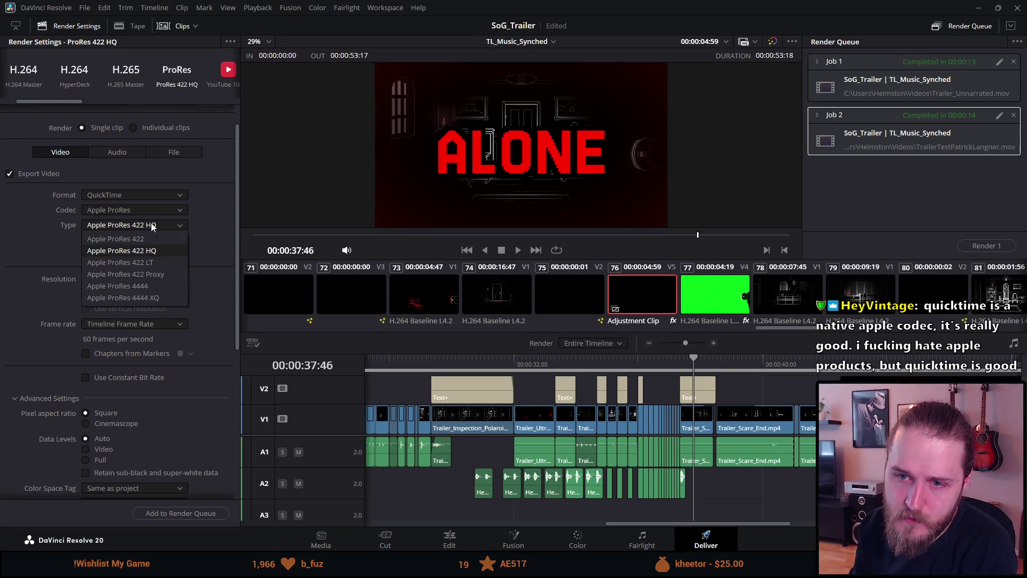
pyautogui.click(161, 286)
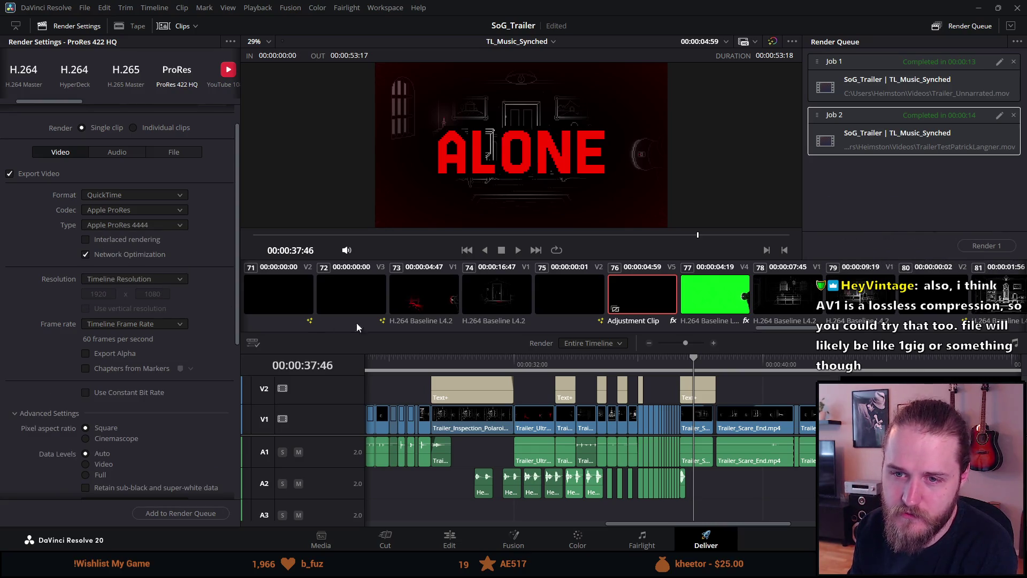